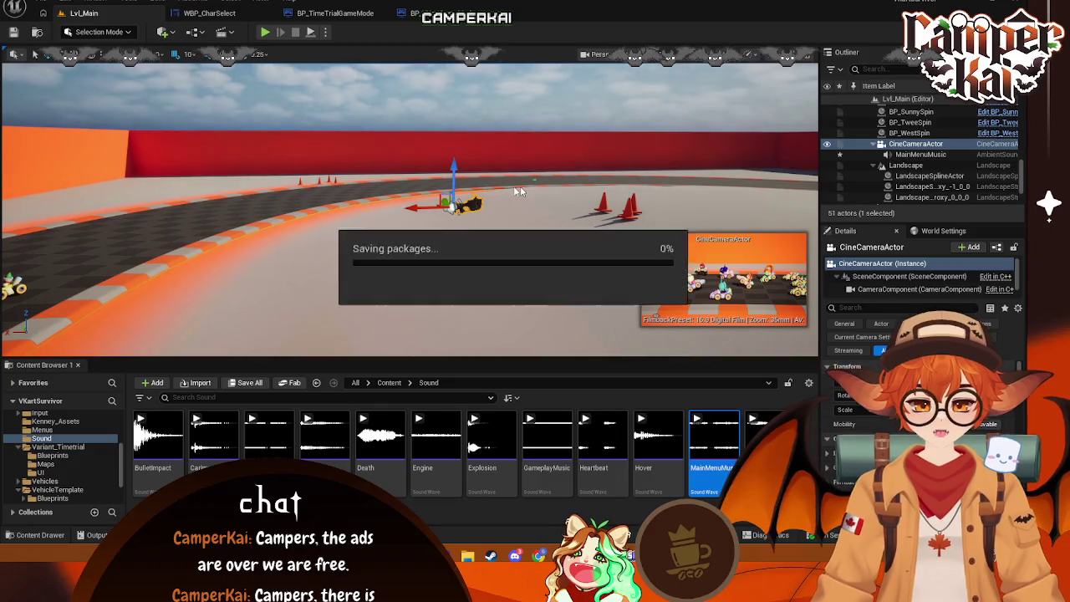
- Run a quick test play of the level, then select the MainMenuMusic sound actor
key(alt+p)
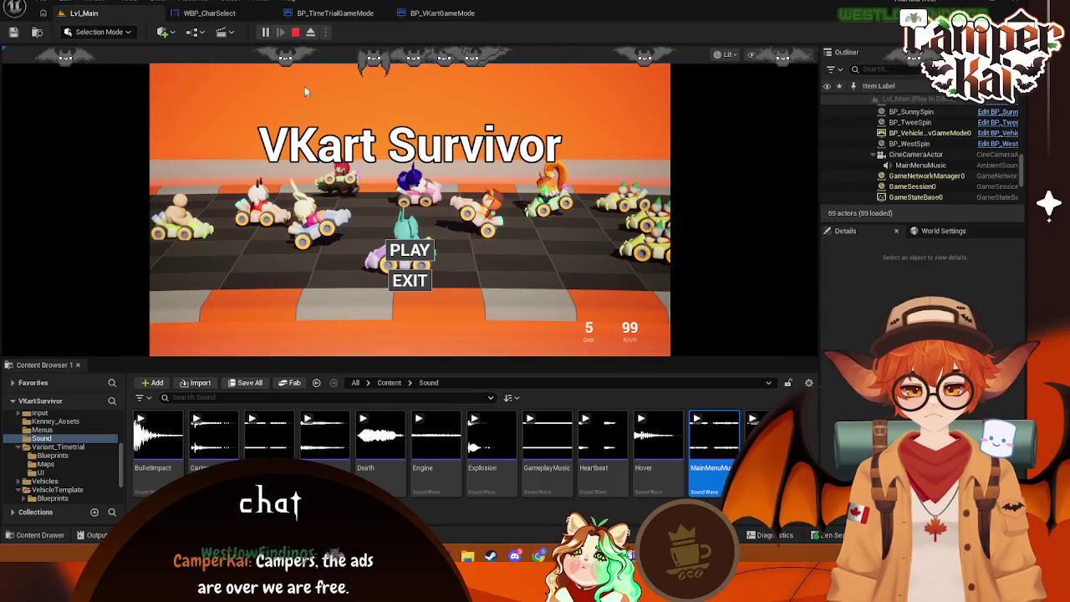
click(296, 34)
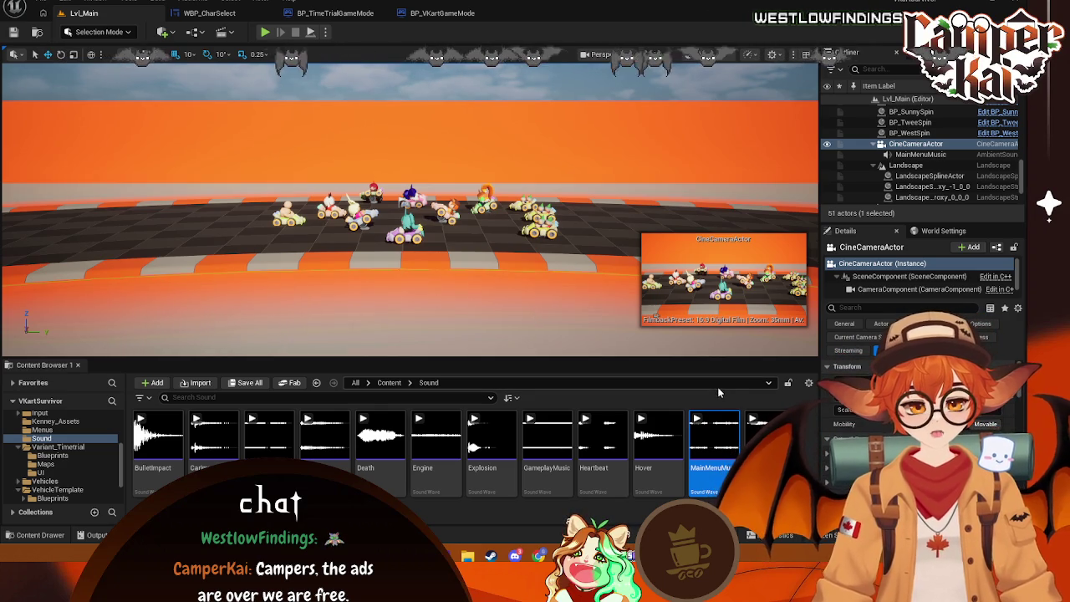
click(921, 154)
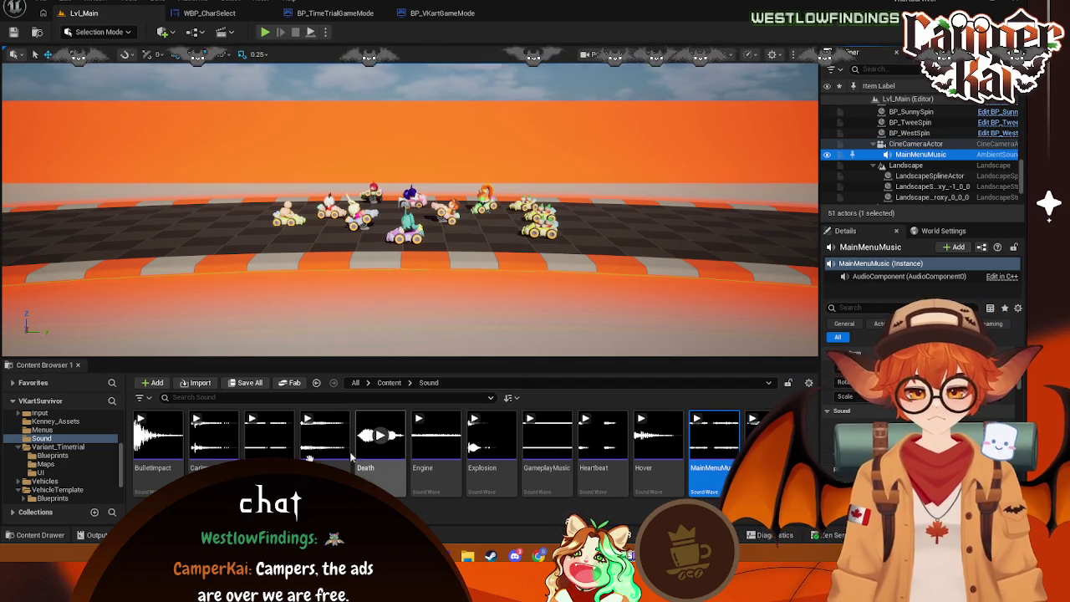
- Collapse the Characters folder and show the Menus folder's assets in the Content Browser
scroll(51, 460, down, 2)
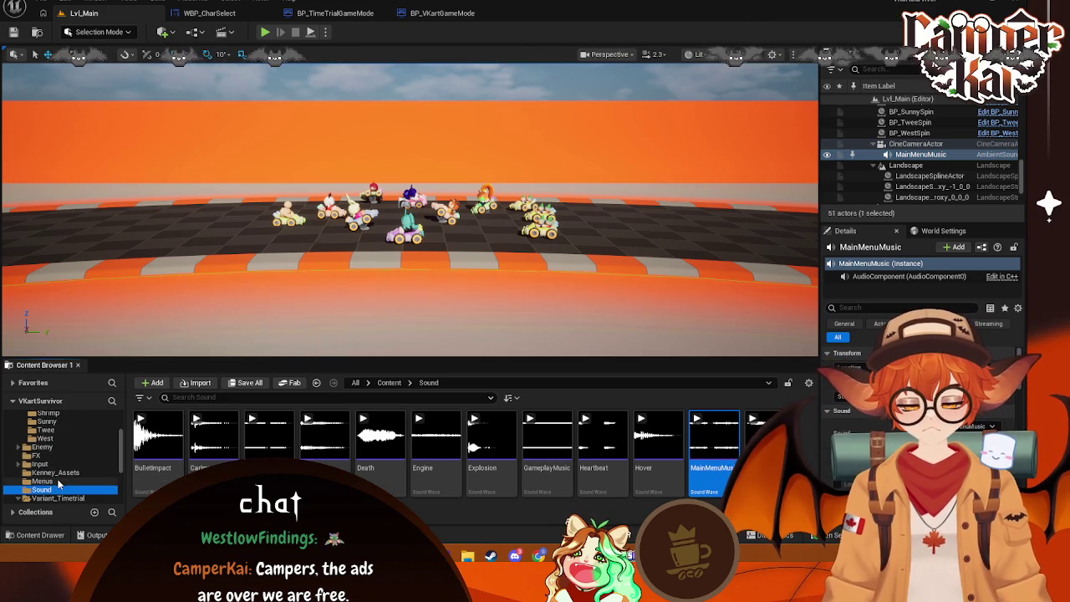
scroll(53, 473, up, 10)
click(22, 443)
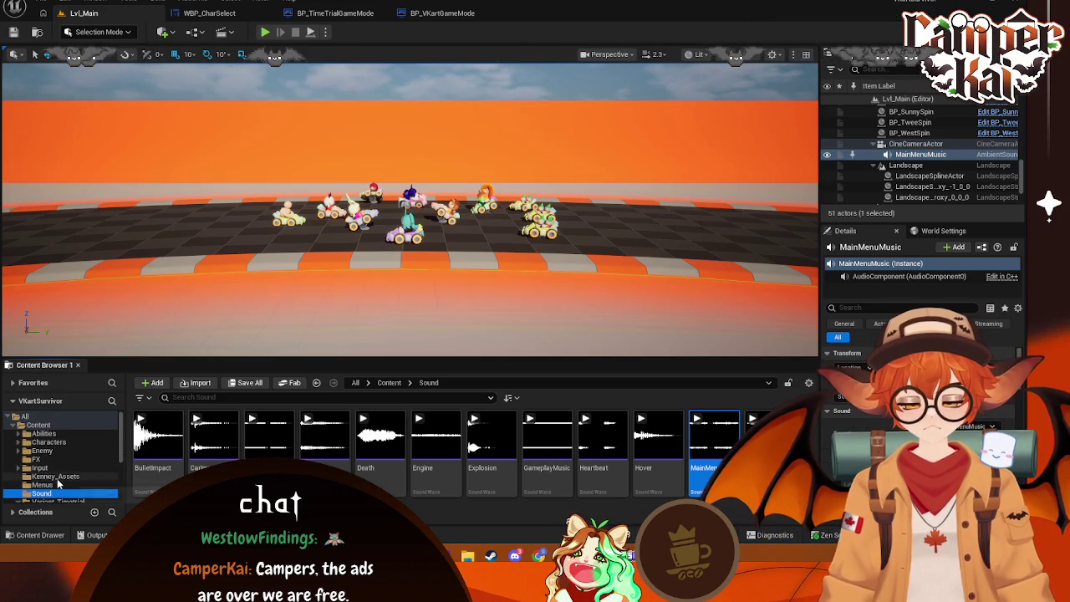
scroll(58, 483, down, 3)
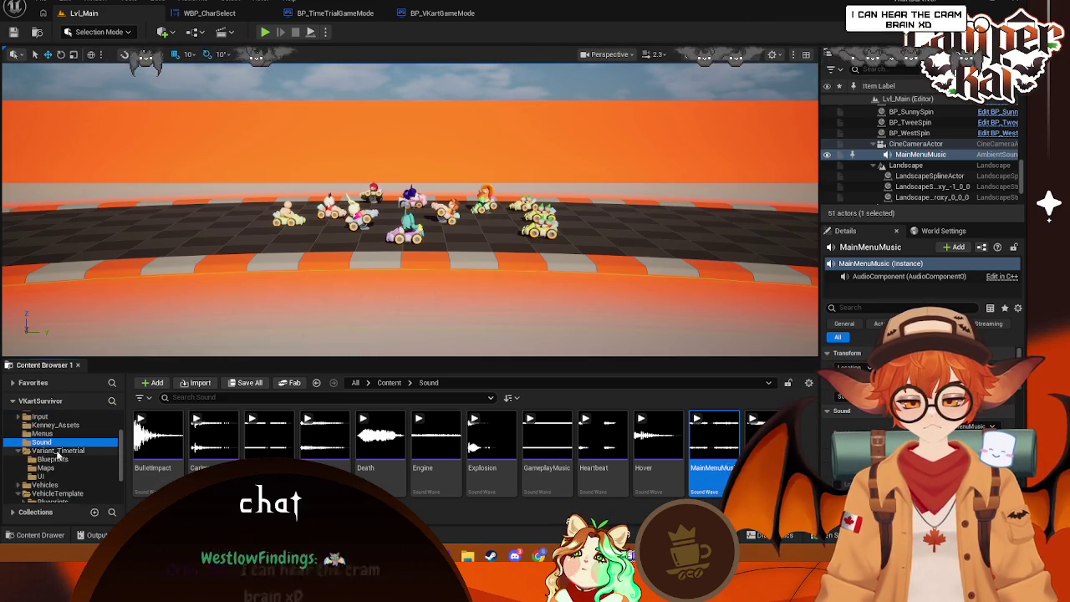
click(41, 433)
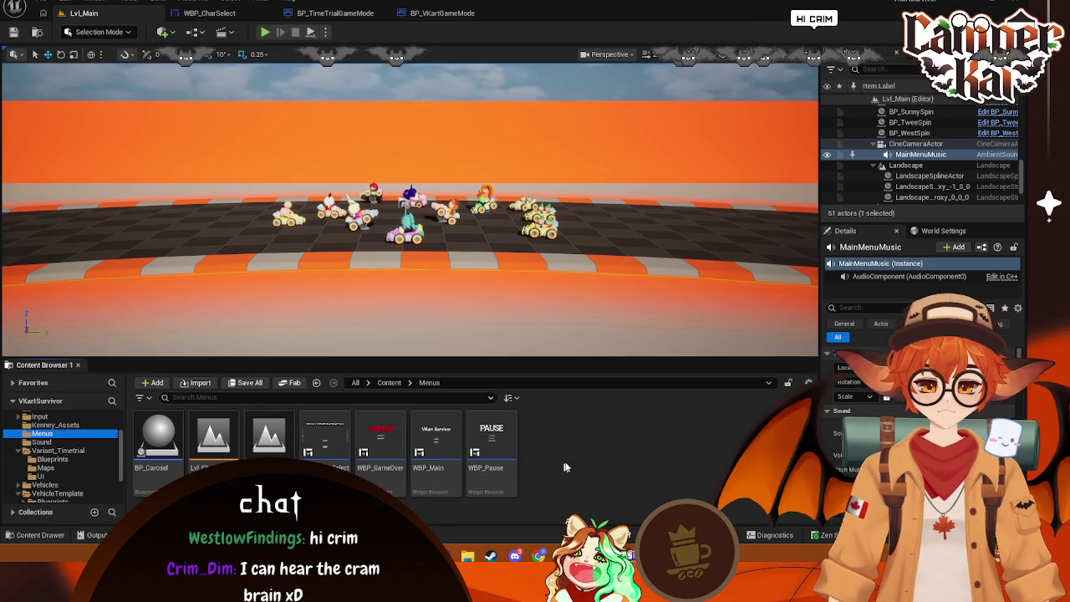
- Open the WBP_CharSelect widget blueprint and look over its event graph
double_click(349, 441)
scroll(367, 189, up, 2)
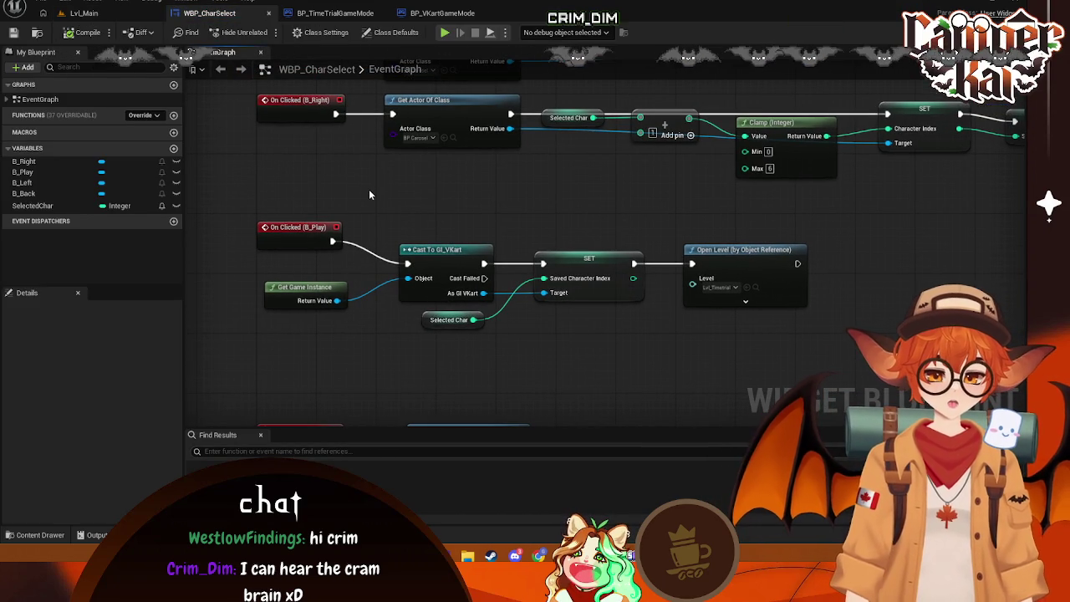
drag(332, 340, 338, 321)
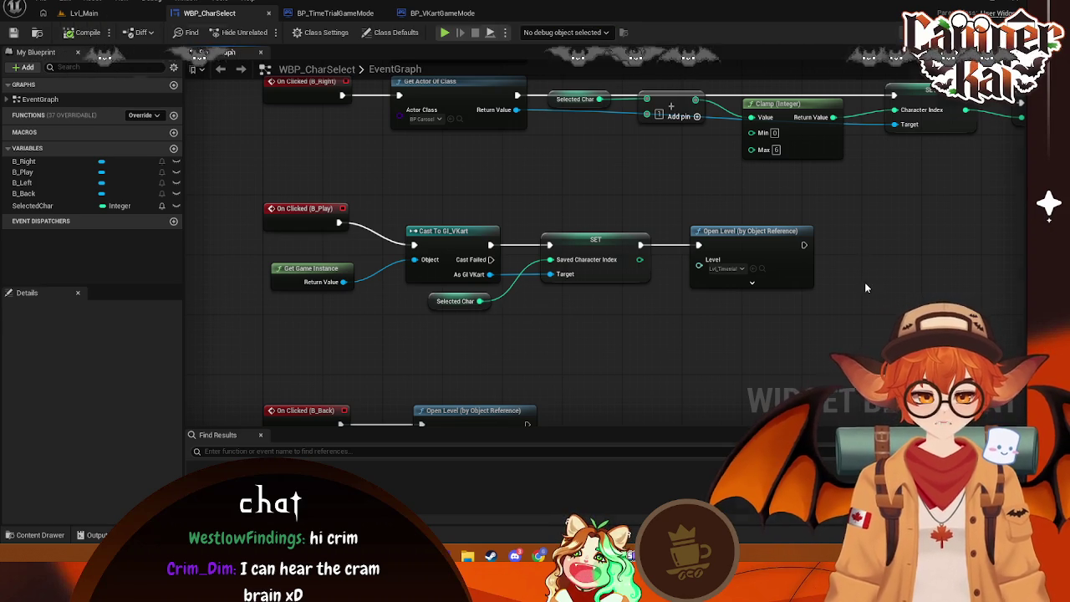
- In the Designer, select the PLAY button (B_Play) and add its On Hovered event
key(shift+F4)
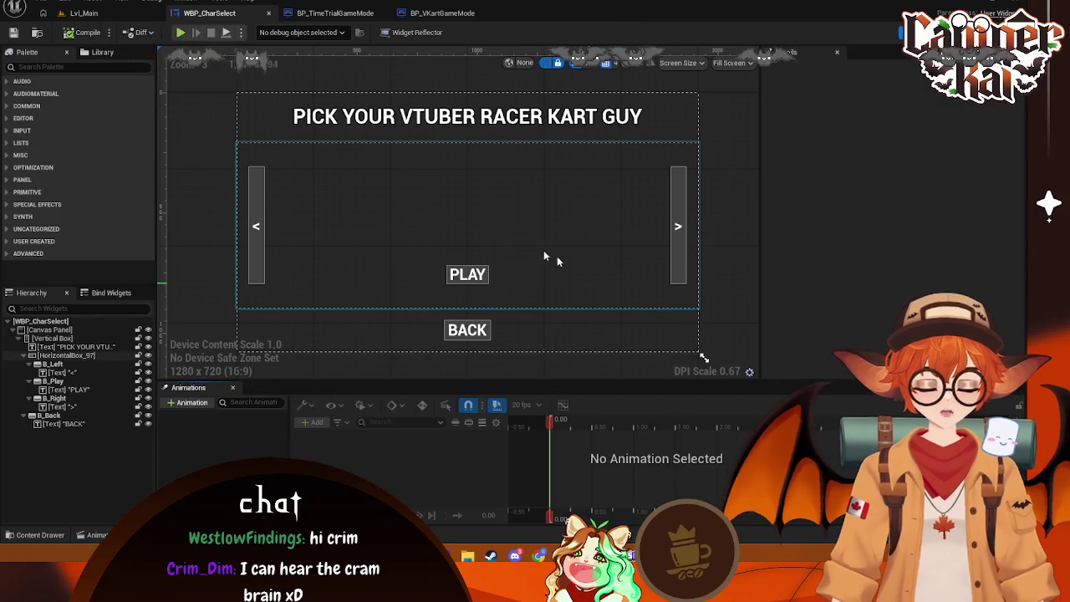
click(467, 275)
scroll(867, 277, down, 10)
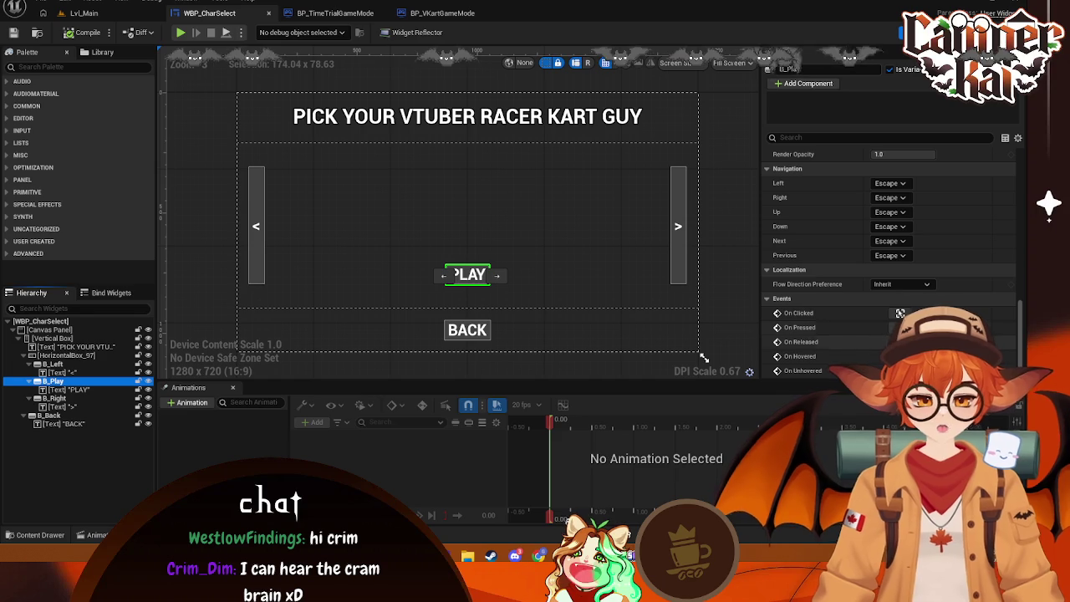
click(901, 313)
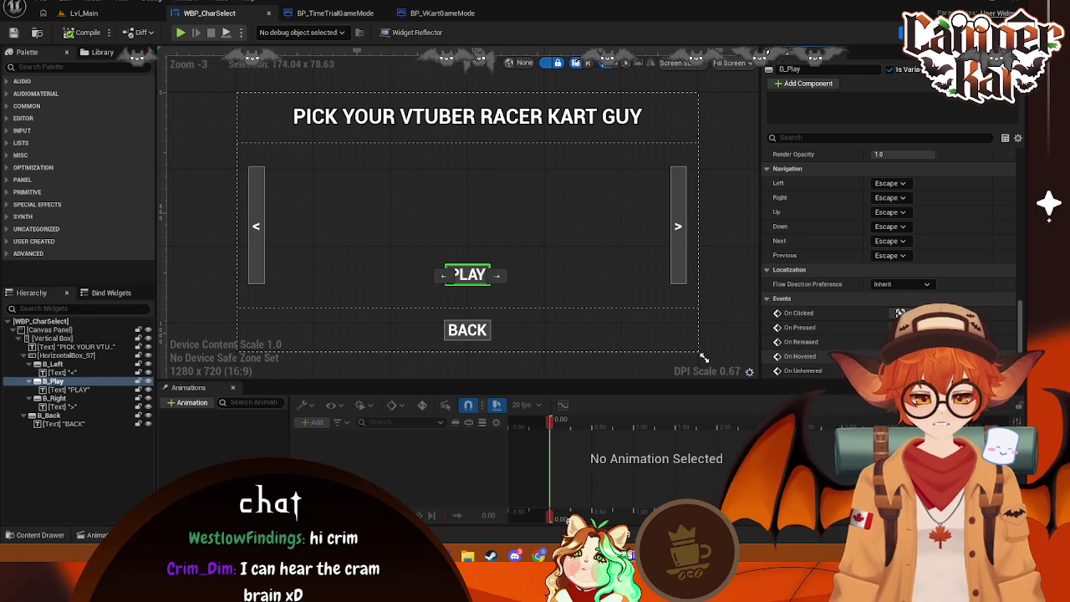
click(900, 356)
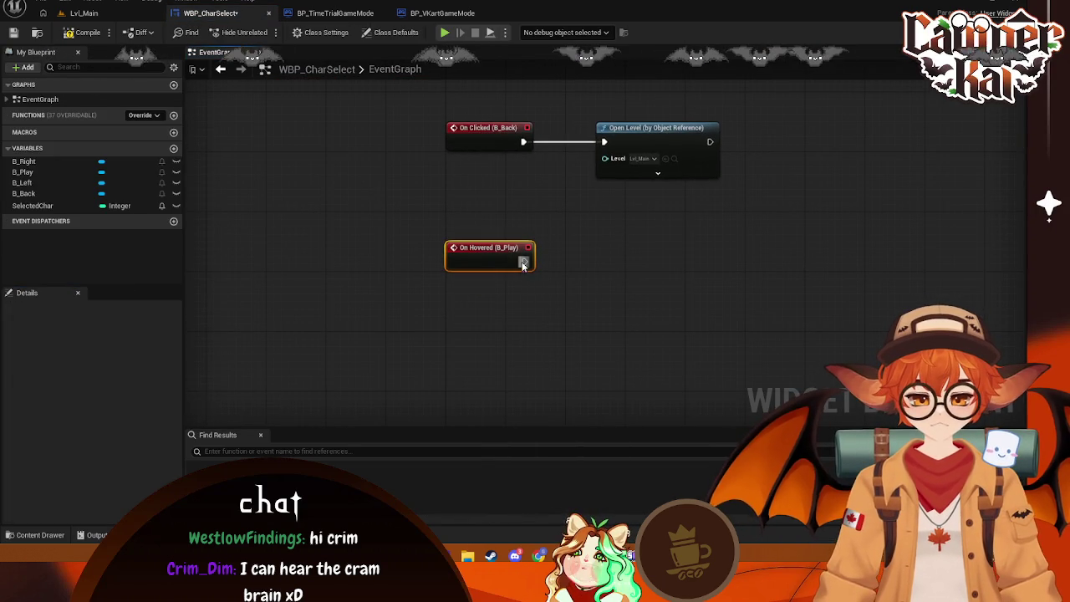
- Add a Play Sound 2D node after On Hovered (B_Play) with its Sound set to Hover
drag(585, 292, 587, 290)
click(511, 291)
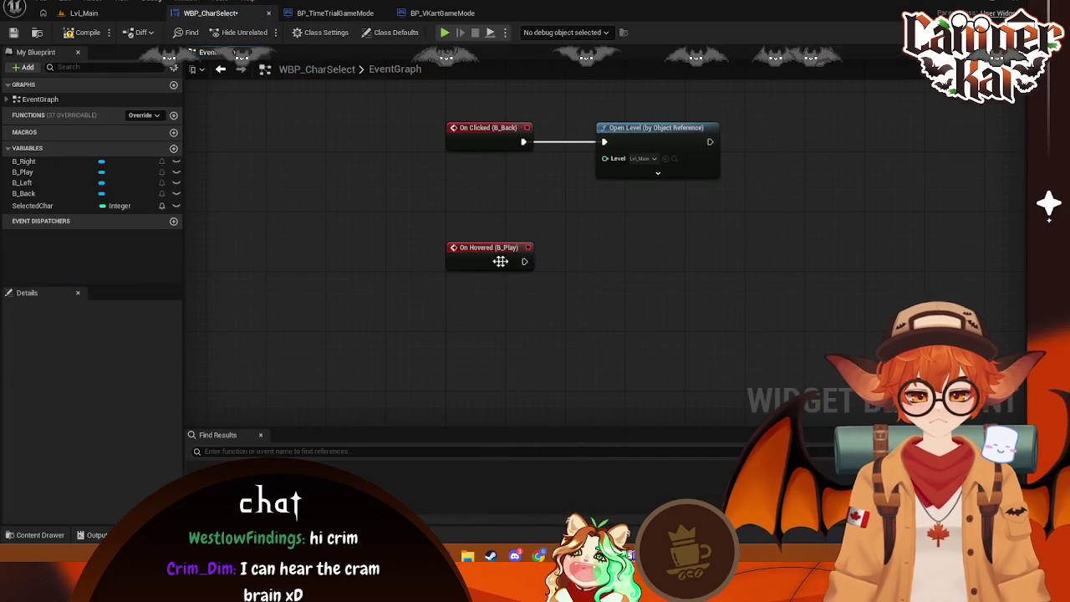
drag(523, 262, 589, 268)
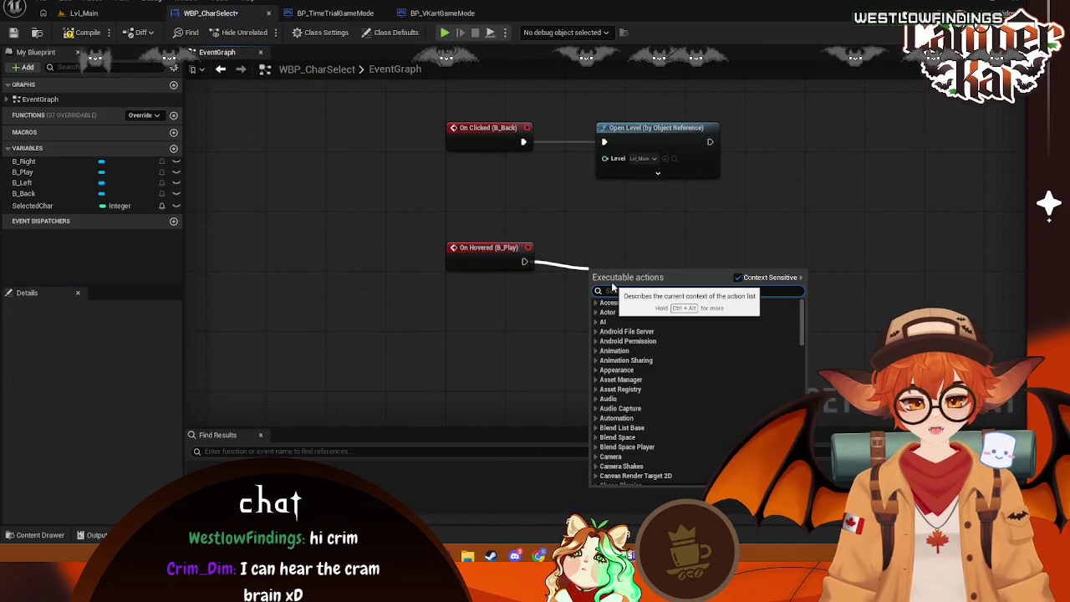
text(play sound)
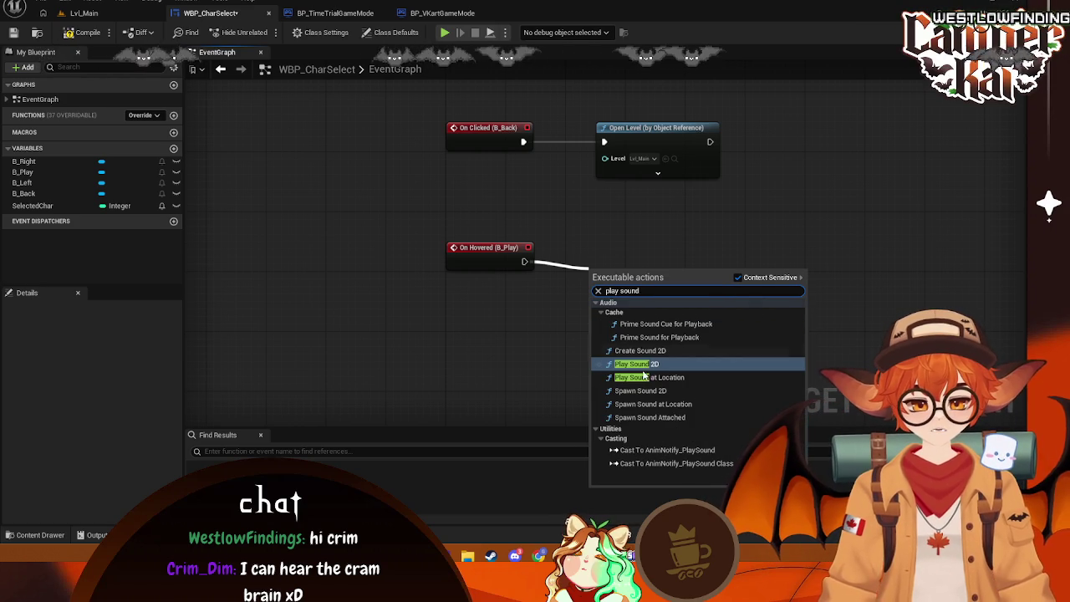
key(Escape)
click(639, 308)
text(hover)
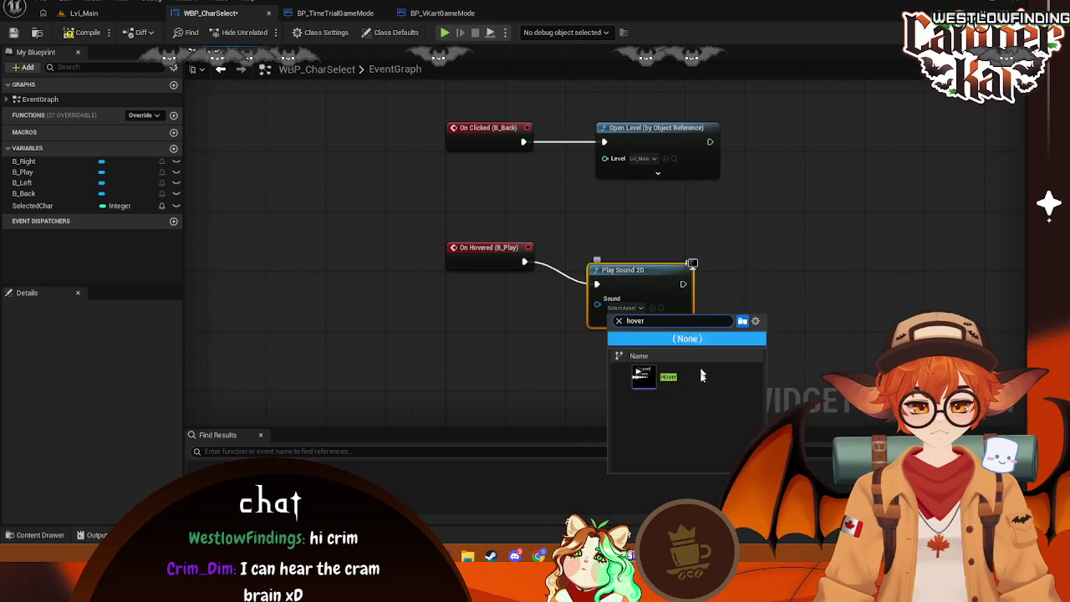
click(669, 376)
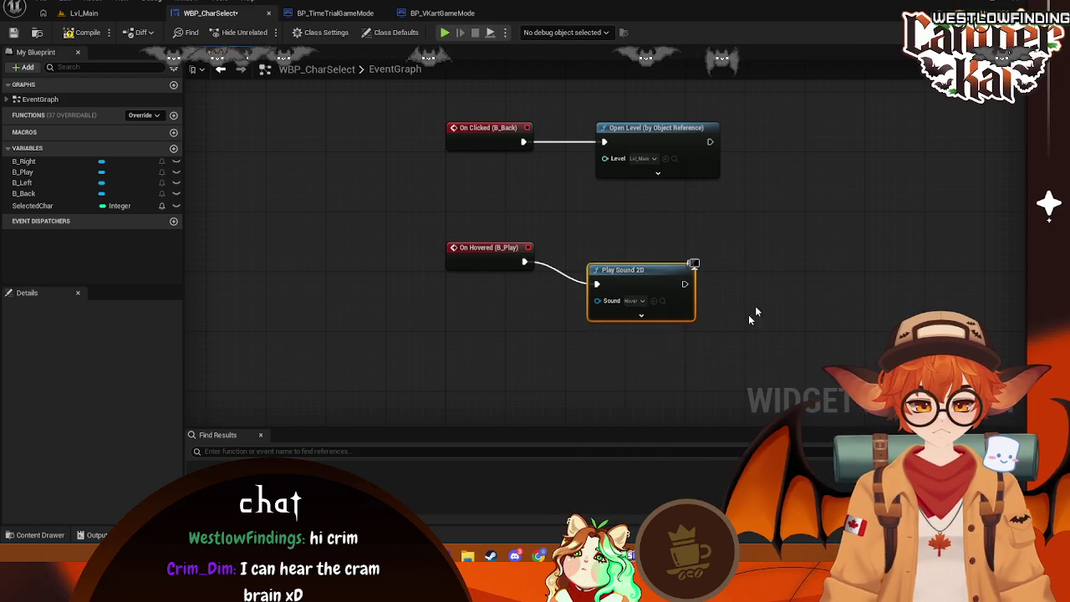
right_click(465, 319)
key(Escape)
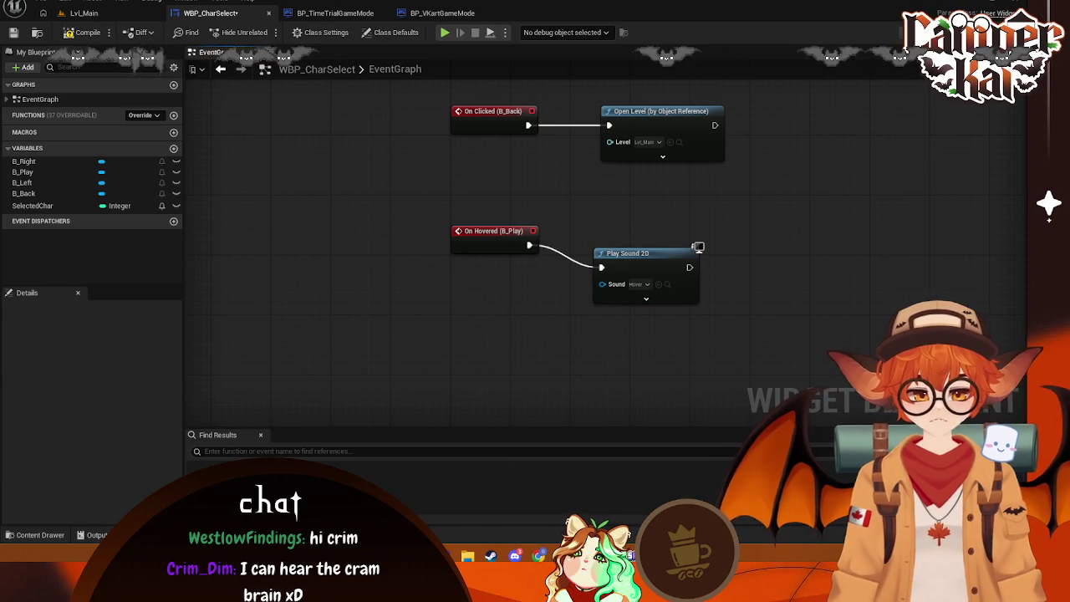
click(920, 32)
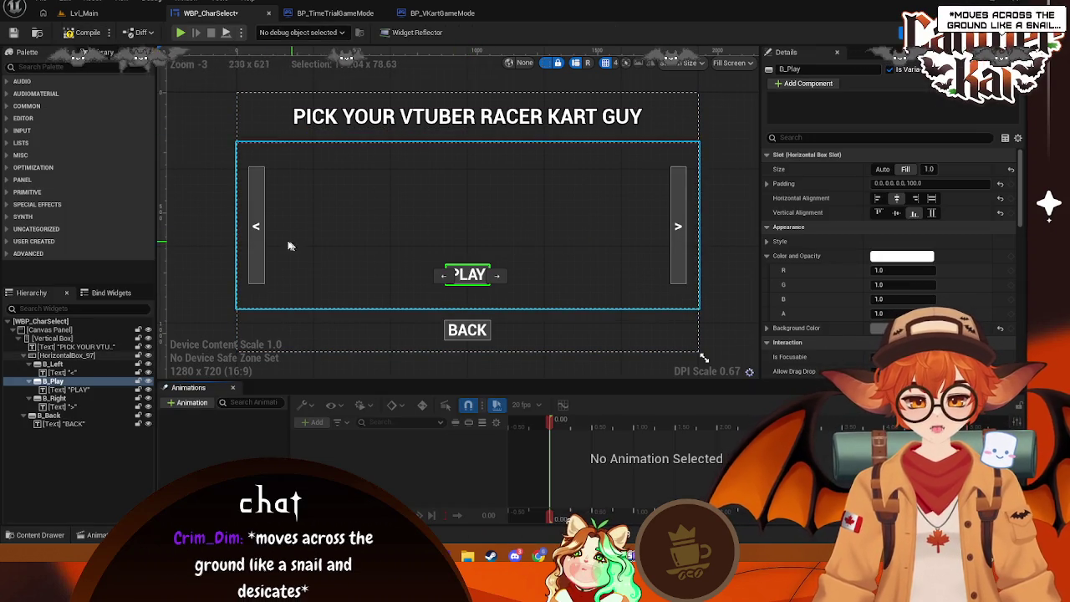
- Add On Hovered for the left arrow button, wire it into Play Sound 2D, and save
click(258, 200)
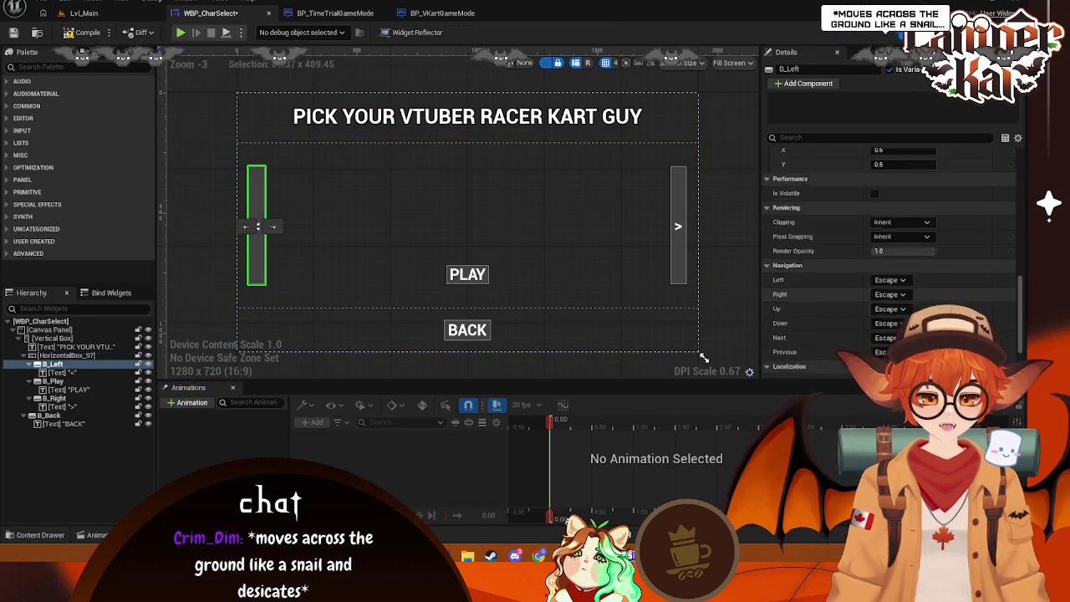
scroll(901, 313, down, 3)
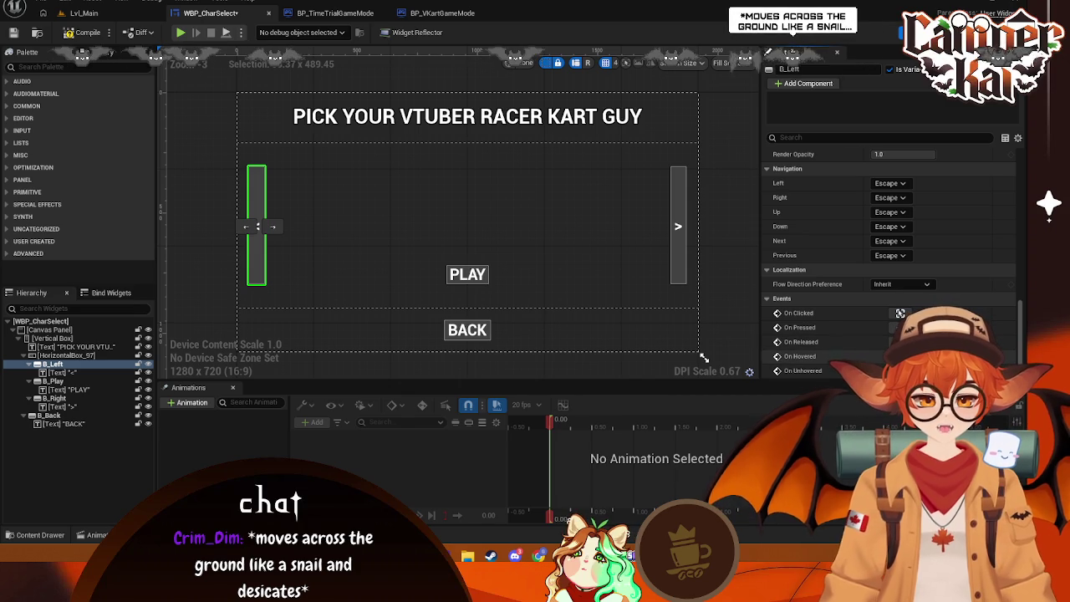
click(900, 356)
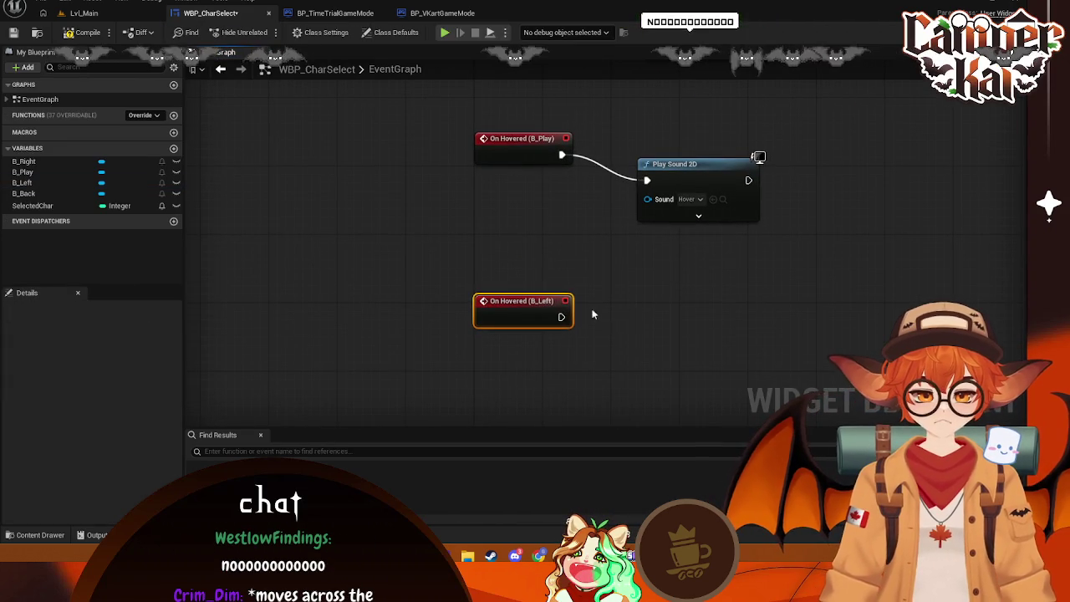
drag(562, 316, 648, 200)
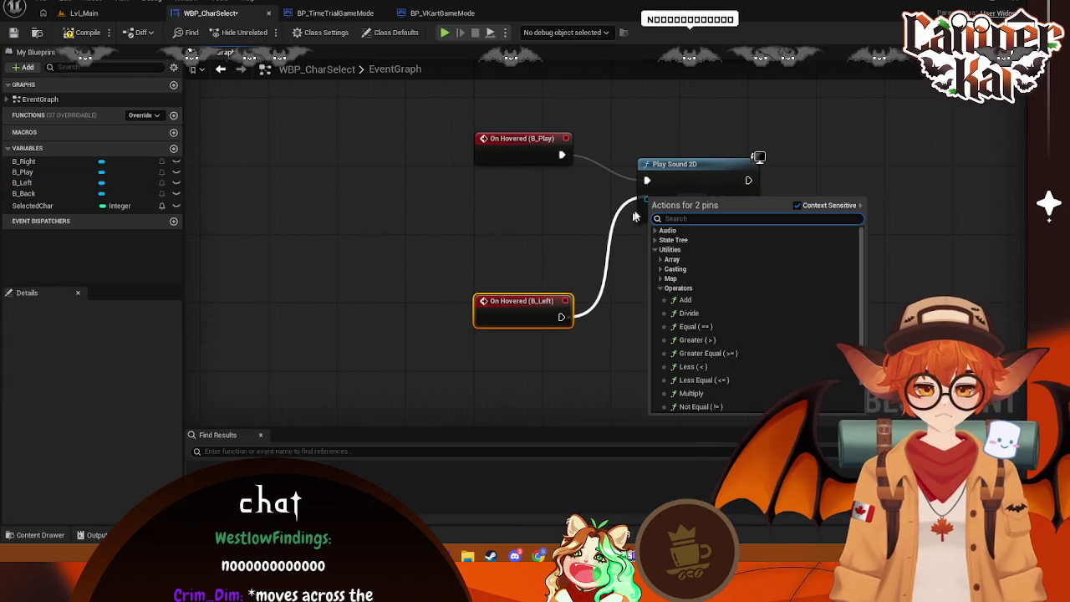
click(582, 235)
mouse_move(562, 317)
mouse_down()
mouse_move(619, 218)
mouse_move(660, 184)
mouse_up()
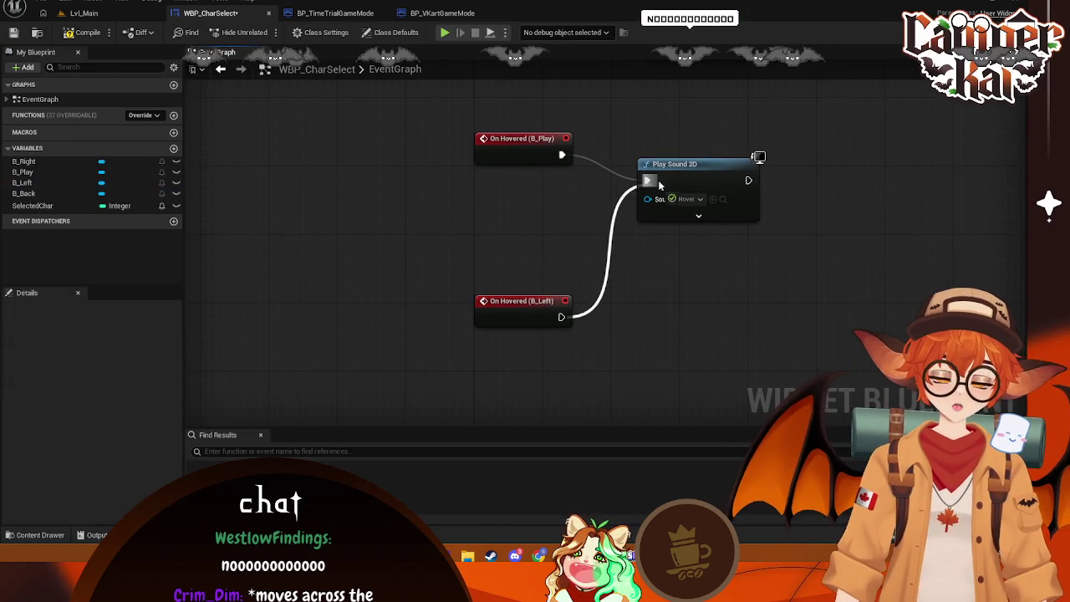
mouse_move(516, 309)
mouse_down()
mouse_move(532, 197)
mouse_move(521, 193)
mouse_up()
click(526, 289)
key(ctrl+s)
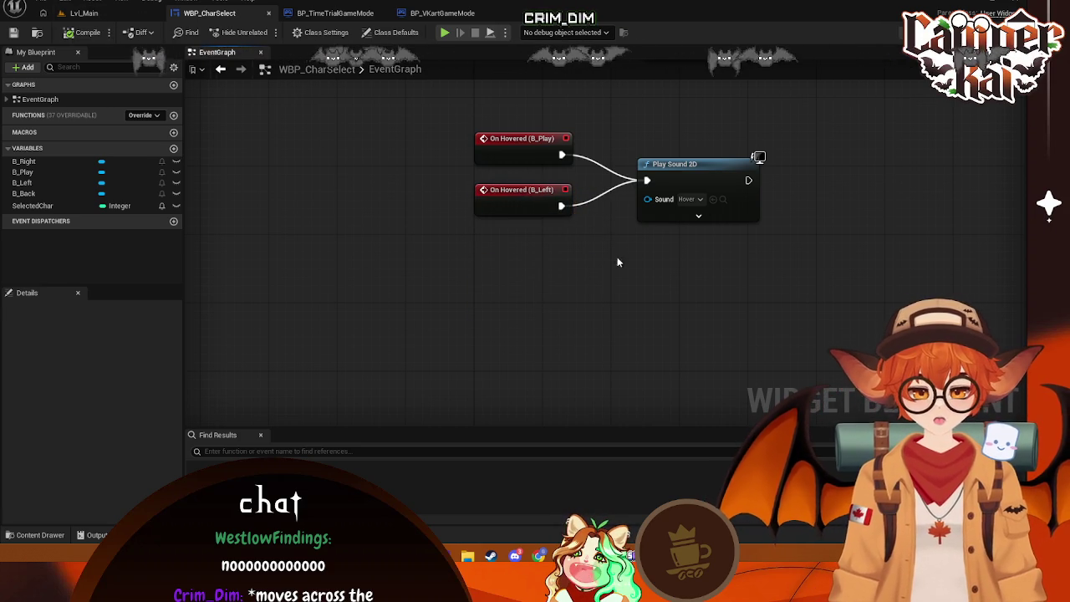
- Add On Hovered for B_Right, wire it into Play Sound 2D, then switch to Lvl_Main
key(shift+F4)
click(678, 226)
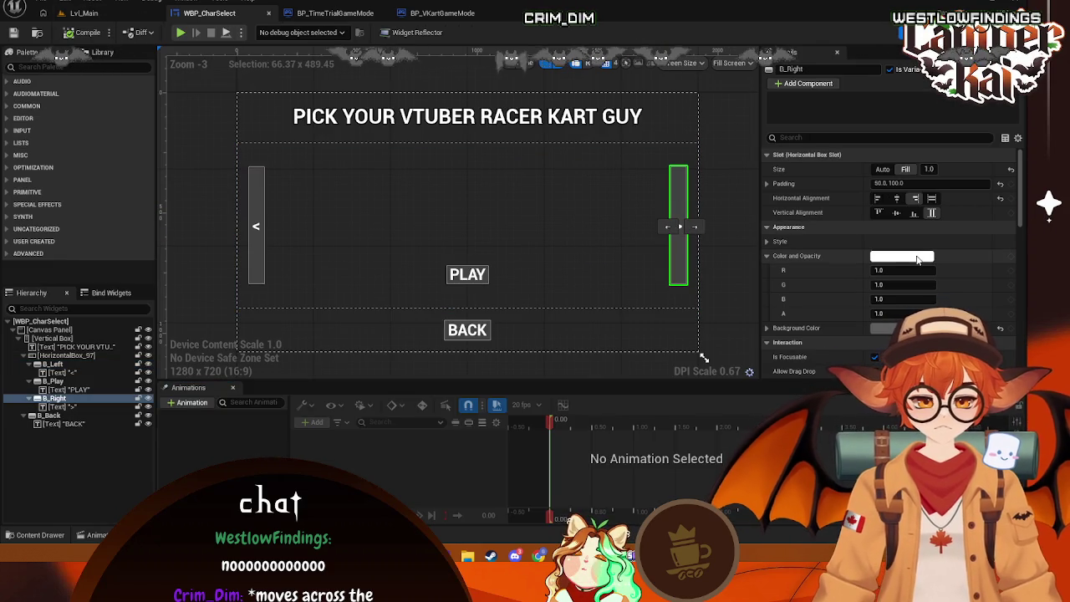
scroll(917, 260, down, 10)
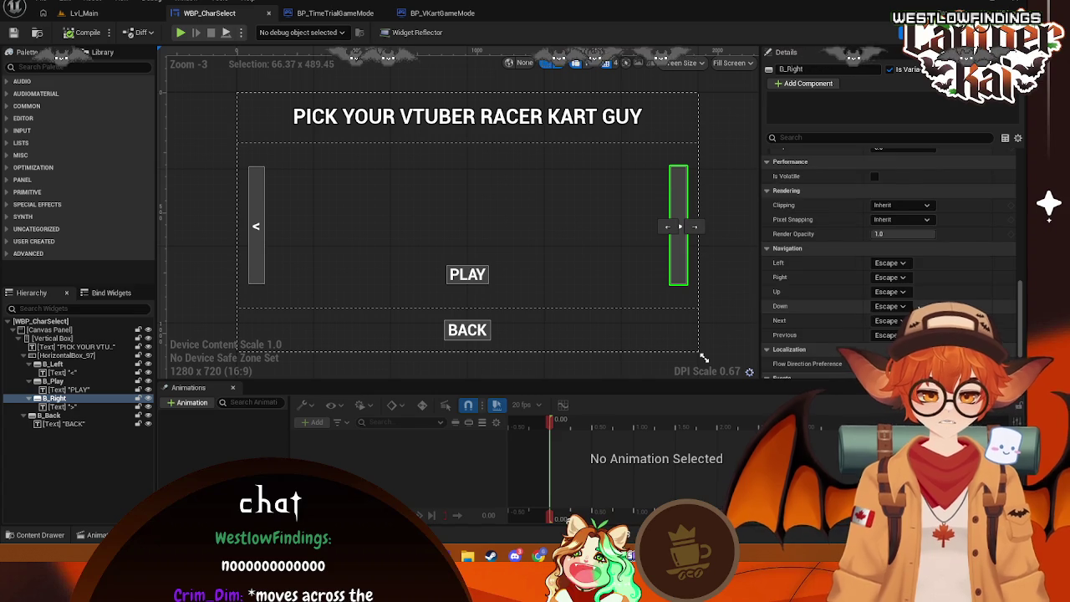
scroll(918, 307, down, 3)
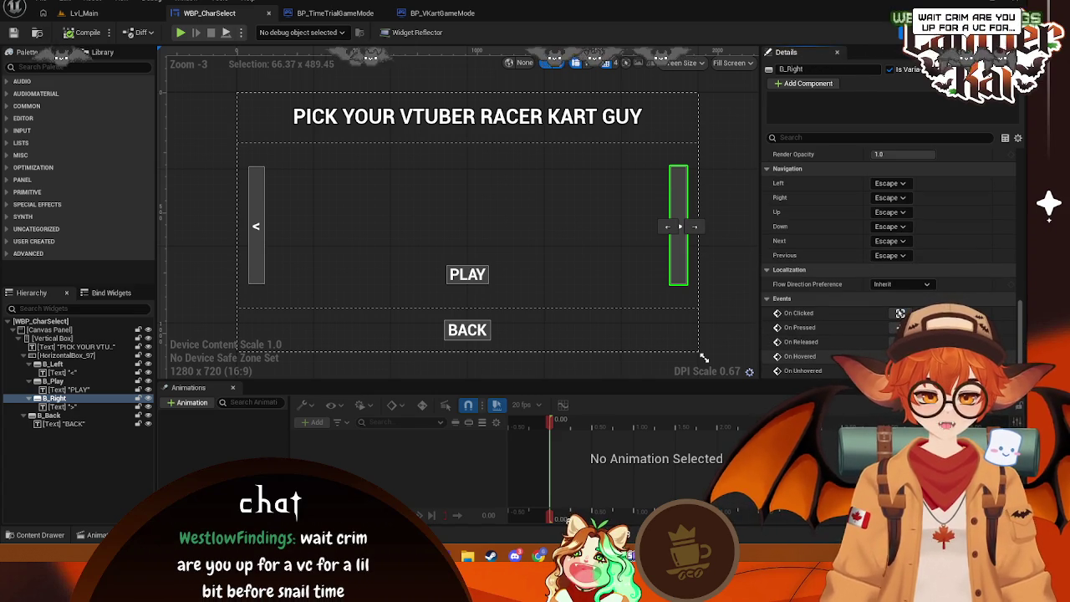
click(900, 356)
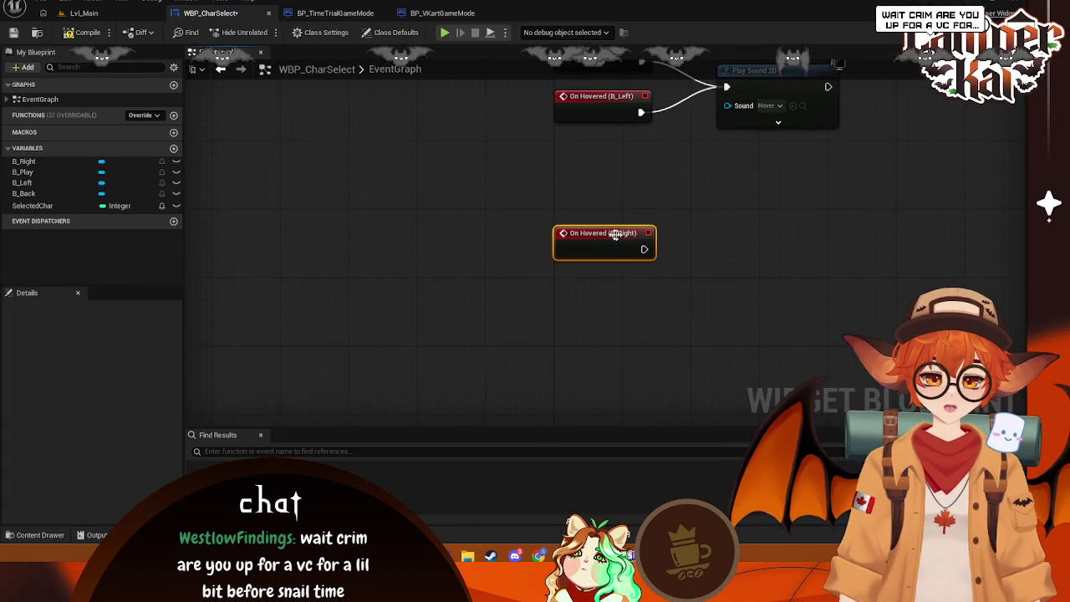
drag(615, 235, 613, 148)
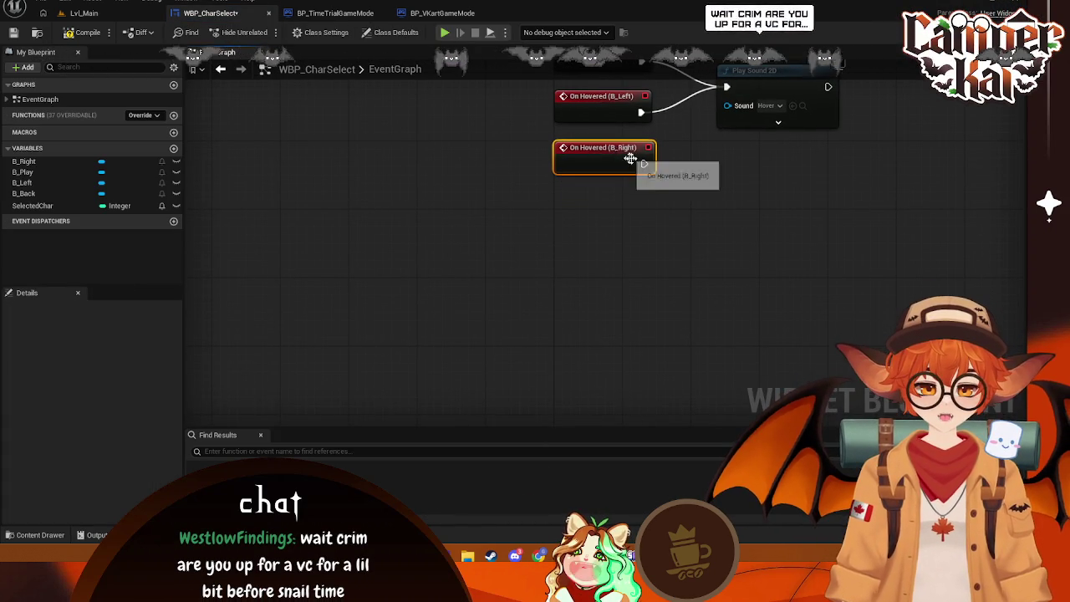
key(Home)
mouse_move(574, 254)
mouse_down()
mouse_move(652, 179)
mouse_move(694, 198)
mouse_move(694, 220)
mouse_up()
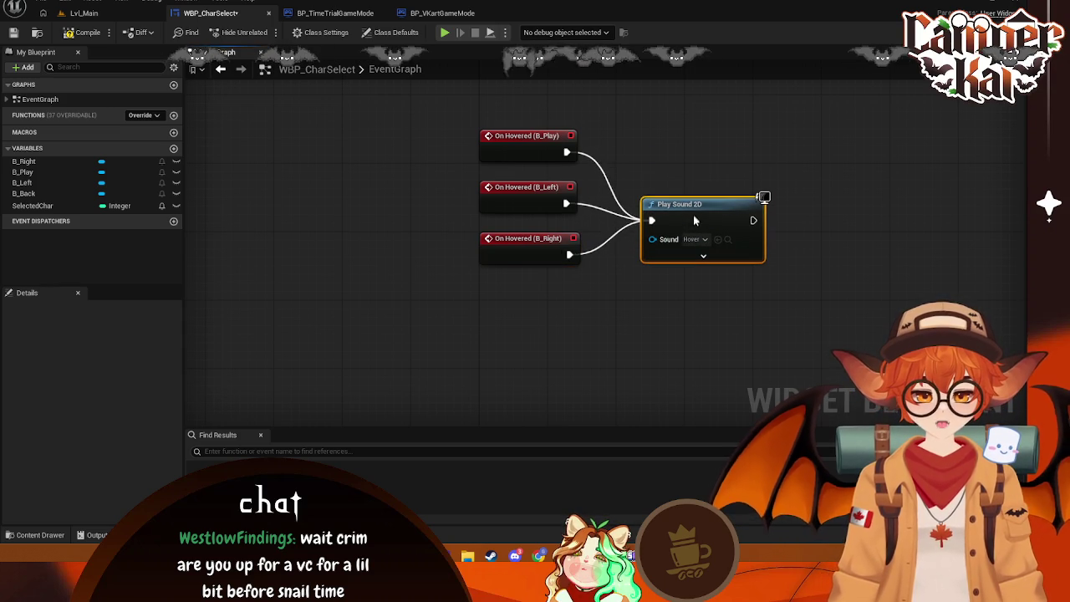
click(82, 13)
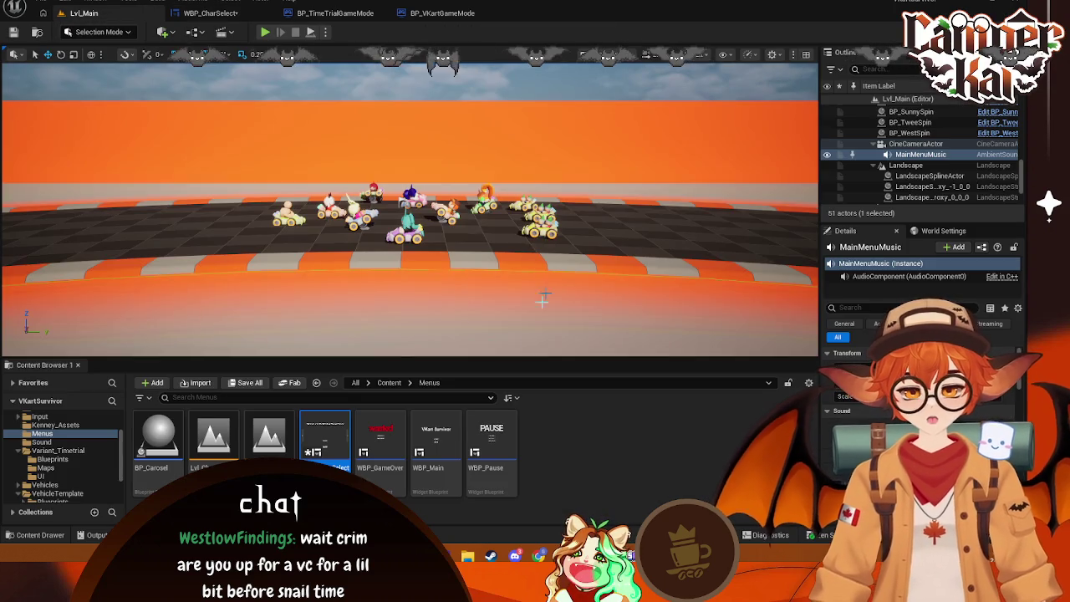
- Back in WBP_CharSelect's Designer, add and then delete an unwanted BACK pressed event
click(216, 14)
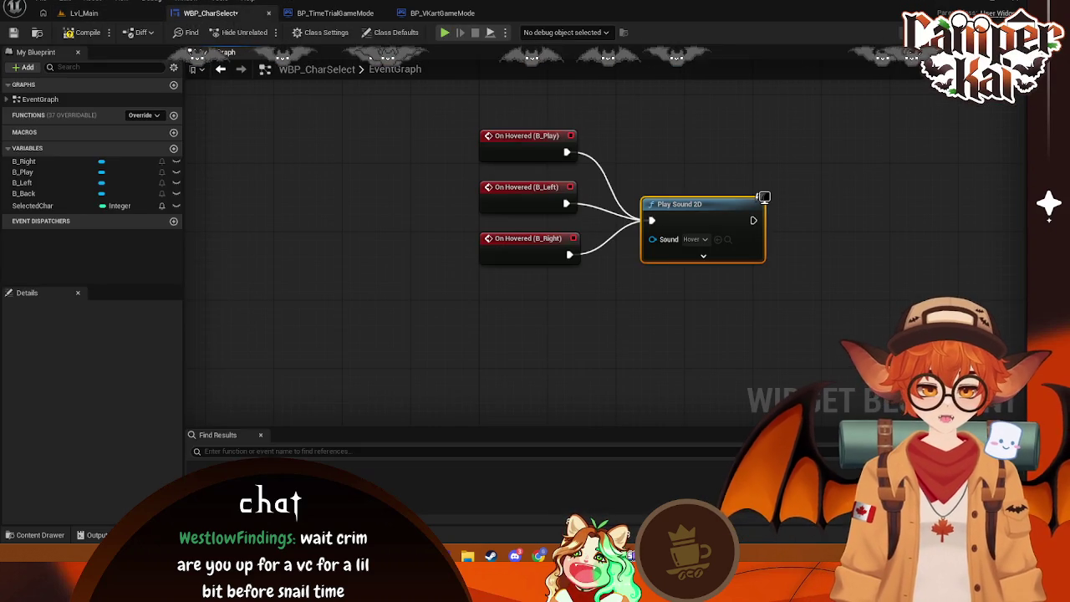
click(1016, 31)
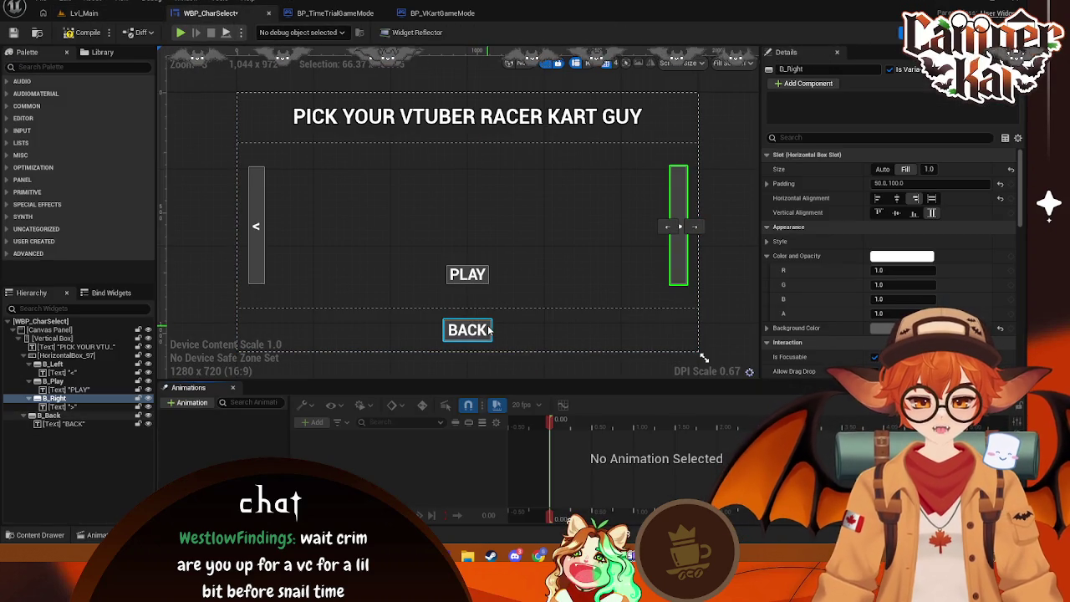
scroll(832, 294, down, 15)
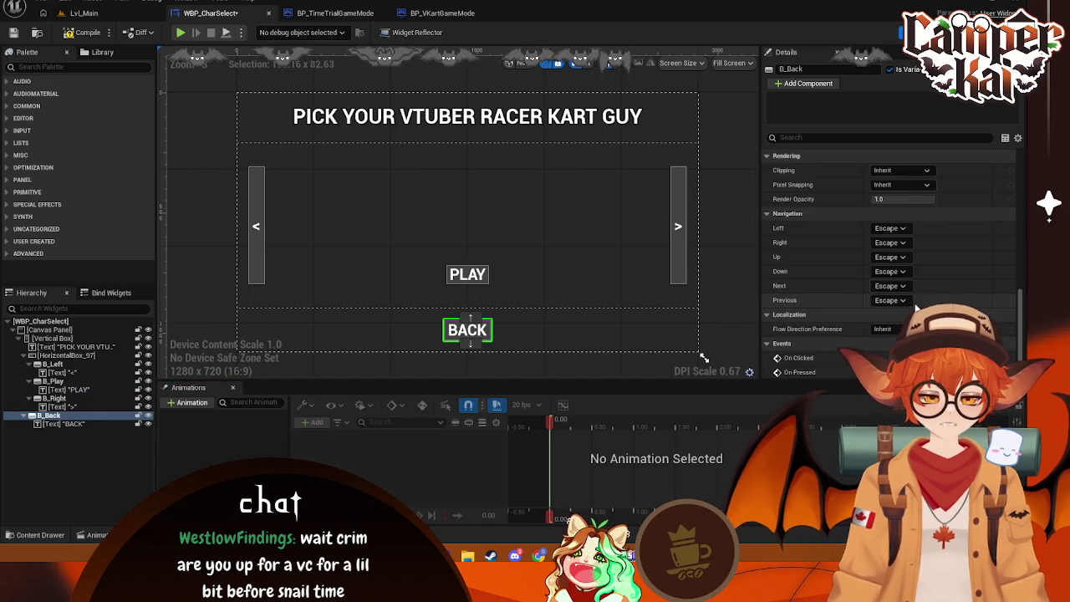
click(900, 327)
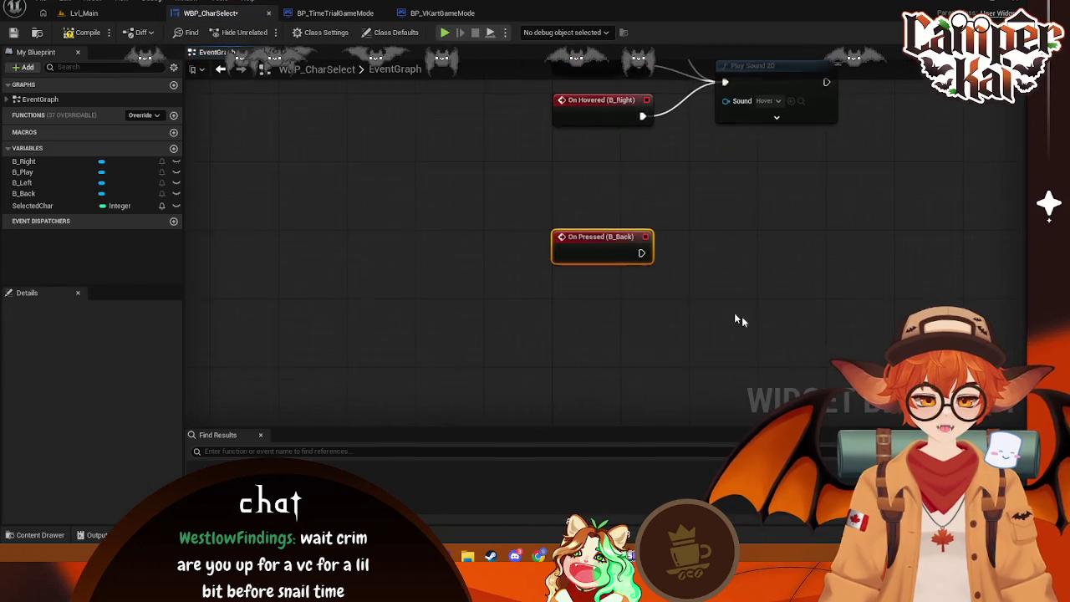
key(Delete)
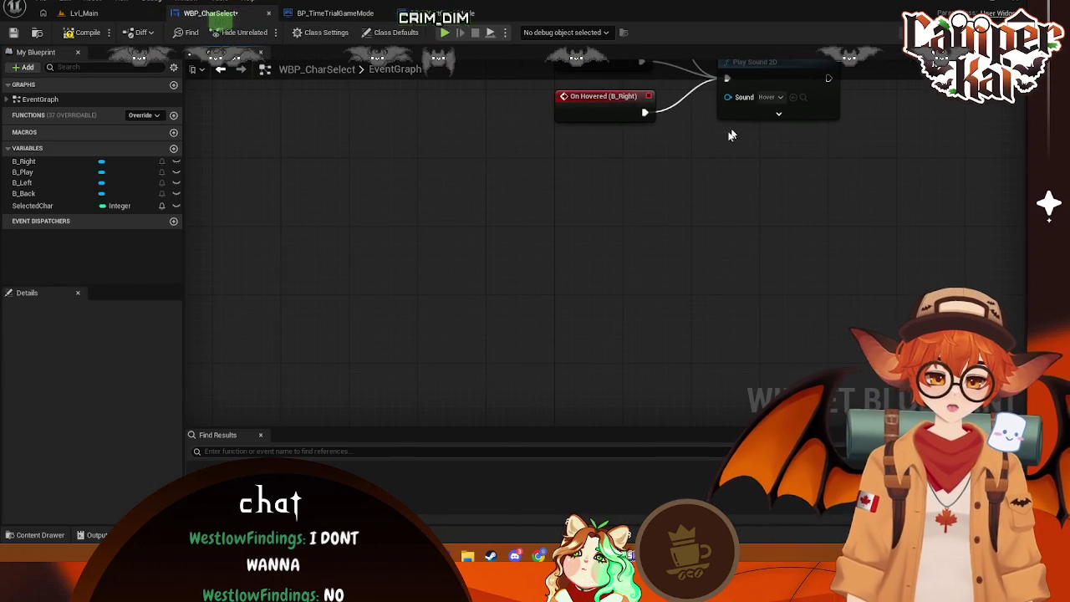
- Add On Hovered (B_Back) below the other hover events and wire it into Play Sound 2D
click(991, 32)
scroll(821, 284, down, 10)
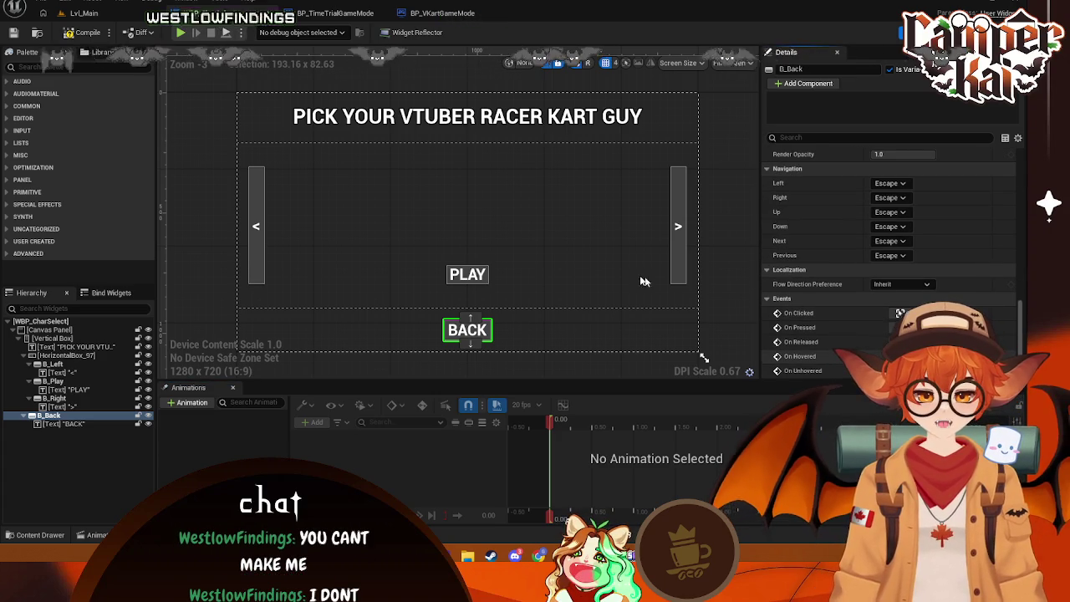
click(901, 356)
drag(619, 227, 618, 145)
drag(737, 171, 659, 268)
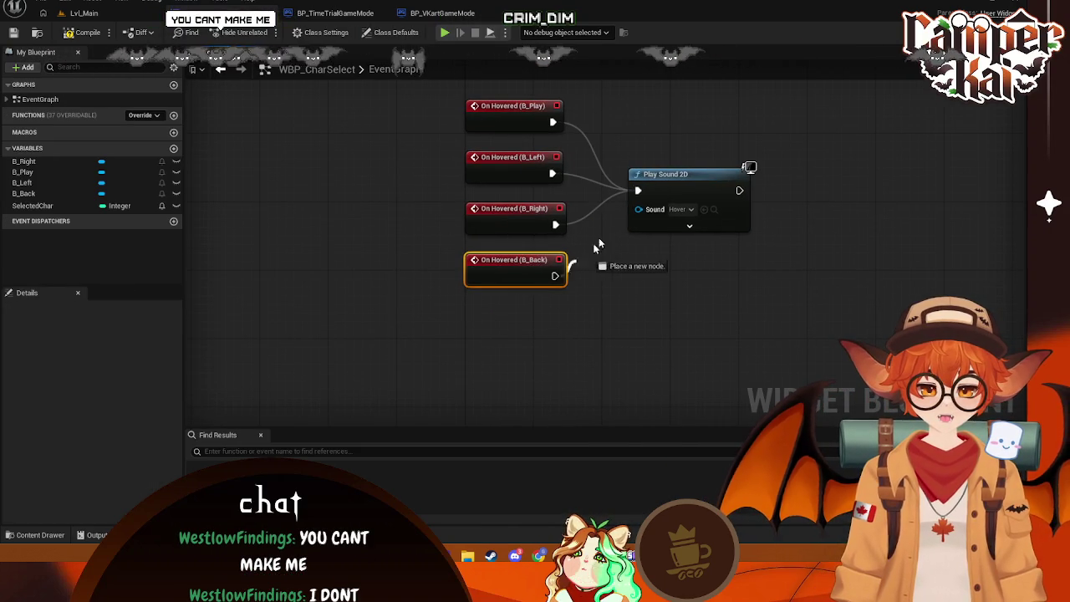
drag(634, 193, 638, 191)
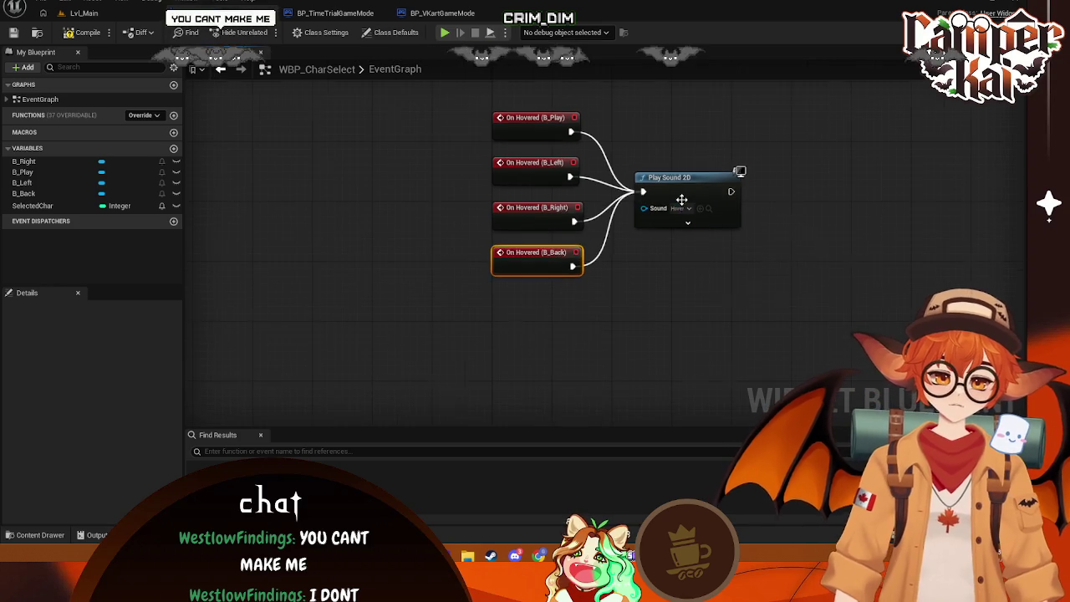
mouse_move(649, 262)
mouse_down()
mouse_move(509, 289)
mouse_move(548, 302)
mouse_move(332, 299)
mouse_up()
- Insert a Play Sound 2D node playing Click right after On Clicked (B_Back)
drag(502, 316, 584, 318)
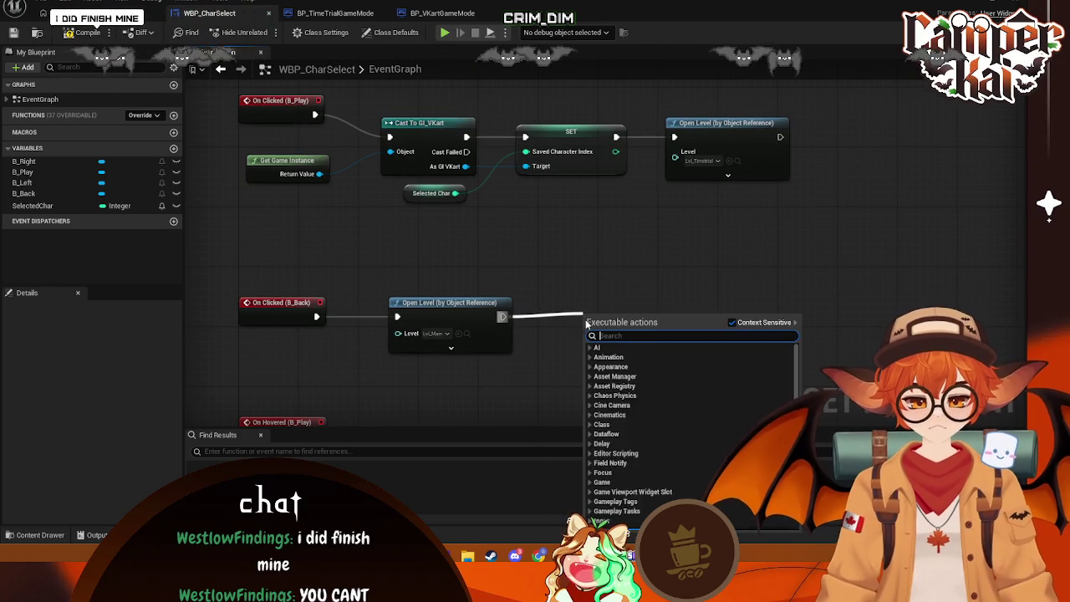
click(557, 290)
drag(451, 314, 629, 314)
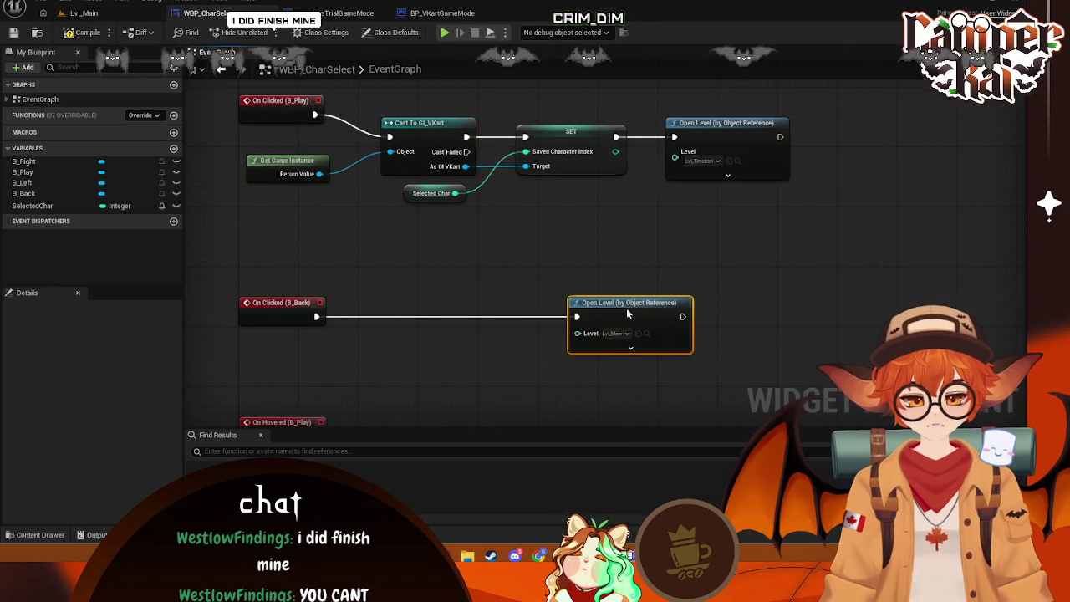
mouse_move(316, 316)
mouse_down()
mouse_move(380, 319)
mouse_move(380, 307)
mouse_up()
text(p)
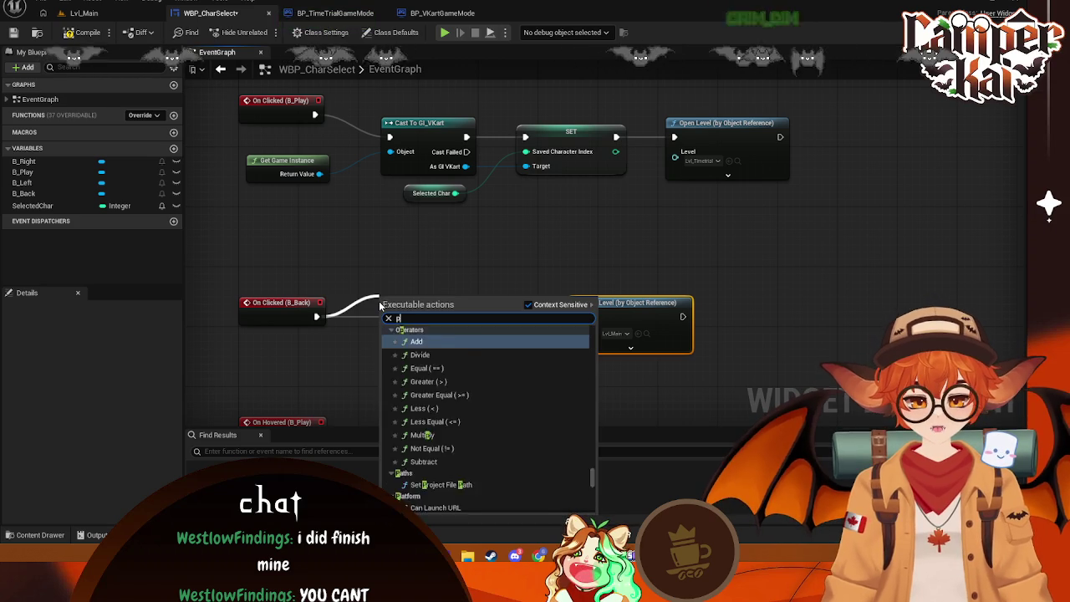
text(lay sou)
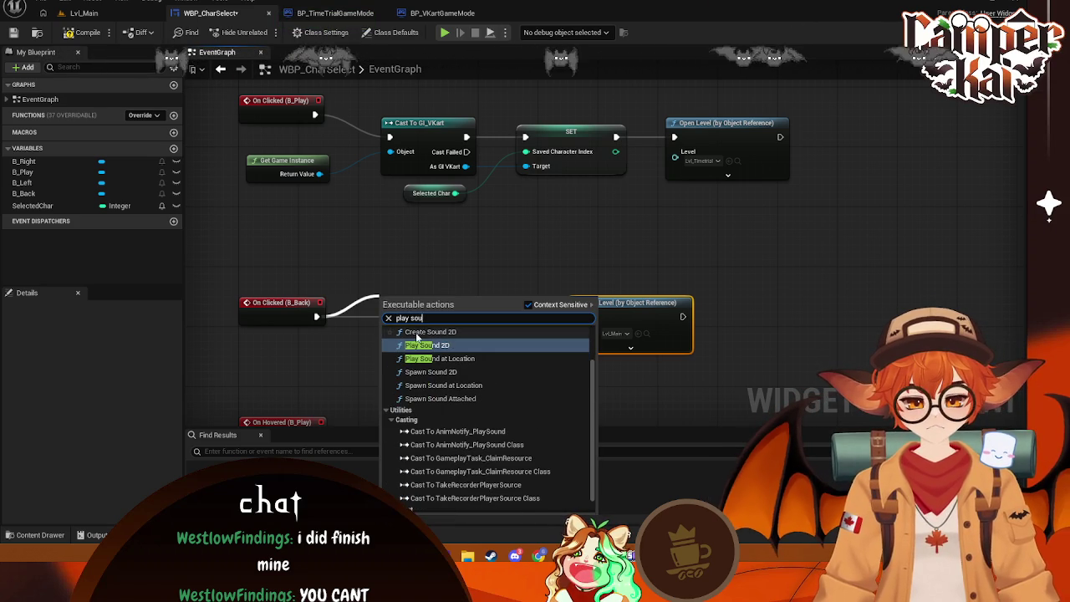
click(425, 345)
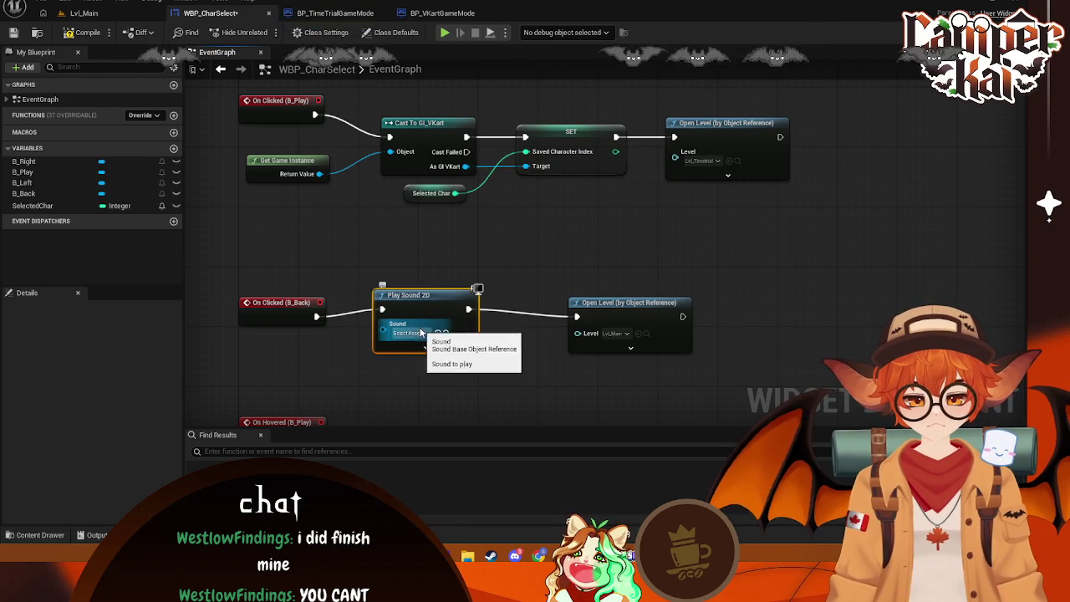
click(422, 333)
text(clic)
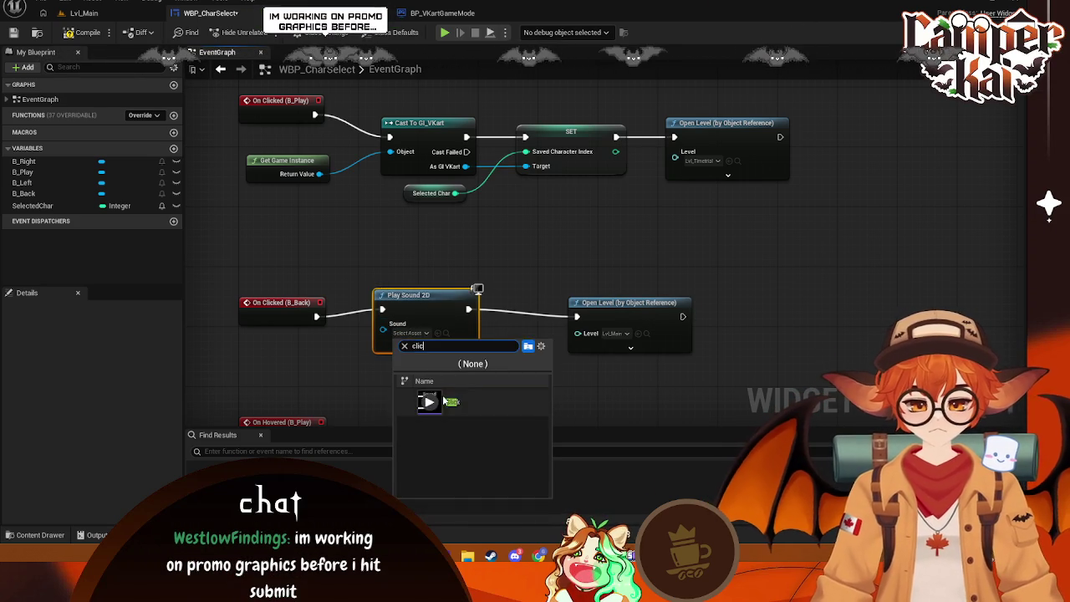
key(Return)
- Add a 0.5-second Delay between the Click sound and the Open Level node
drag(505, 317, 507, 318)
text(delay)
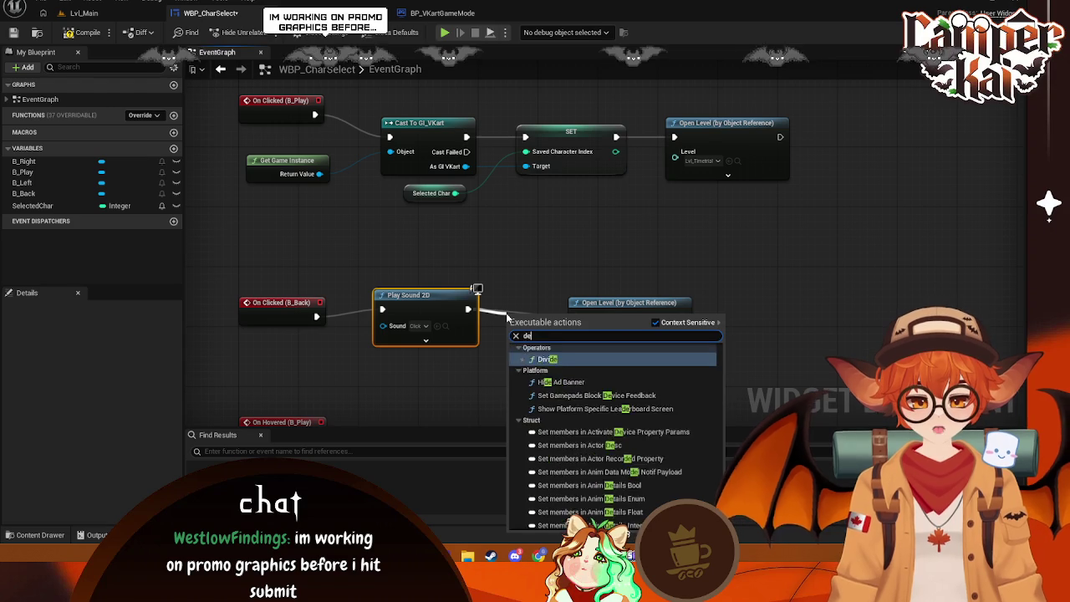
key(Return)
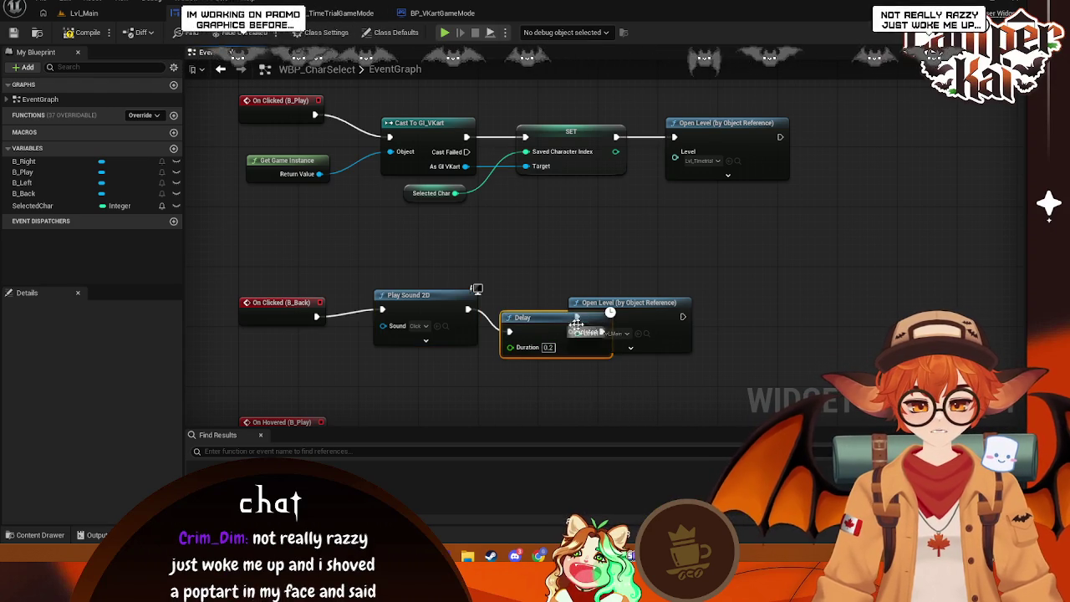
drag(635, 302, 739, 303)
drag(573, 322, 580, 307)
click(554, 331)
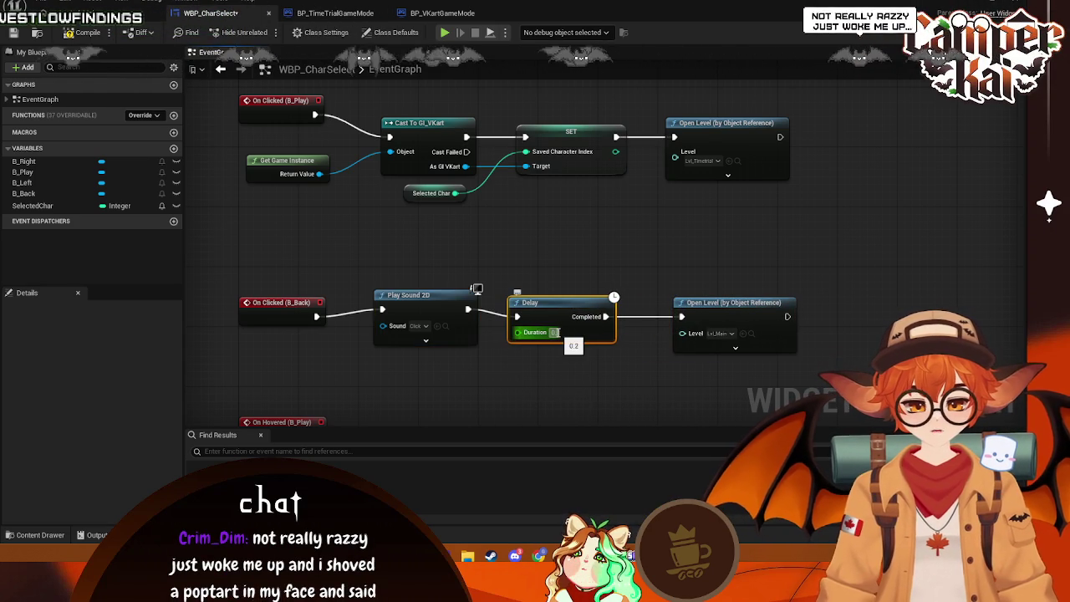
text(0.5)
key(Return)
drag(720, 316, 691, 317)
click(679, 252)
- Add a Play Sound 2D node playing Click after On Clicked (B_Play)
drag(628, 195, 611, 279)
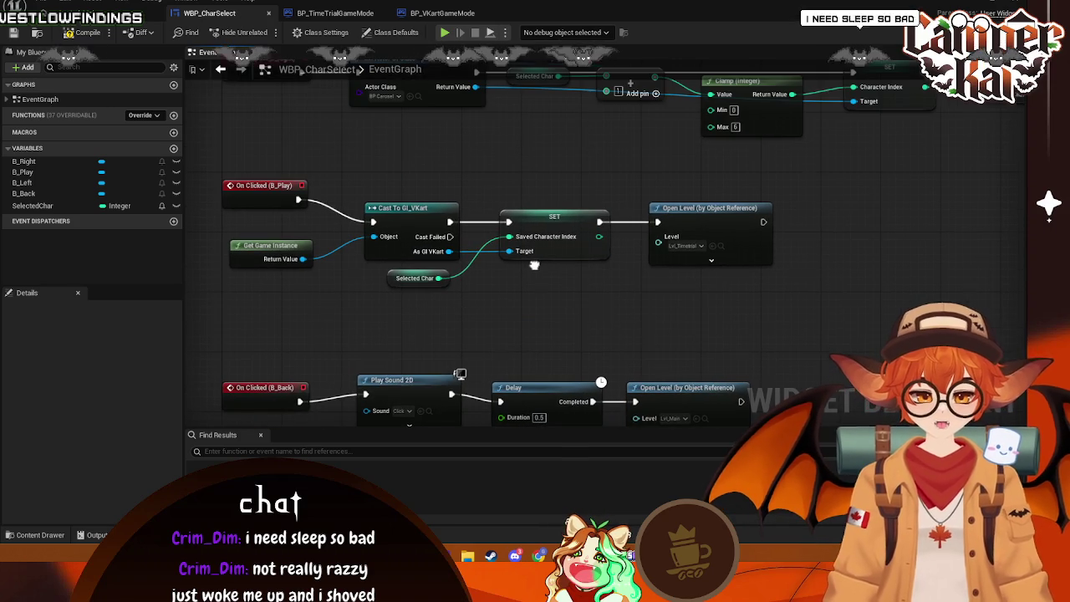
drag(555, 326, 679, 320)
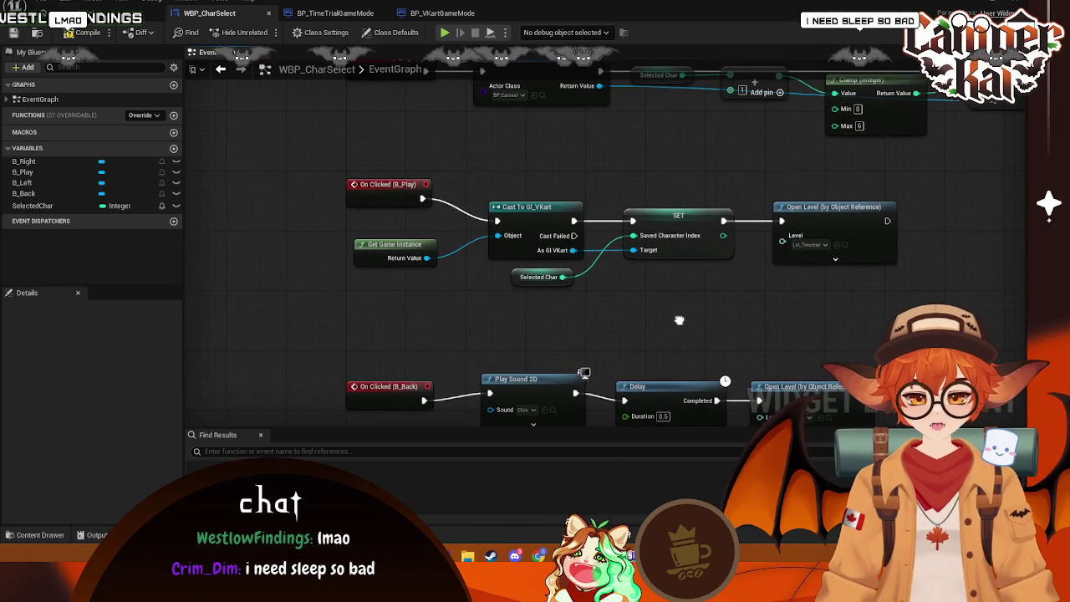
mouse_move(423, 214)
mouse_down()
mouse_move(430, 259)
mouse_move(281, 227)
mouse_up()
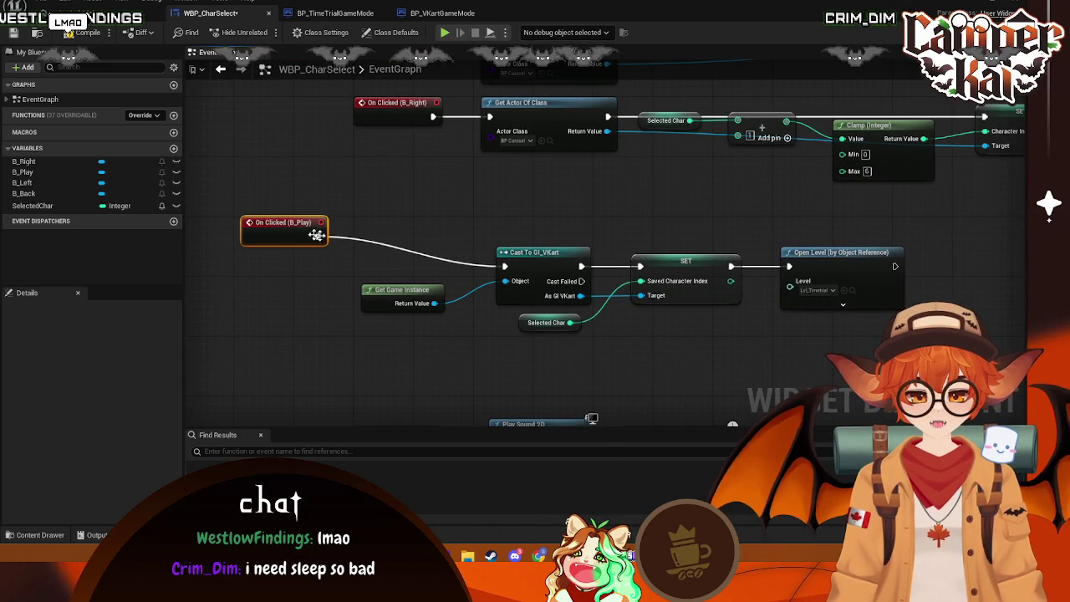
mouse_move(335, 321)
mouse_down()
mouse_move(334, 172)
mouse_move(328, 338)
mouse_up()
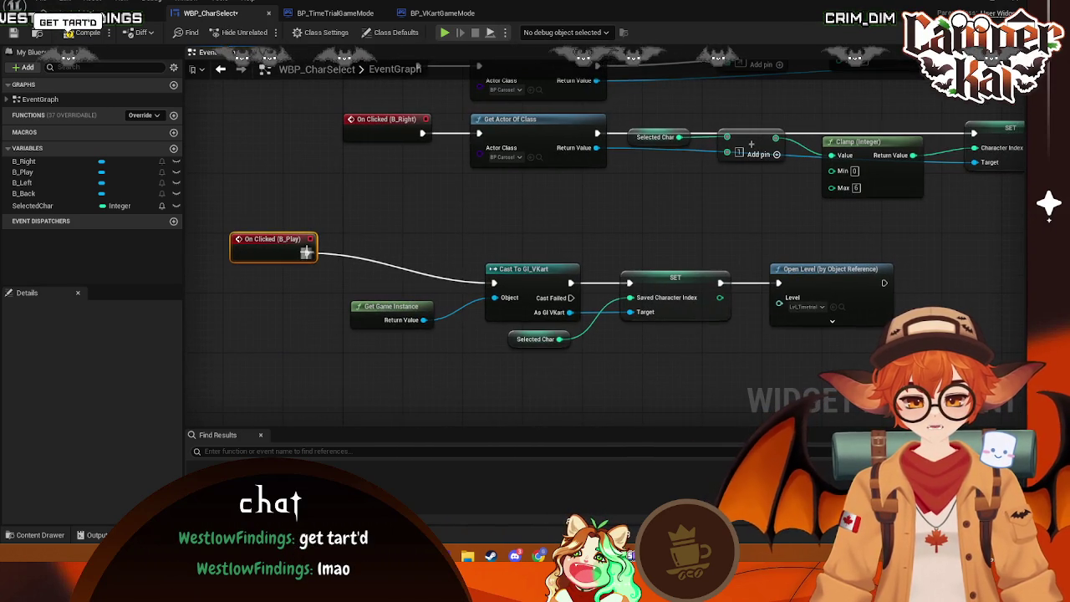
drag(307, 252, 368, 230)
text(l)
key(BackSpace)
text(Click)
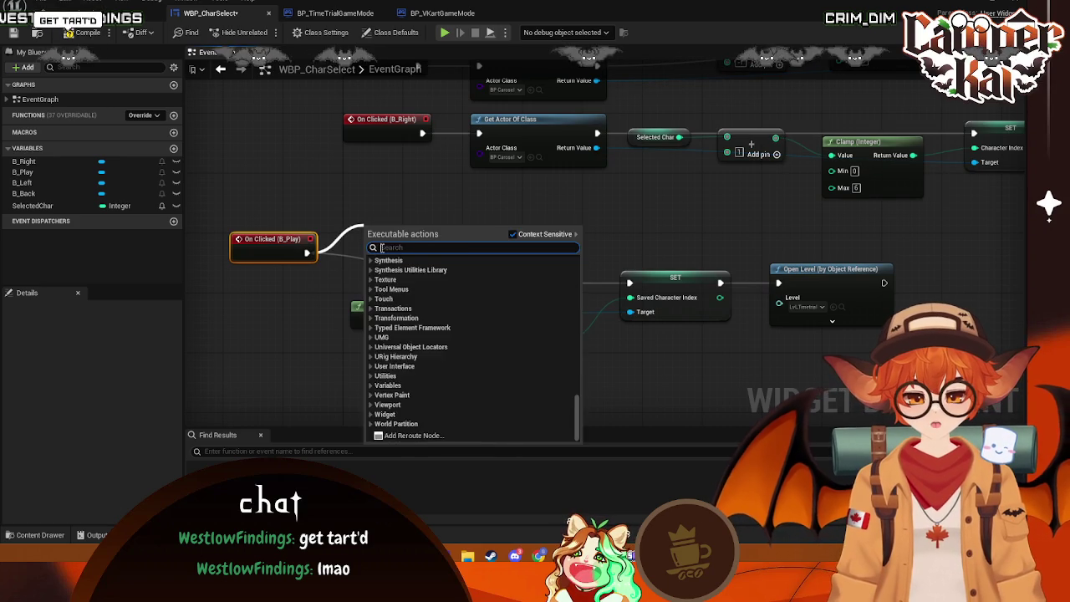
mouse_move(307, 252)
mouse_down()
mouse_move(359, 227)
mouse_move(372, 242)
mouse_up()
text(play)
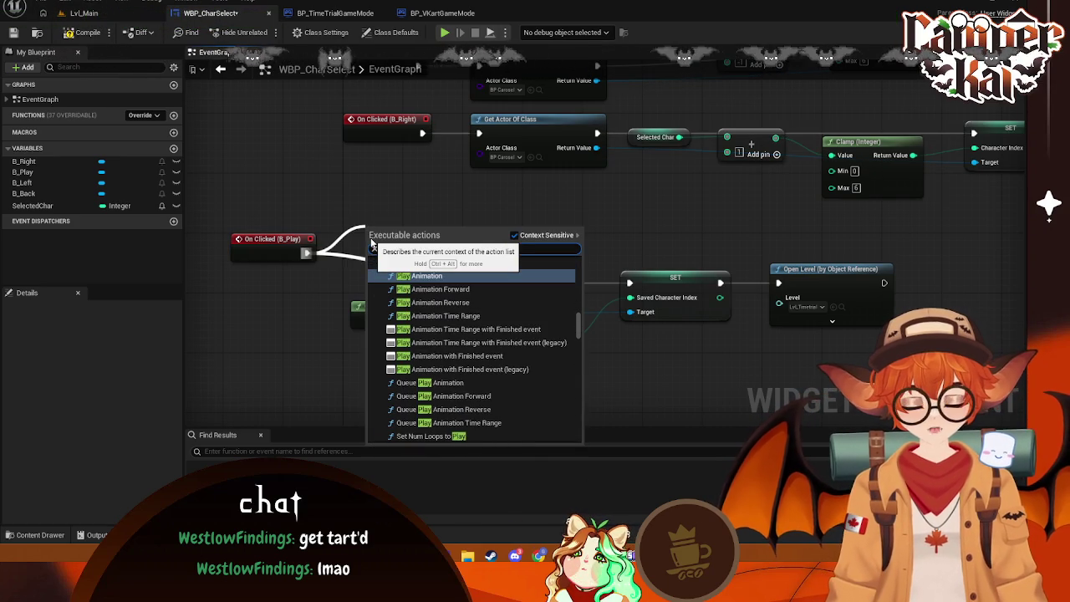
text( 2d)
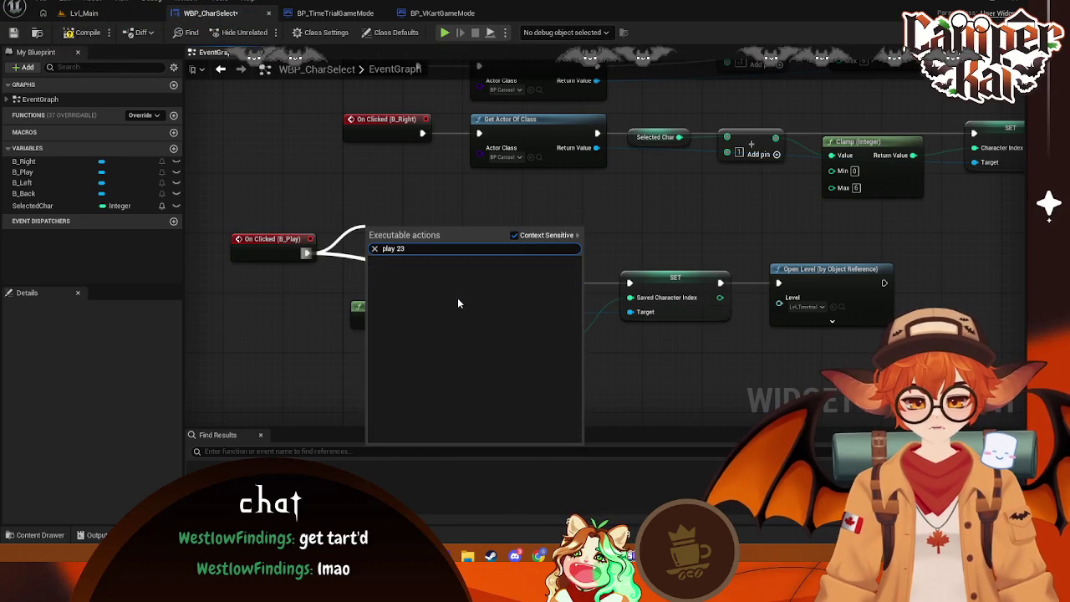
click(458, 298)
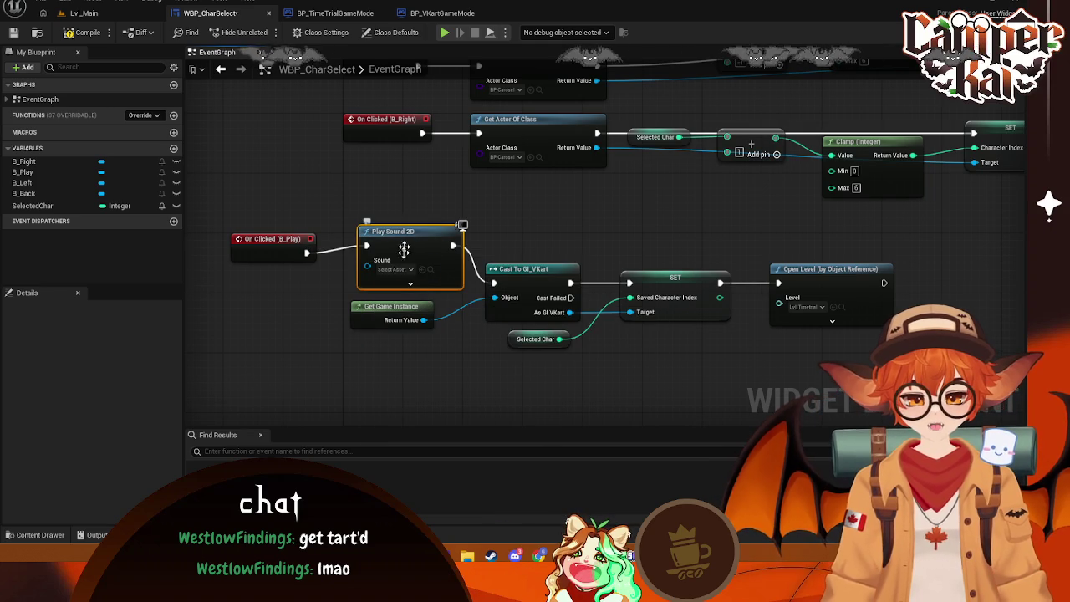
click(399, 269)
text(click)
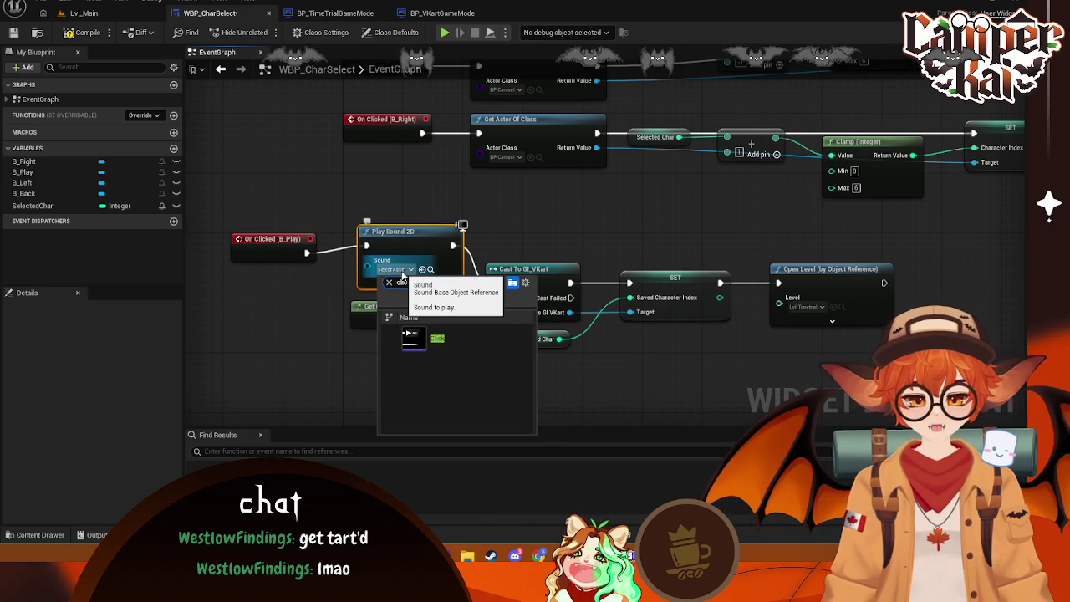
key(Return)
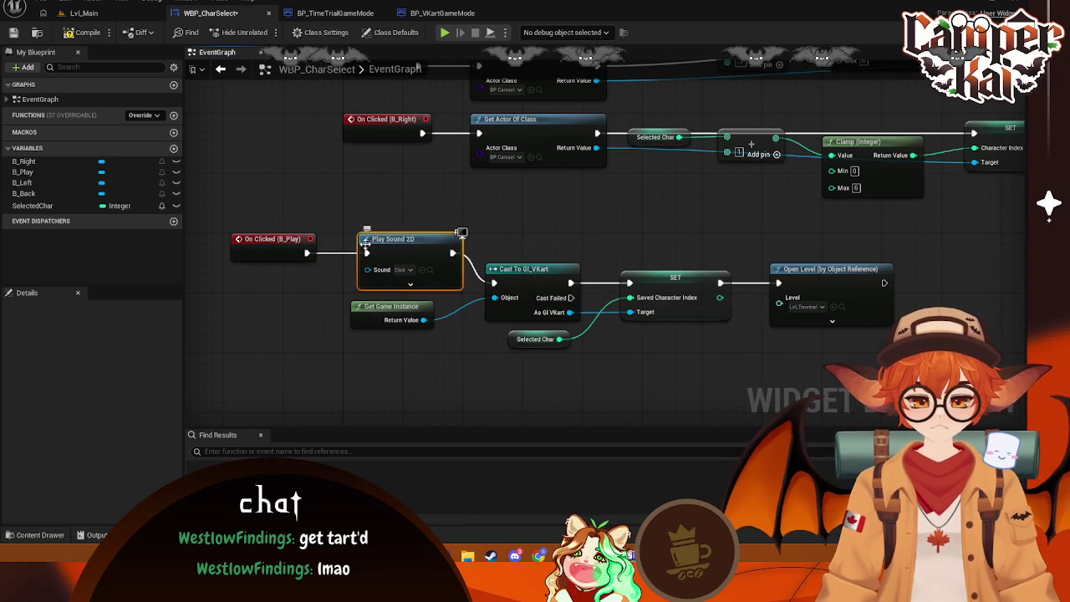
- Insert a Delay after the PLAY click sound and set its Duration to 0.5
mouse_move(365, 244)
mouse_down()
mouse_move(346, 242)
mouse_move(375, 233)
mouse_move(465, 243)
mouse_up()
text(delay)
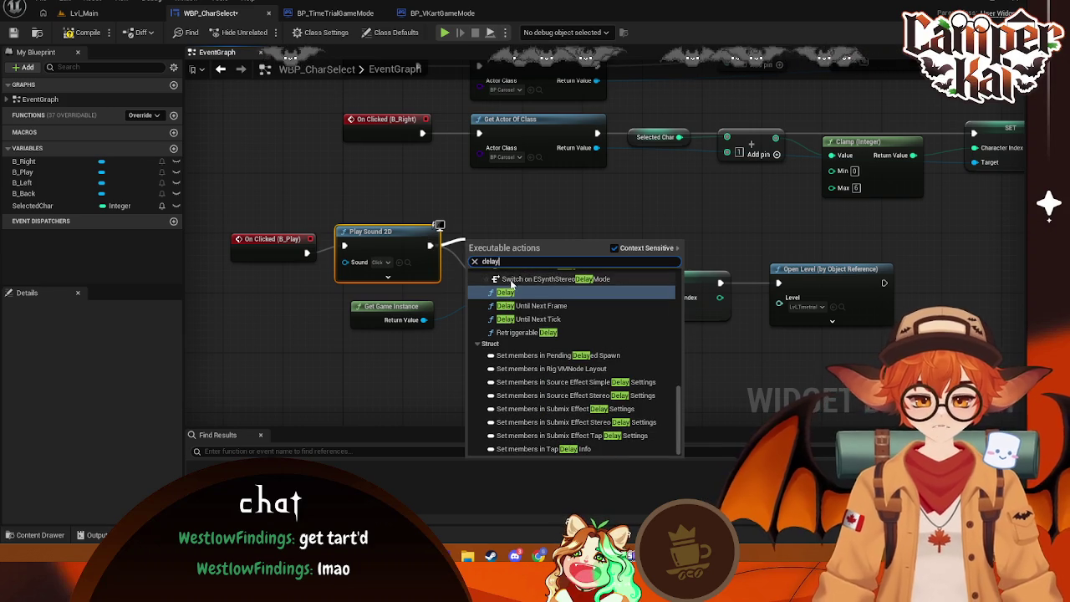
key(Return)
drag(510, 234, 505, 215)
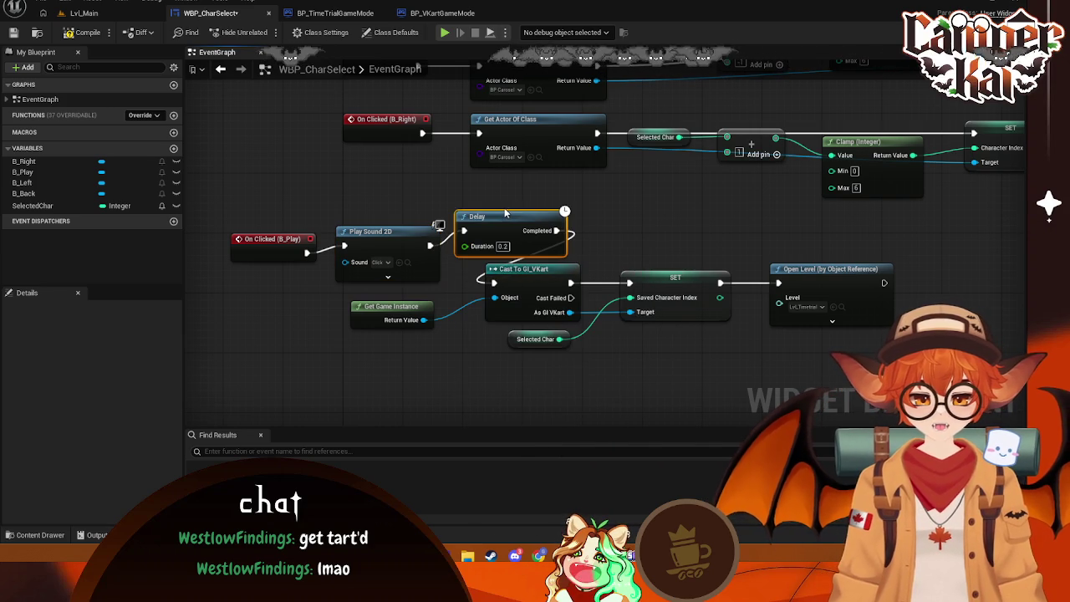
scroll(519, 216, down, 2)
scroll(585, 335, up, 1)
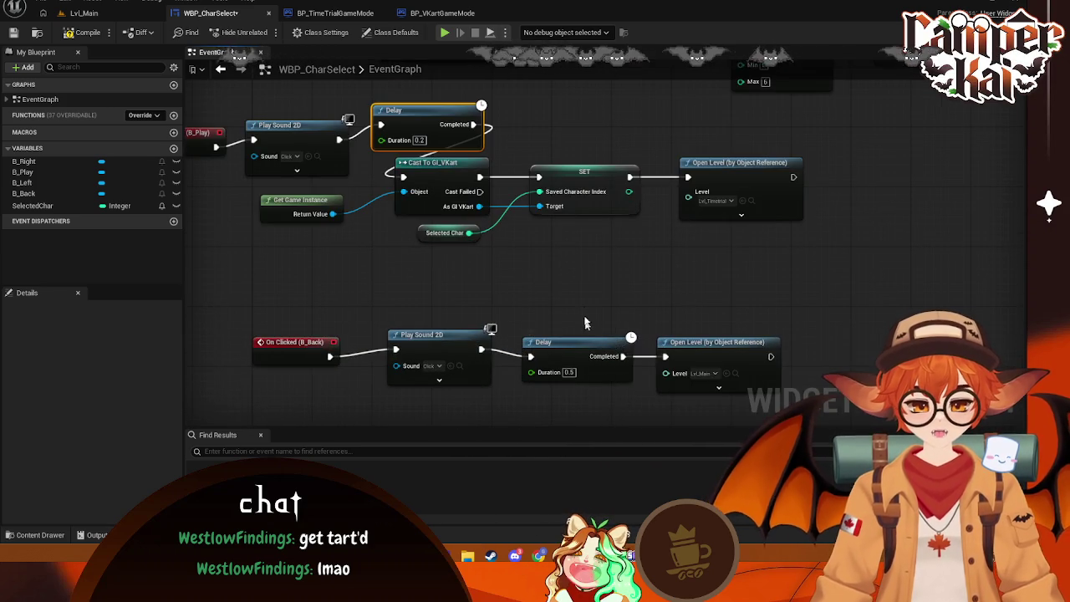
scroll(637, 383, up, 1)
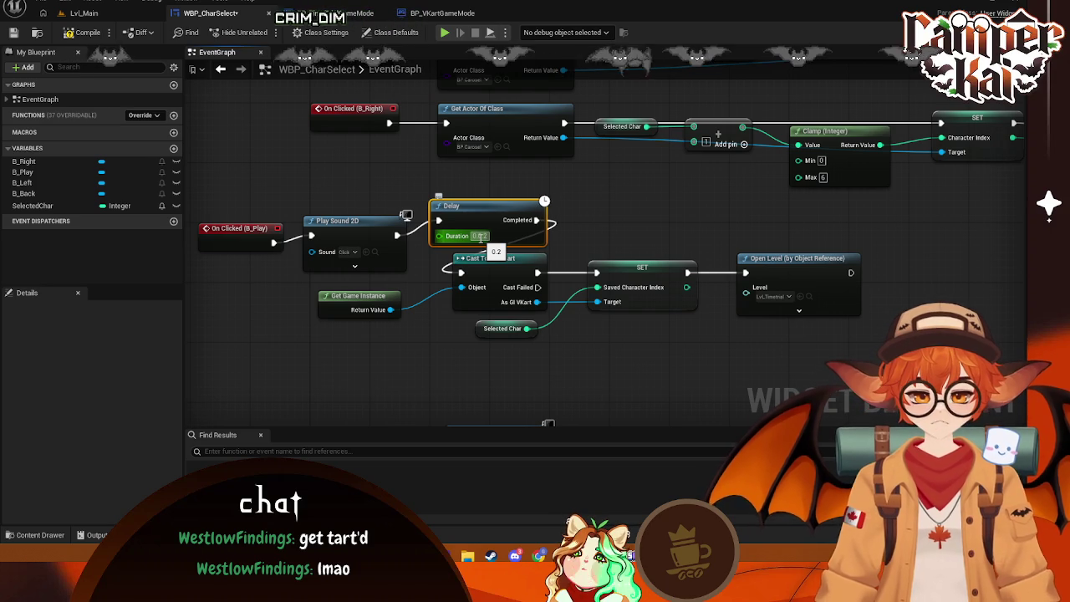
text(0.5)
key(Return)
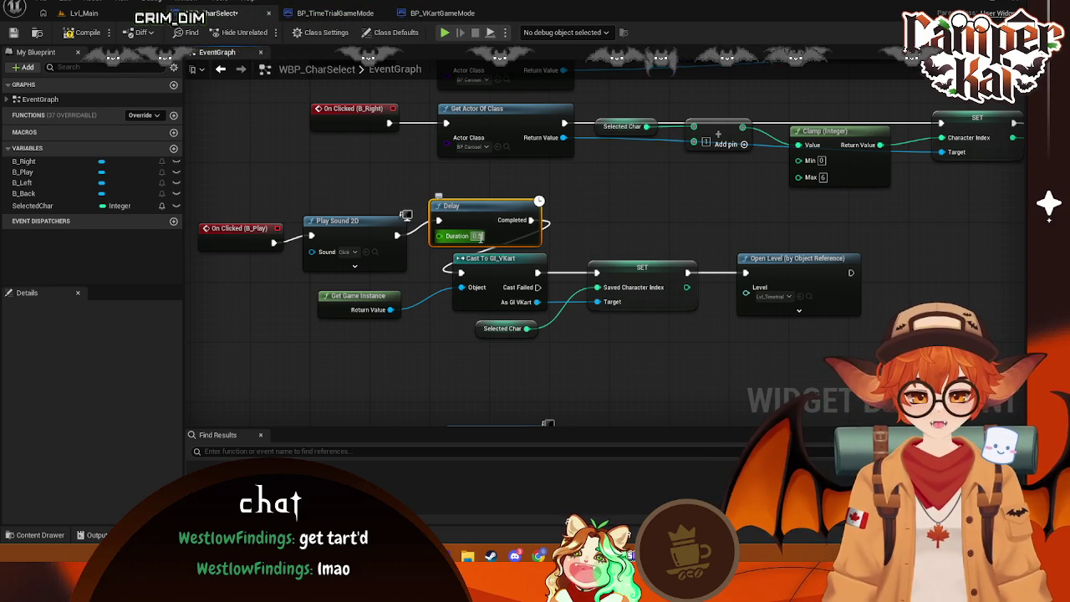
mouse_move(631, 221)
mouse_down()
mouse_move(590, 285)
mouse_move(611, 311)
mouse_move(598, 313)
mouse_move(598, 326)
mouse_up()
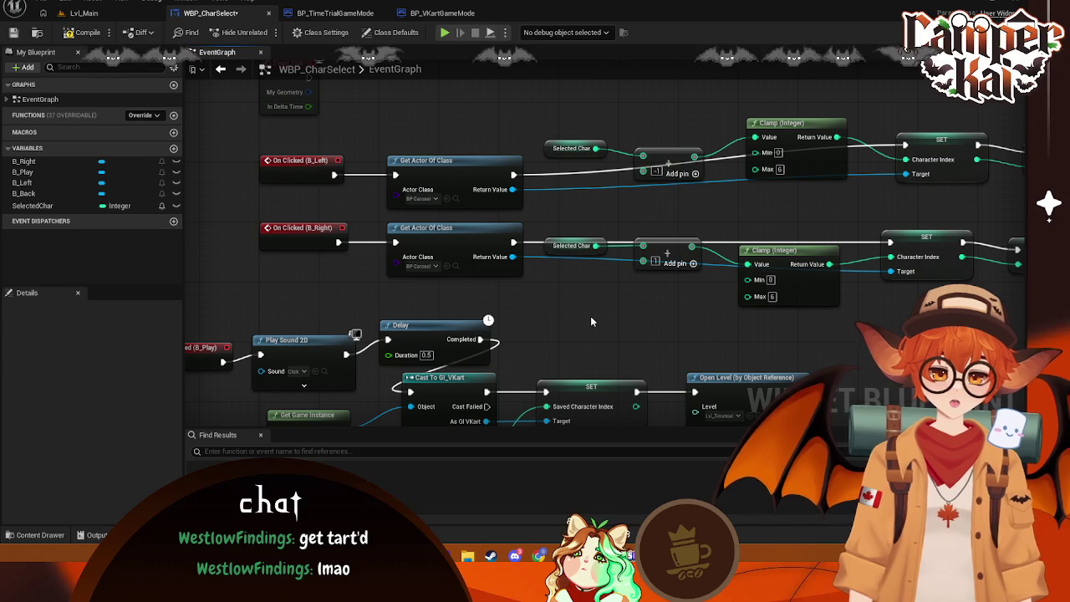
- Append a Play Sound 2D node playing Click after B_Left's SET Selected Char node
mouse_move(592, 318)
mouse_down()
mouse_move(532, 316)
mouse_move(650, 310)
mouse_move(630, 317)
mouse_move(489, 293)
mouse_move(508, 312)
mouse_move(490, 327)
mouse_move(196, 350)
mouse_up()
drag(656, 192, 705, 189)
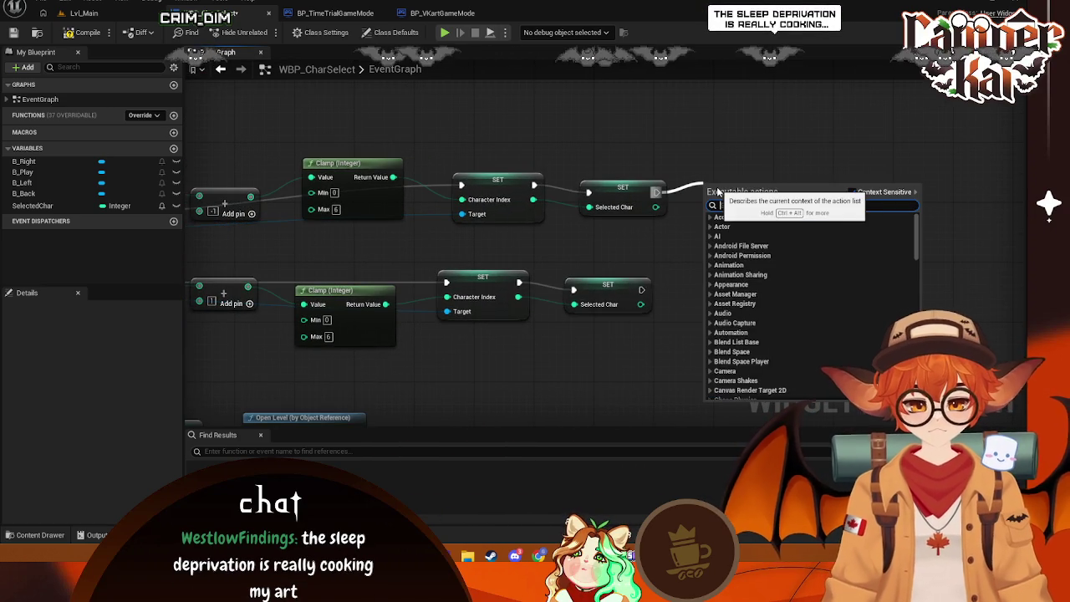
text(play2)
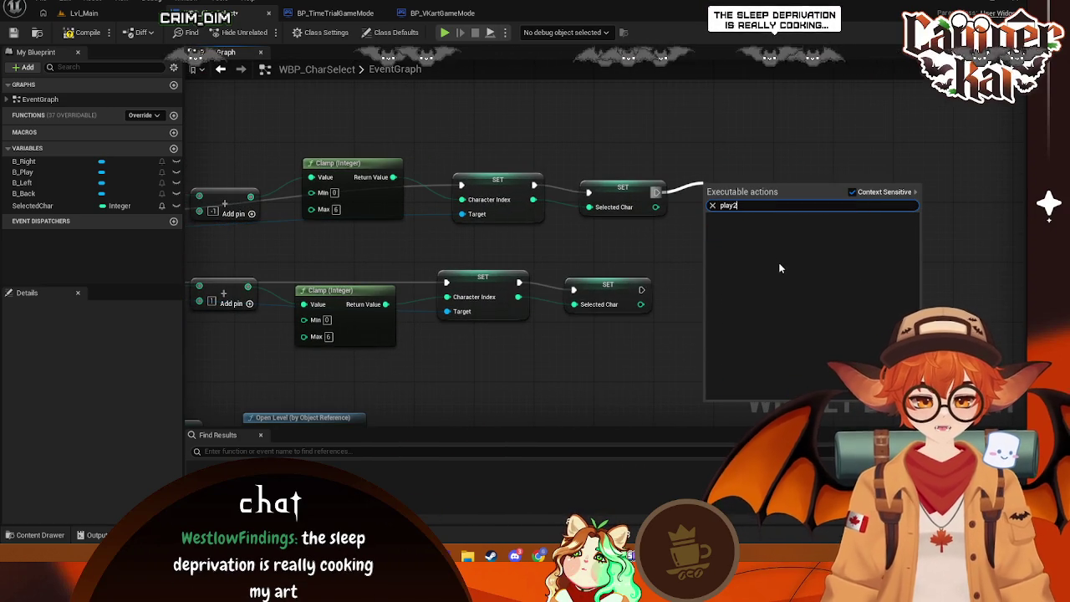
click(735, 248)
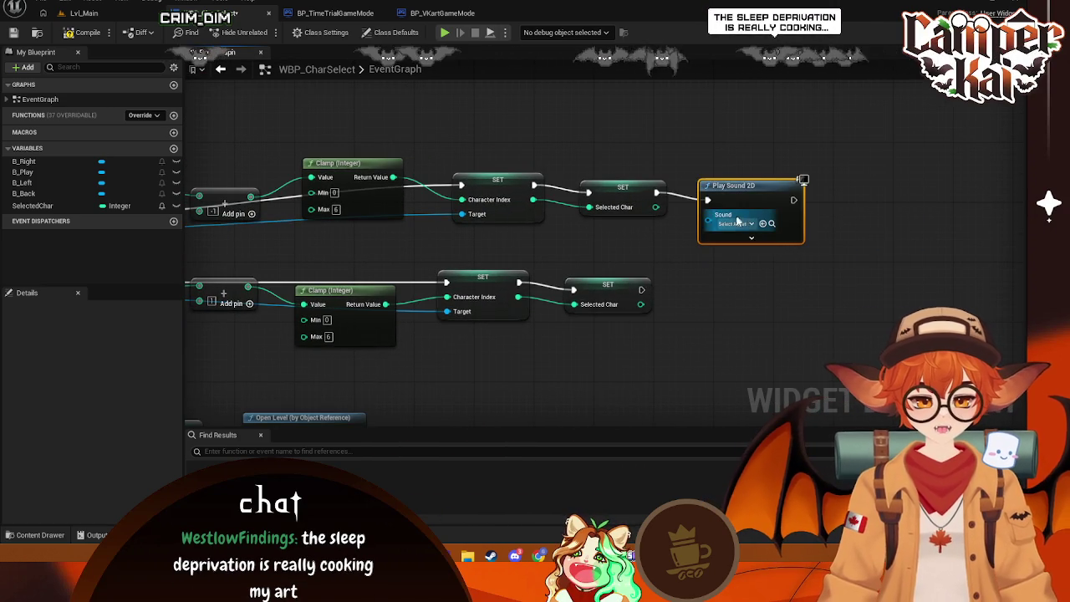
click(736, 223)
text(ck)
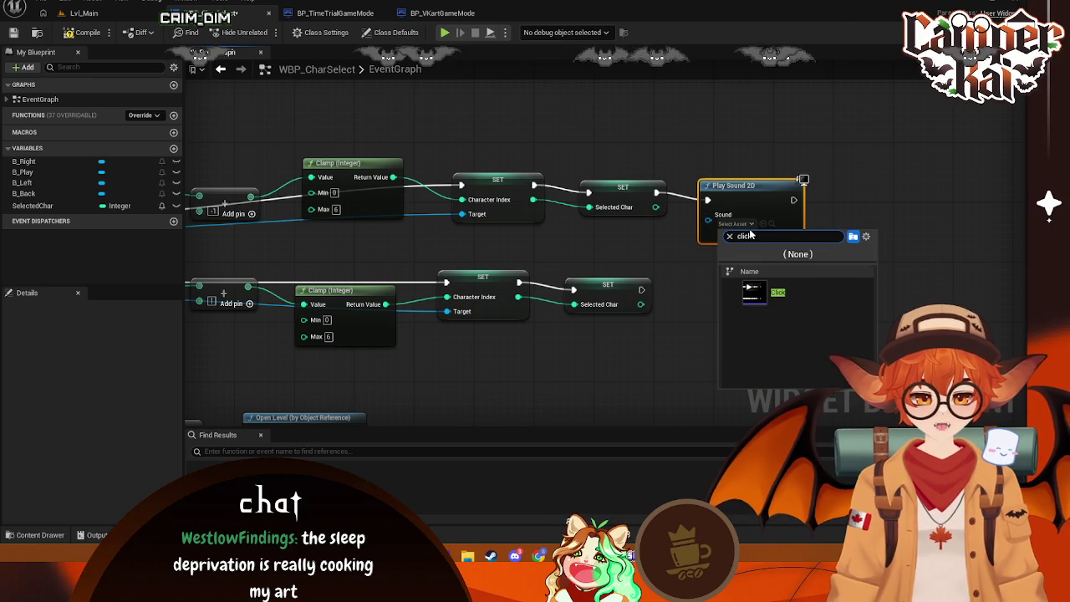
click(782, 299)
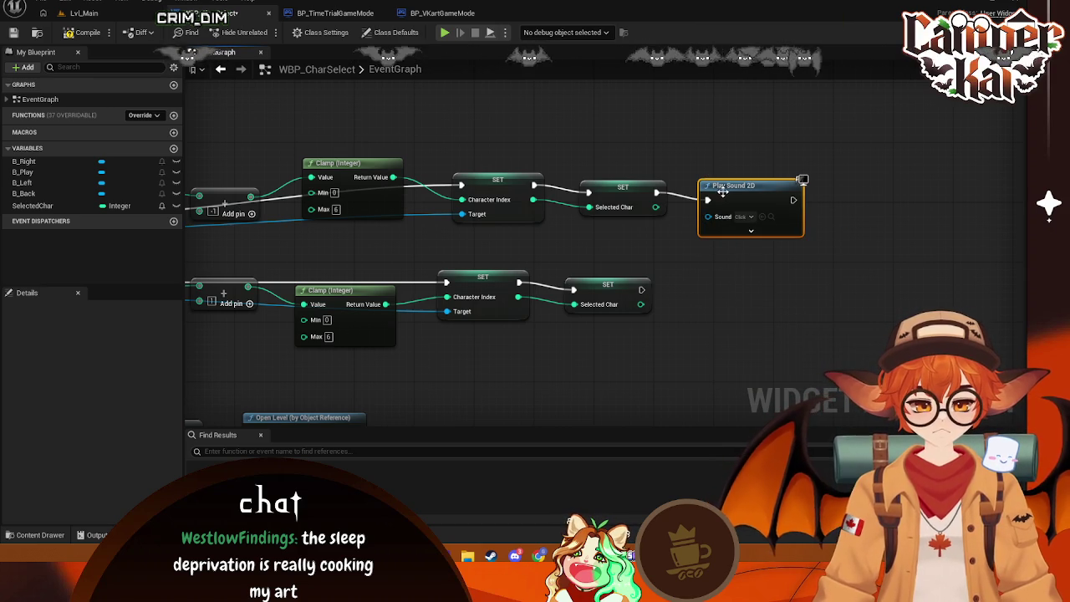
- Copy the Click sound node, paste it, and wire the copy after B_Right's SET node
key(ctrl+c)
key(ctrl+v)
key(ctrl+v)
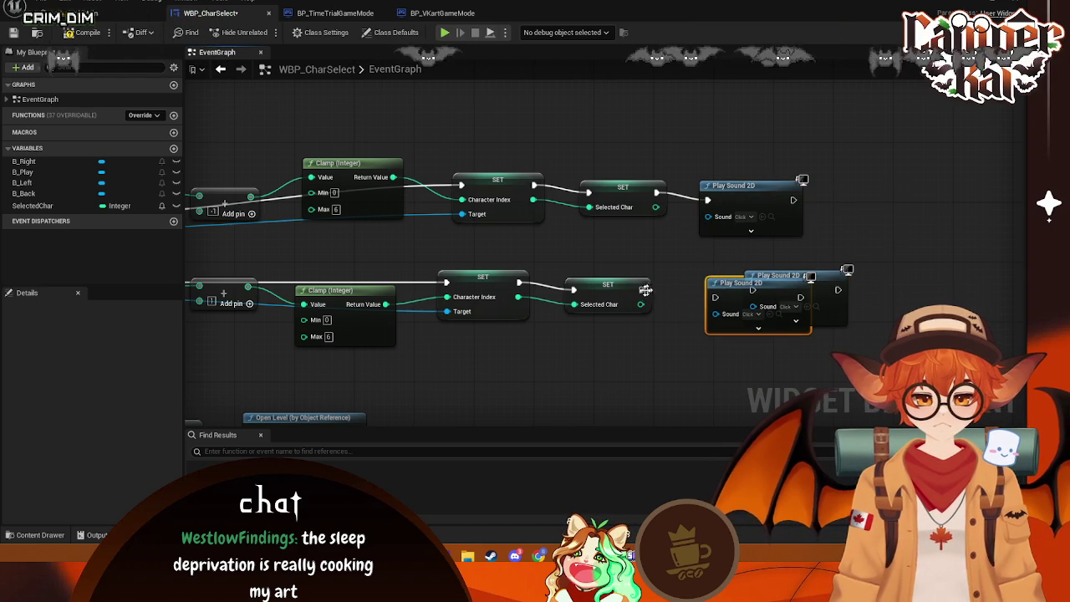
drag(645, 290, 715, 297)
click(834, 274)
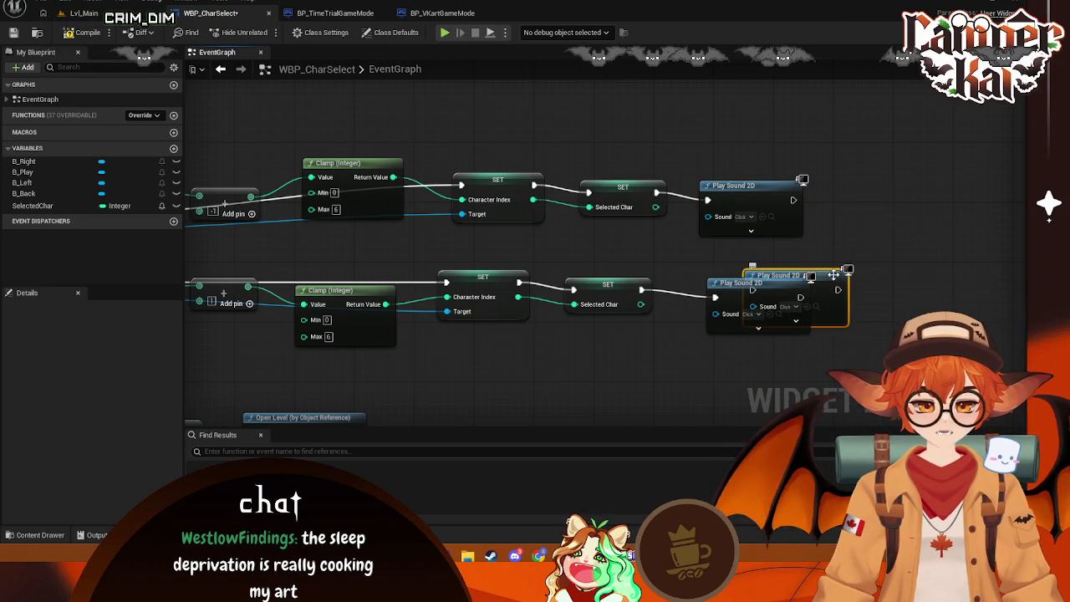
mouse_move(834, 274)
mouse_down()
mouse_move(743, 275)
mouse_move(755, 282)
mouse_up()
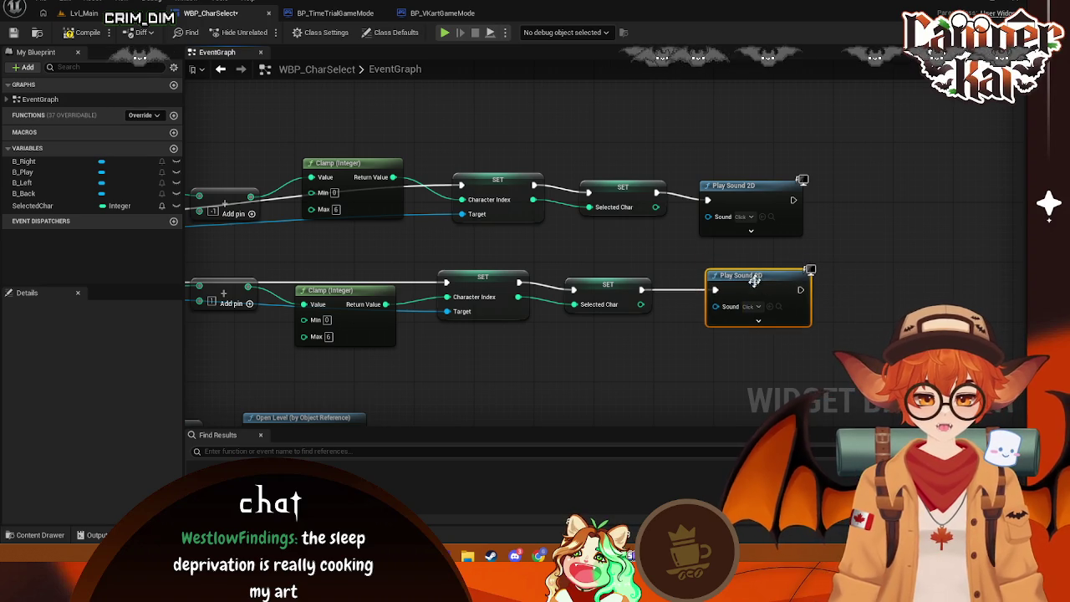
mouse_move(518, 268)
mouse_down()
mouse_move(1037, 301)
mouse_move(1020, 274)
mouse_up()
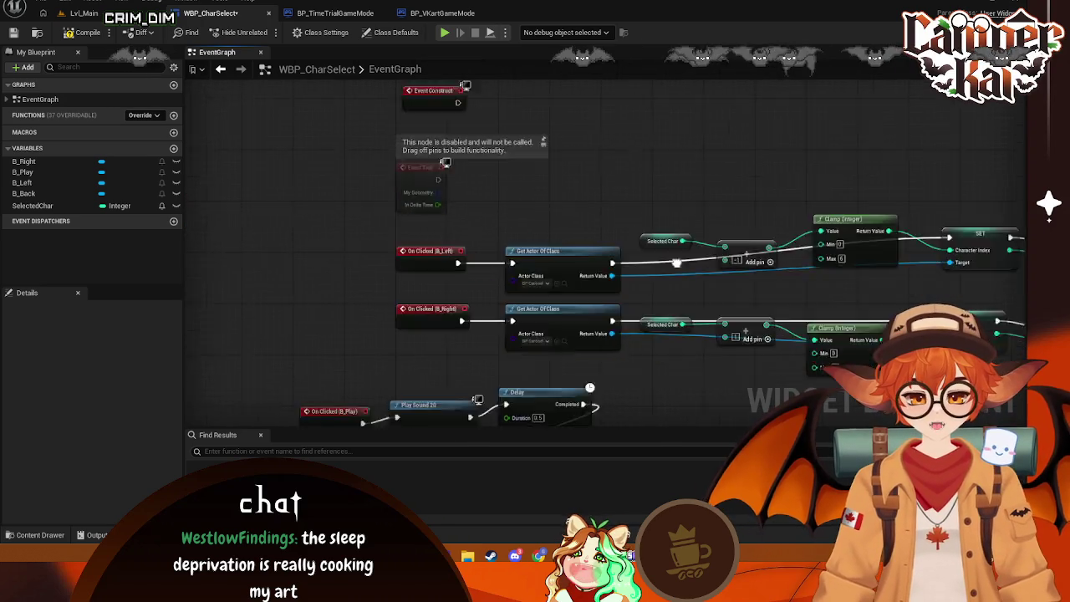
- Close the WBP_CharSelect, time-trial game mode and VKart game mode blueprint tabs
scroll(677, 262, down, 2)
drag(676, 262, 685, 278)
scroll(654, 299, up, 2)
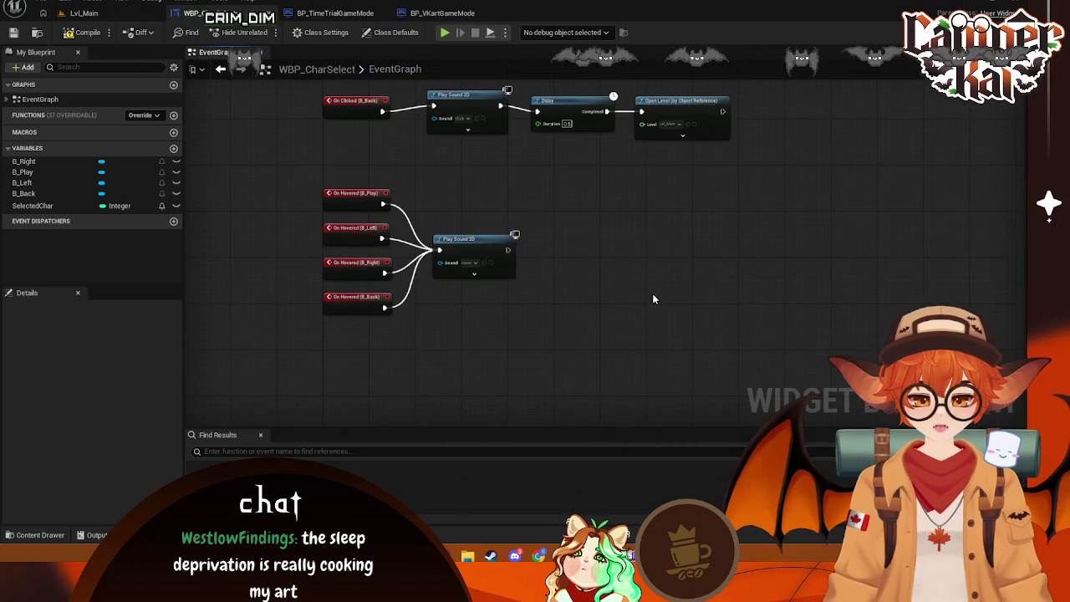
click(270, 15)
click(269, 15)
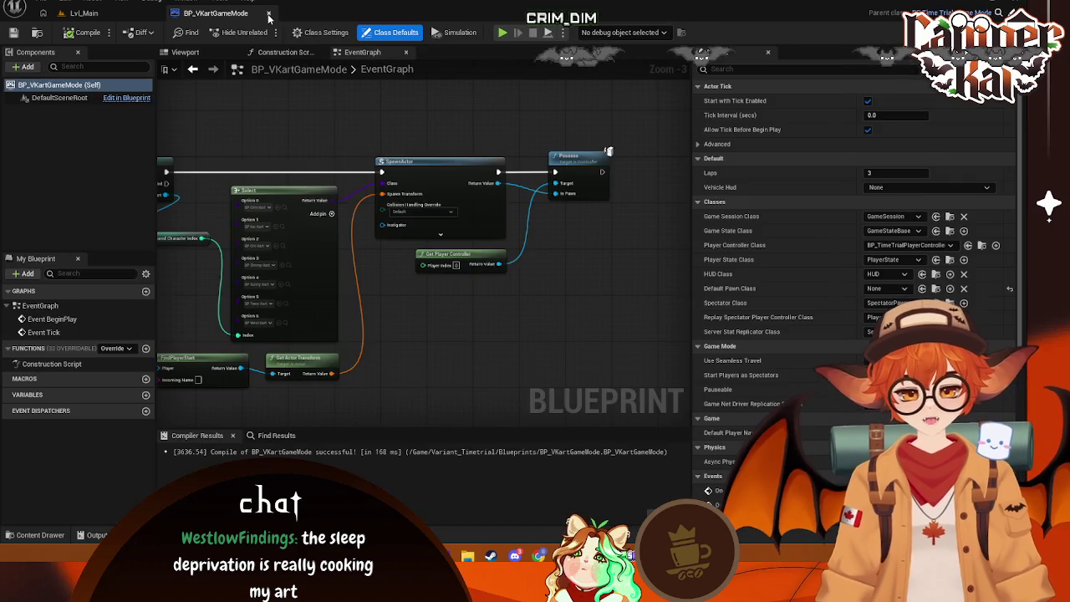
key(ctrl+w)
- Open WBP_GameOver, select the RESTART button, and add its On Hovered event
double_click(383, 433)
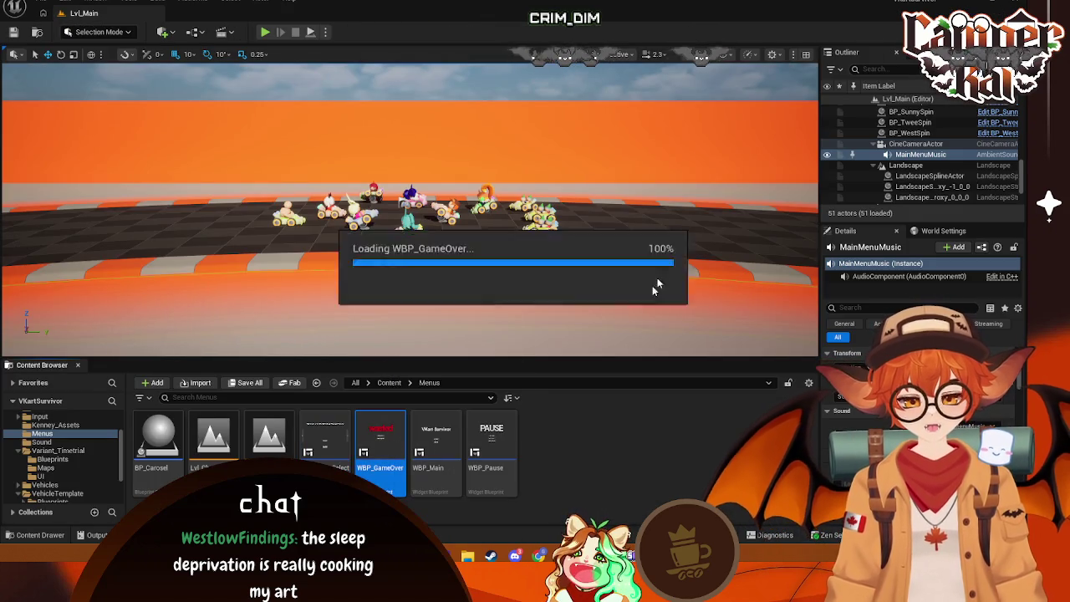
click(481, 227)
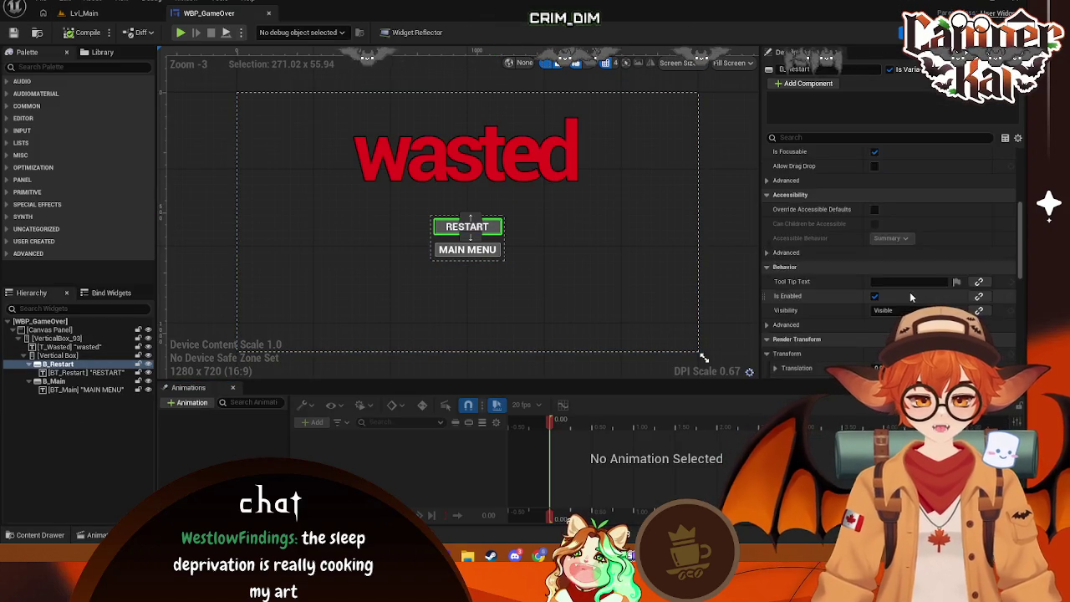
scroll(891, 259, down, 5)
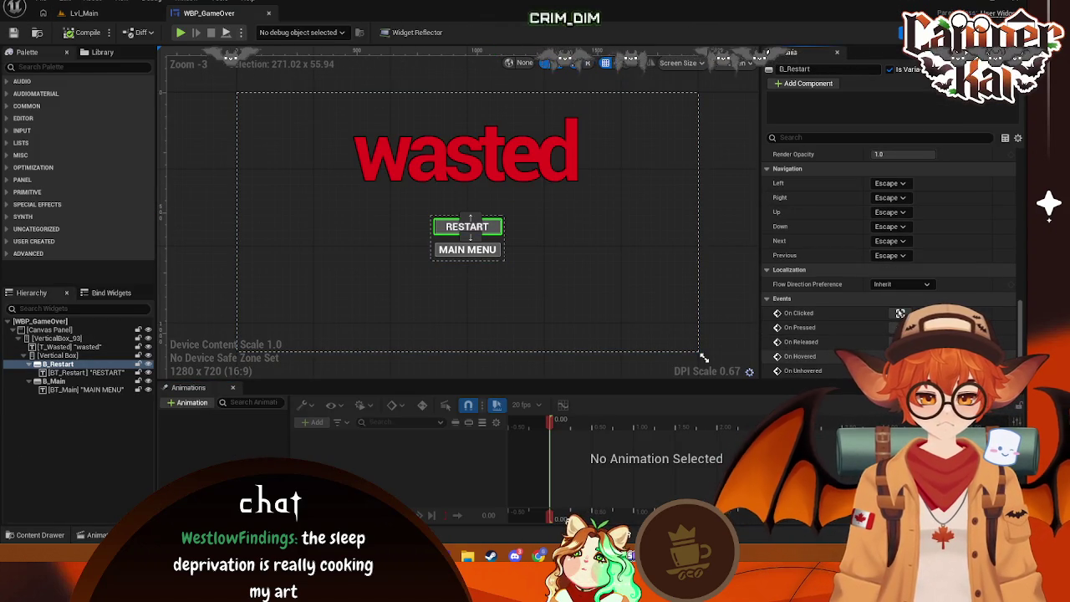
click(901, 356)
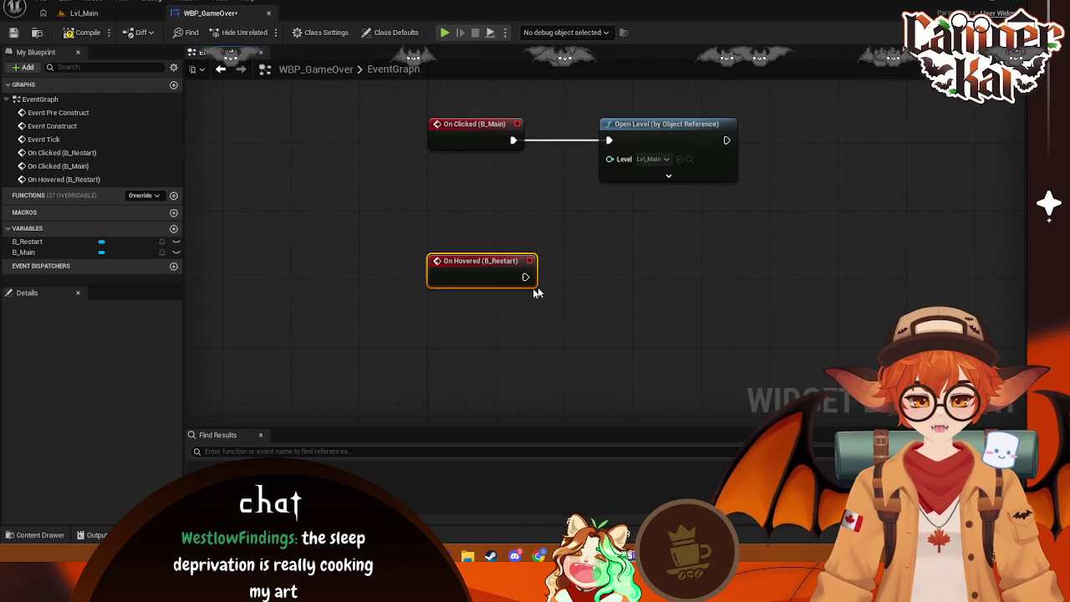
- Add a Play Sound 2D node set to Hover after On Hovered (B_Restart)
drag(525, 277, 667, 276)
text(play h)
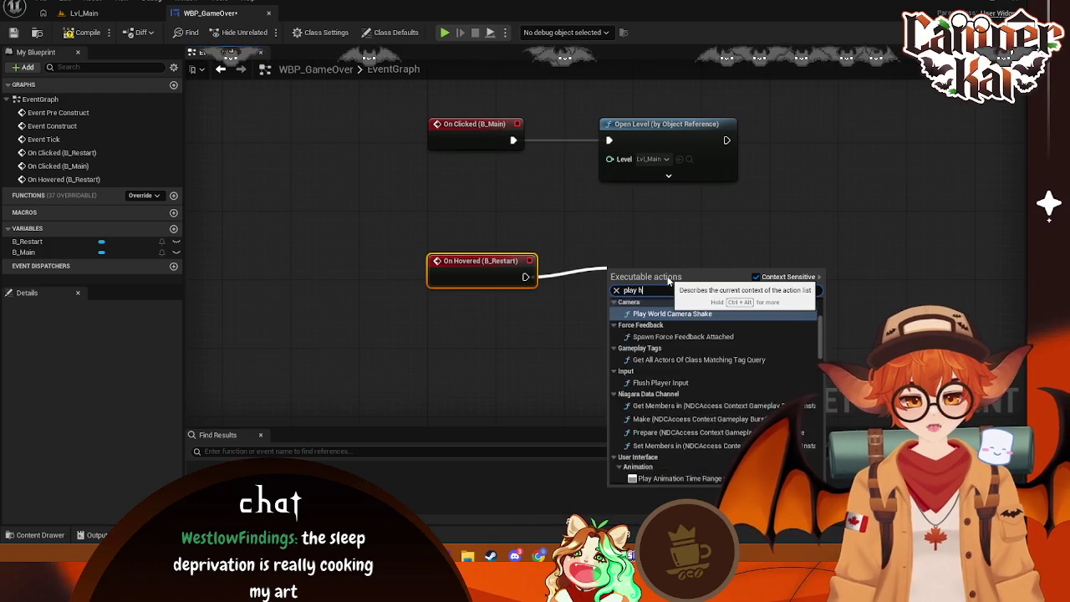
text(over)
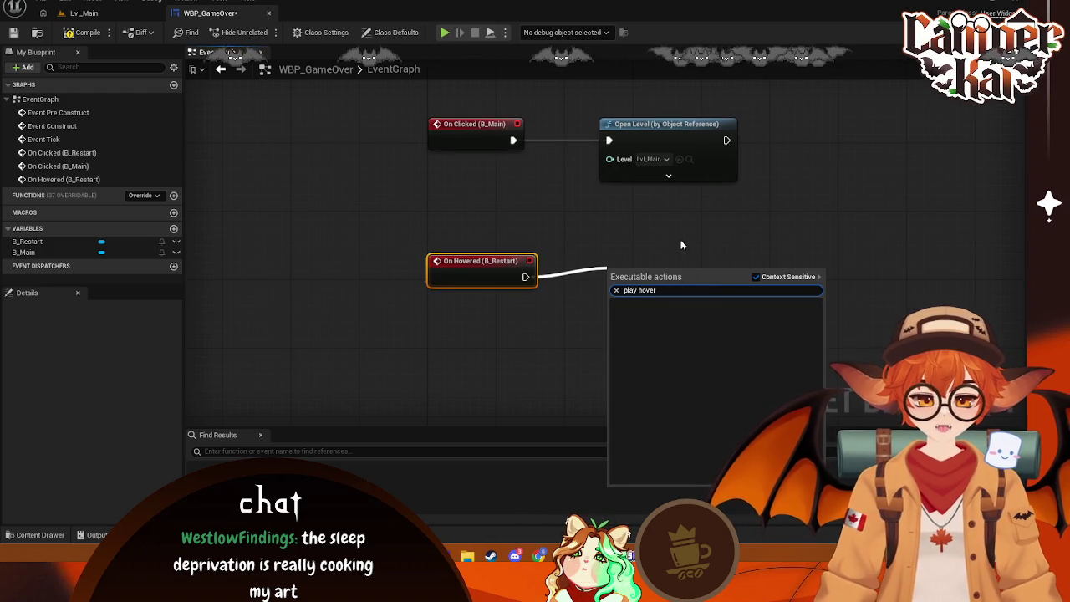
click(682, 245)
drag(525, 277, 618, 255)
text(play 2)
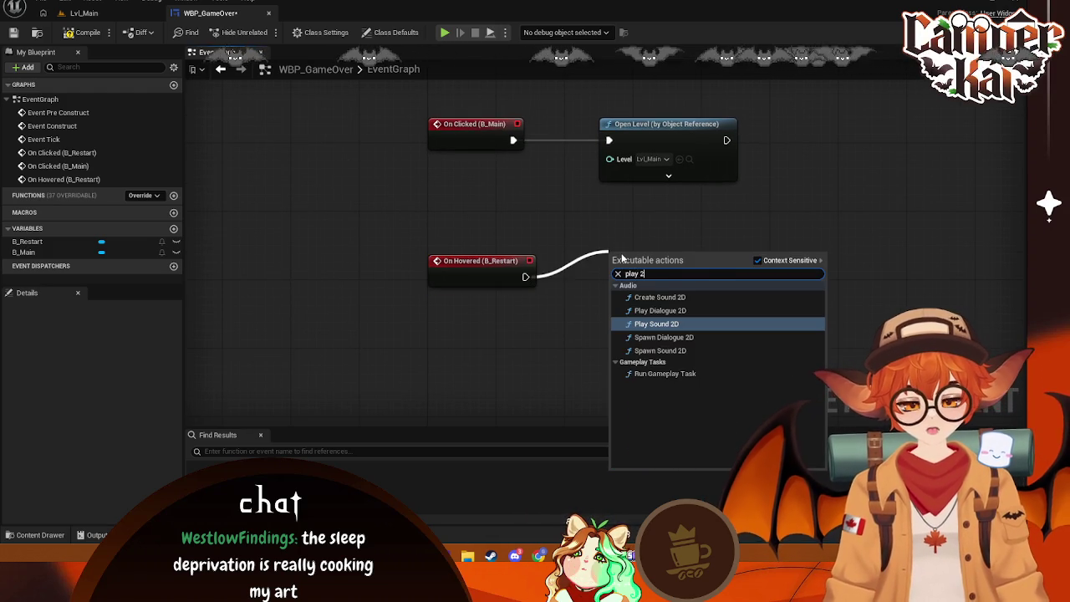
text(d)
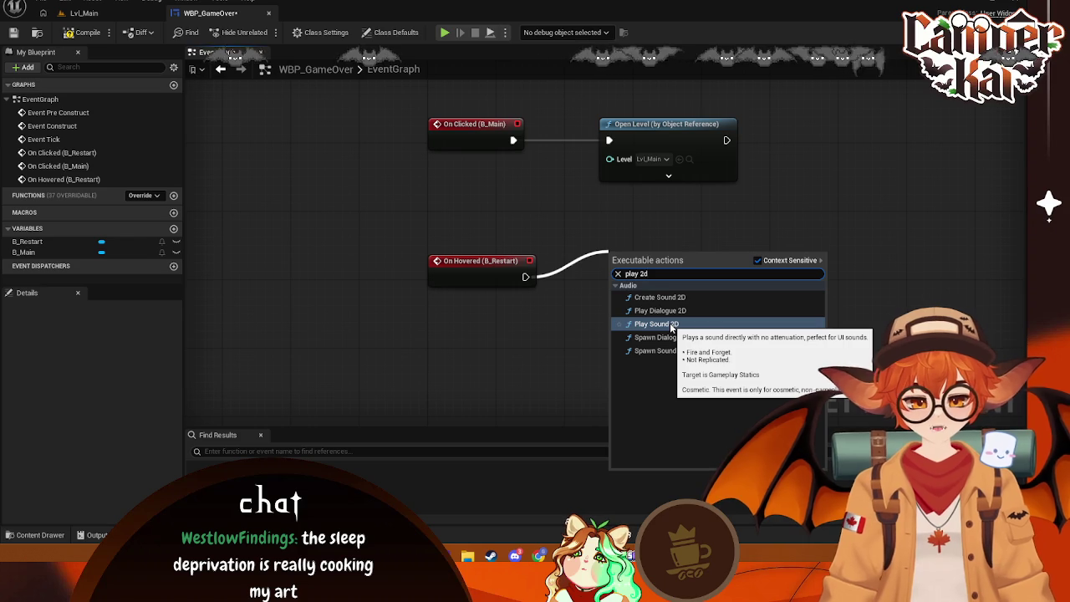
click(672, 327)
click(661, 295)
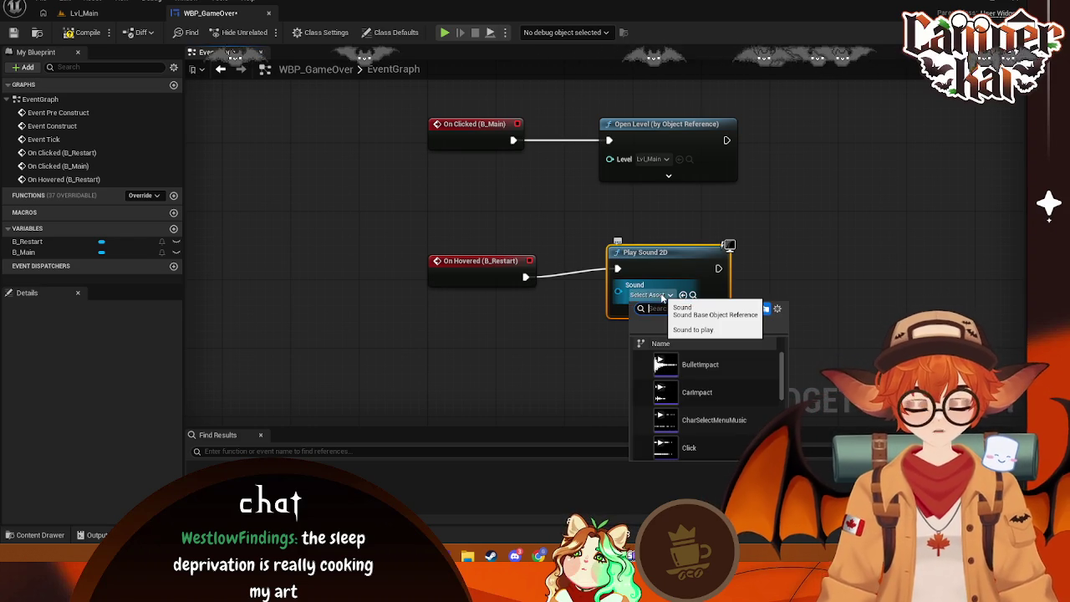
text(hover)
click(698, 365)
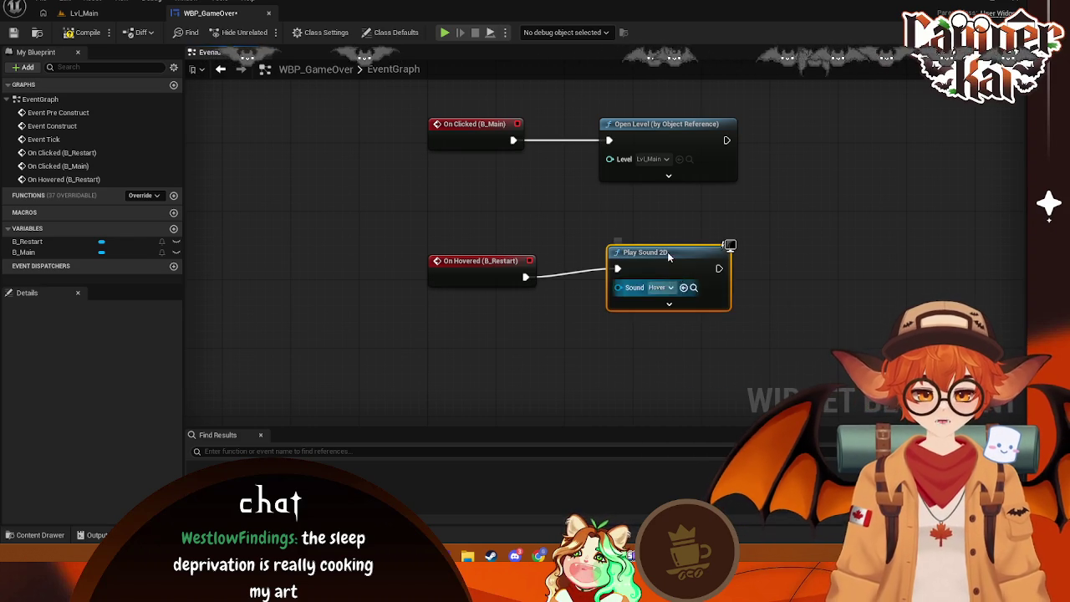
- Insert a Play Sound 2D node after On Clicked (B_Main) to play the Click sound
mouse_move(594, 222)
mouse_down()
mouse_move(507, 306)
mouse_move(616, 238)
mouse_move(552, 231)
mouse_move(684, 241)
mouse_up()
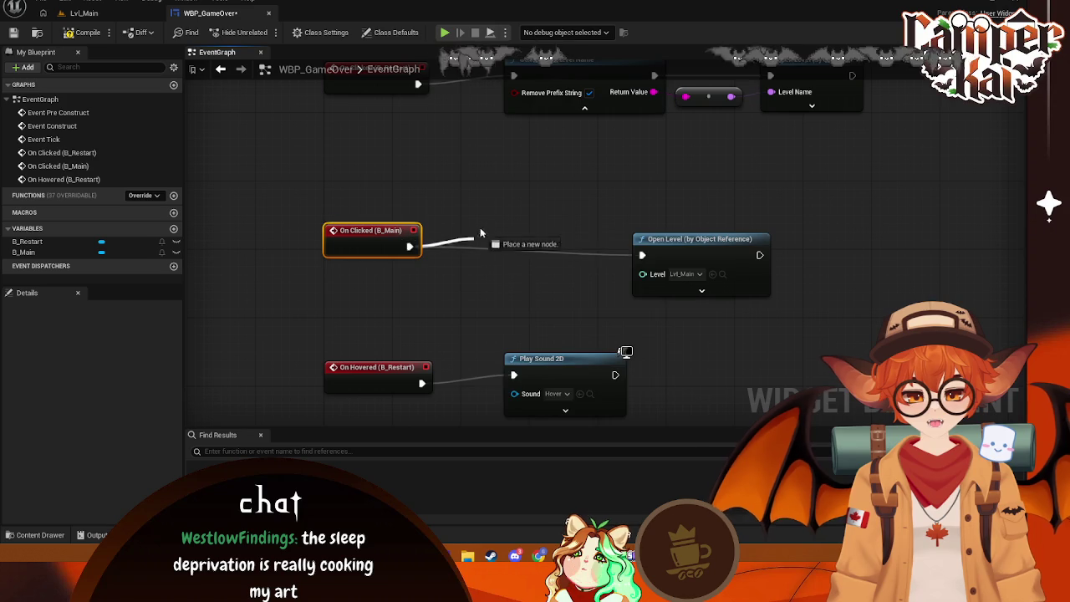
drag(481, 234, 483, 235)
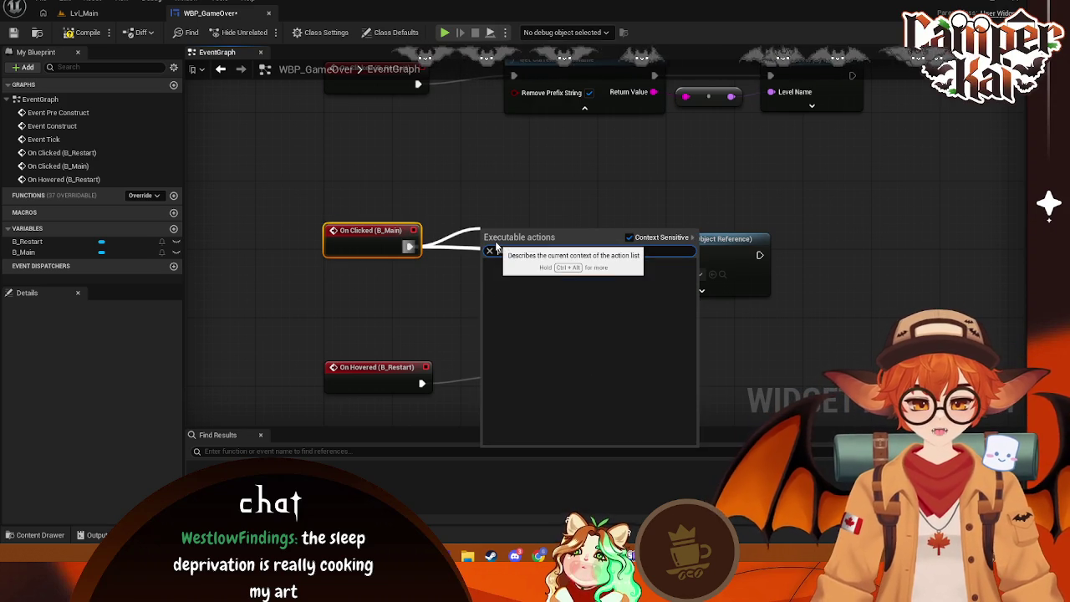
text(lay 2s)
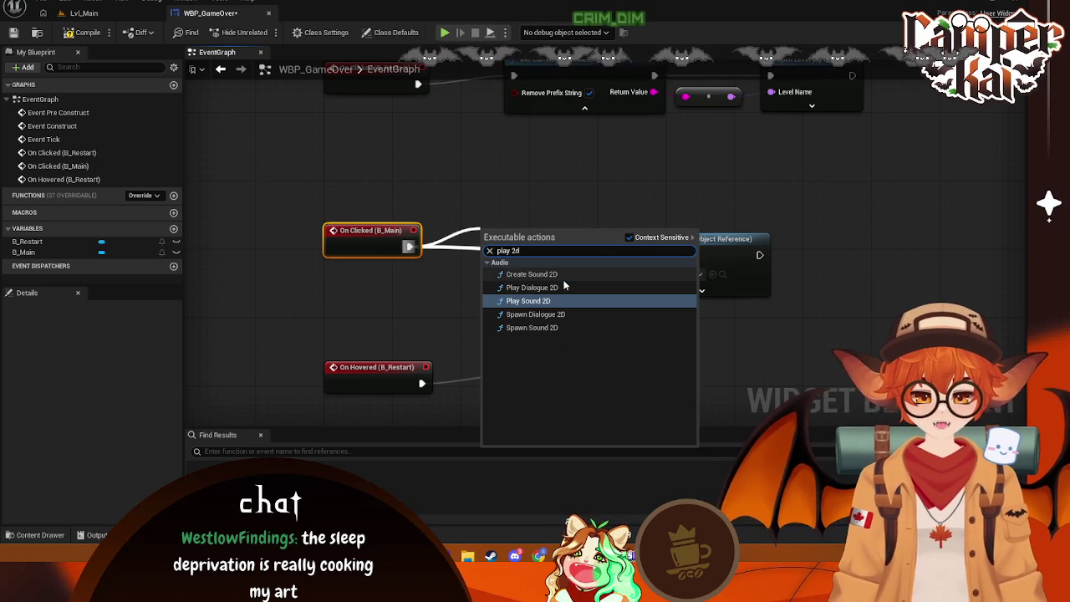
click(565, 284)
click(539, 274)
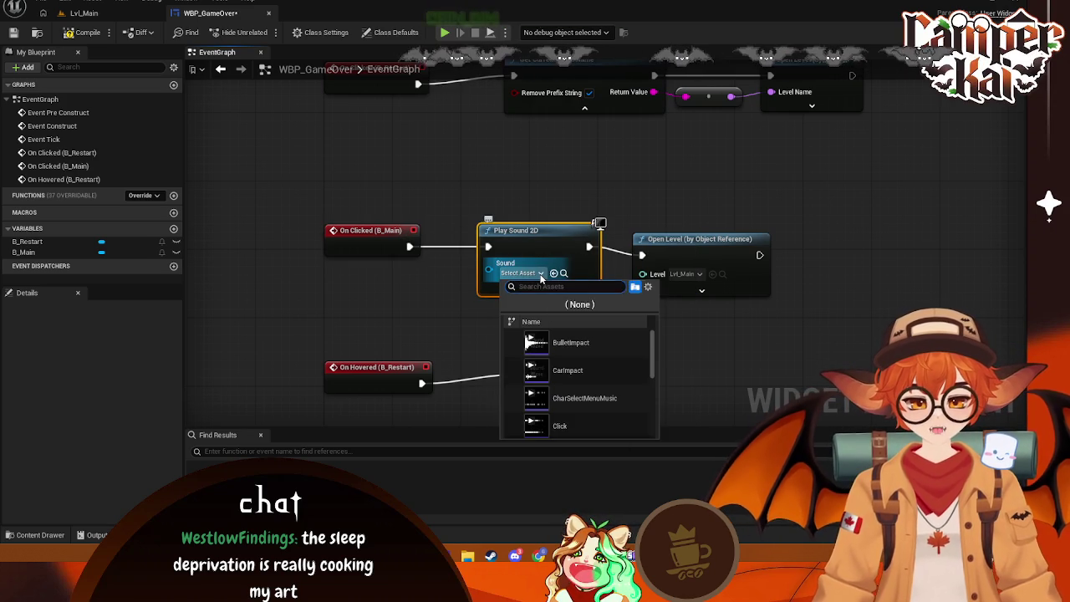
- Set B_Main's click sound to Click and insert a 0.5-second Delay before Open Level
text(click)
key(Return)
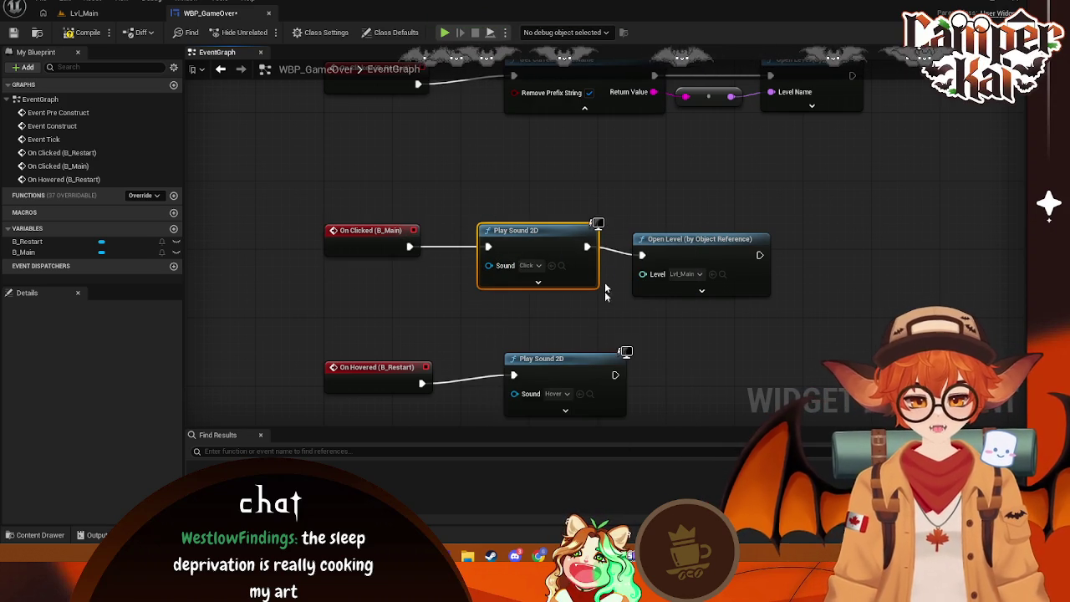
drag(702, 239, 737, 222)
drag(586, 245, 552, 245)
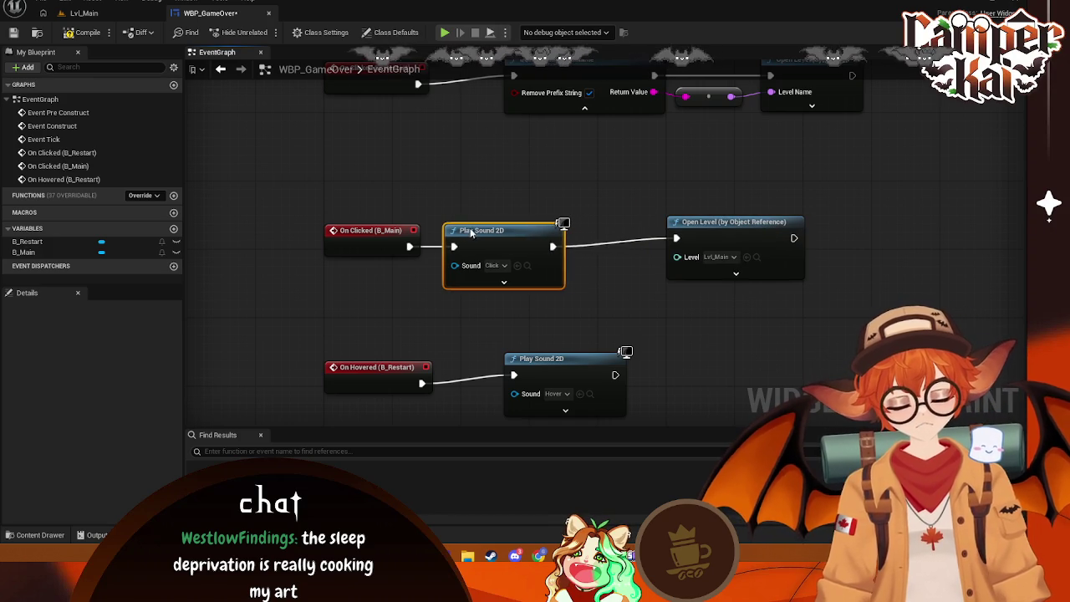
drag(711, 236, 748, 236)
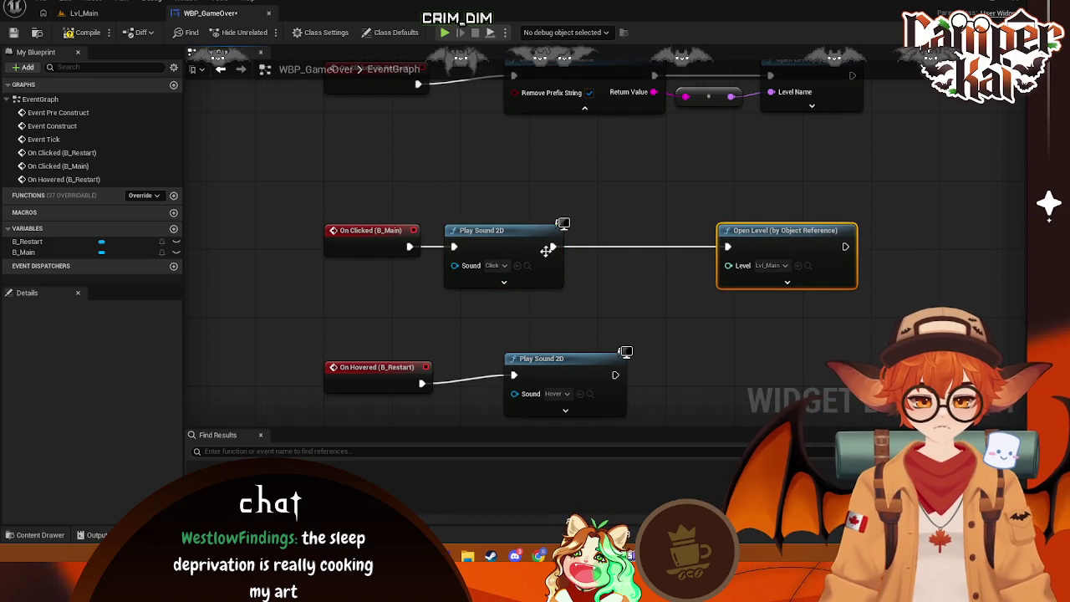
drag(611, 240, 615, 243)
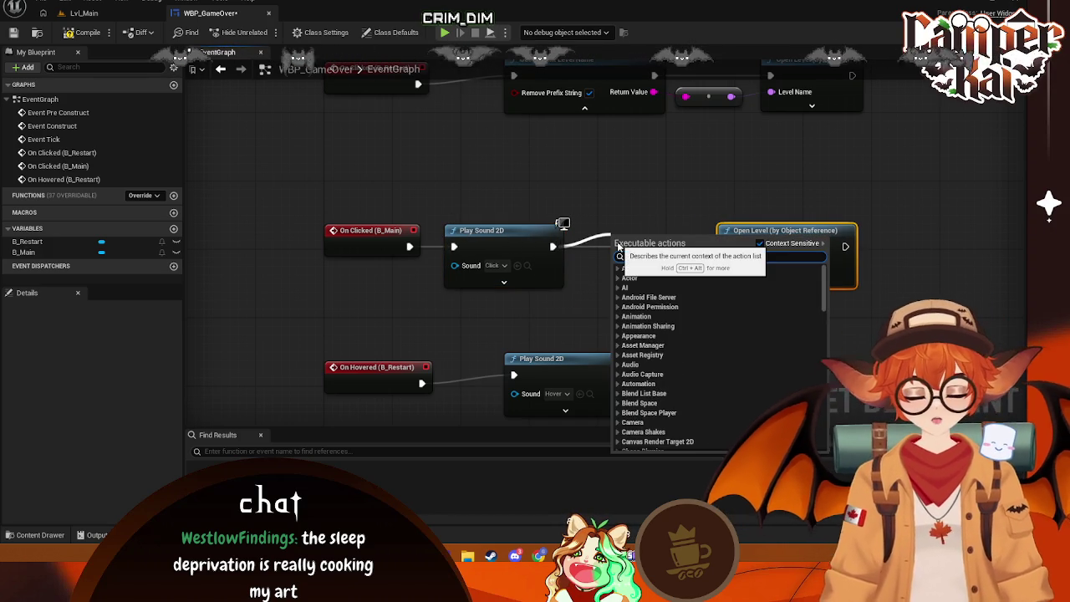
text(delay)
click(685, 283)
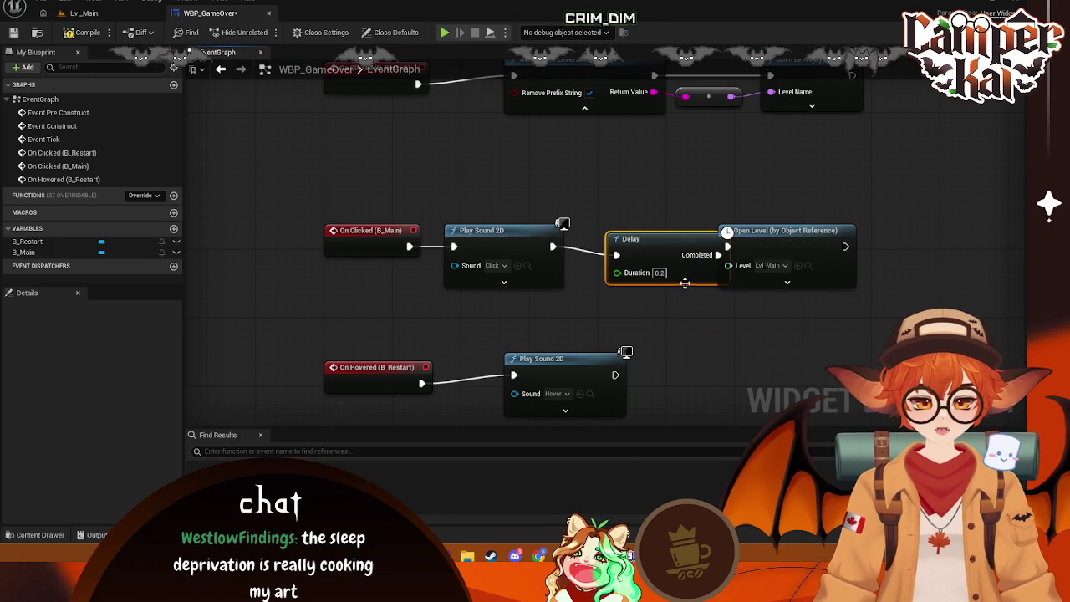
drag(672, 246, 646, 238)
click(636, 265)
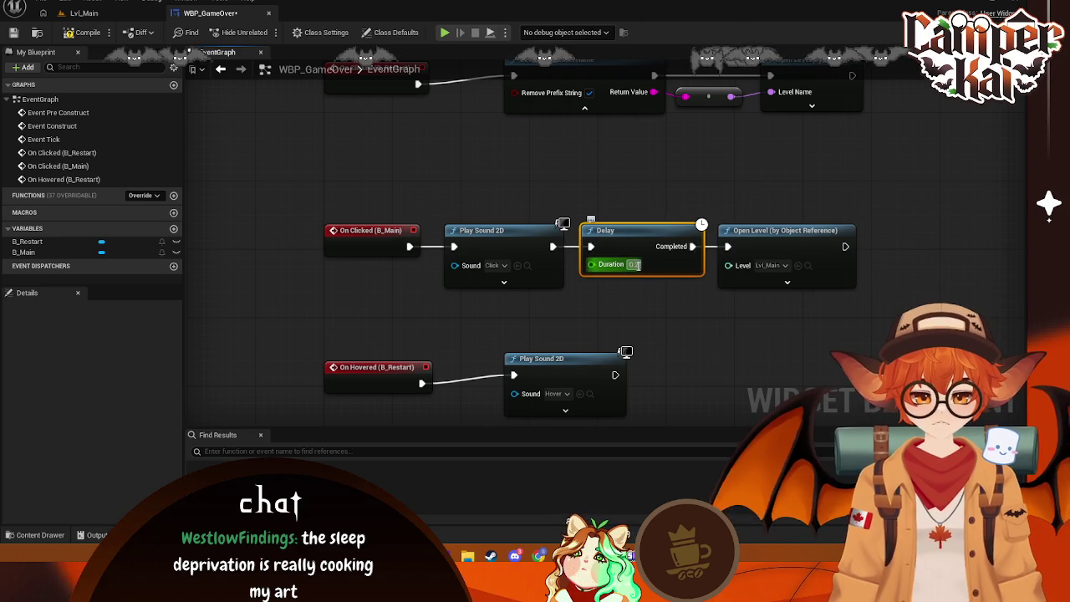
text(0.5)
key(Return)
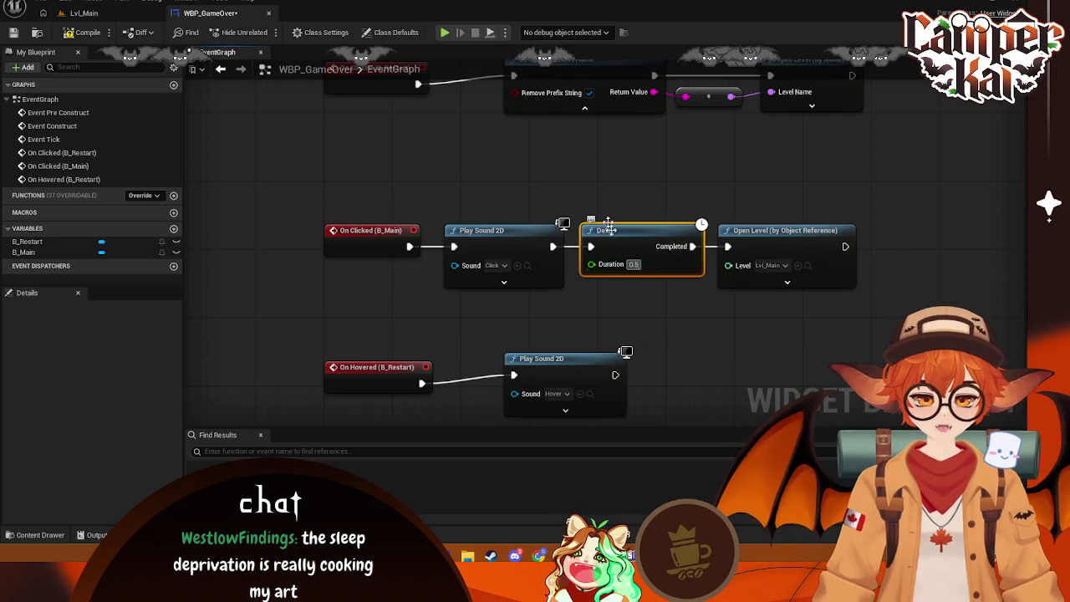
- Add a Play Sound 2D node playing Click right after On Clicked (B_Restart)
mouse_move(573, 152)
mouse_down()
mouse_move(640, 246)
mouse_move(467, 270)
mouse_up()
mouse_move(836, 239)
mouse_down()
mouse_move(501, 200)
mouse_move(346, 199)
mouse_move(374, 191)
mouse_up()
text(Play)
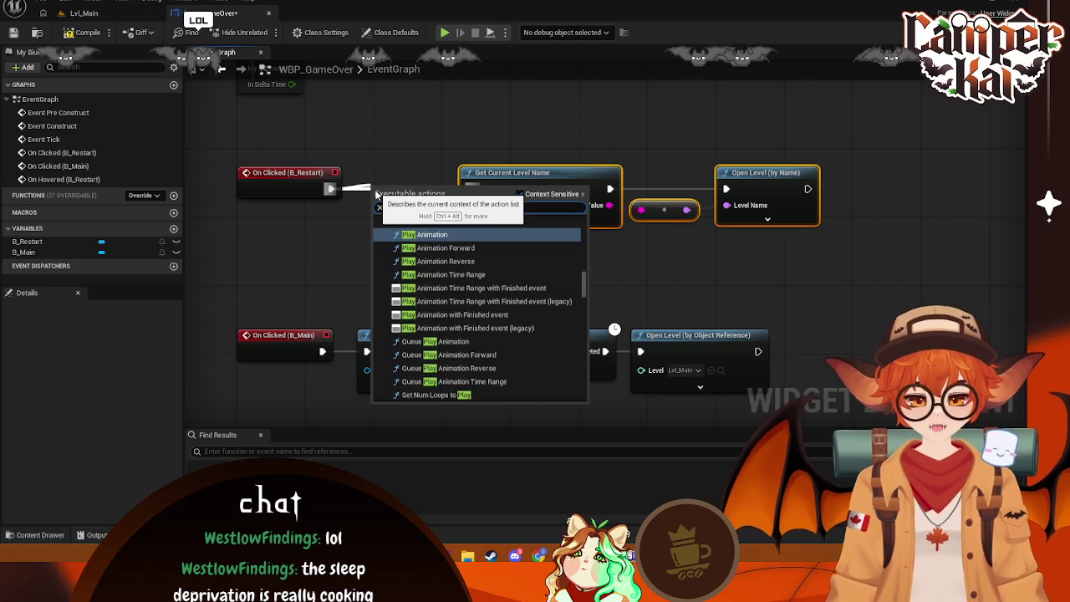
text( 2d)
click(425, 259)
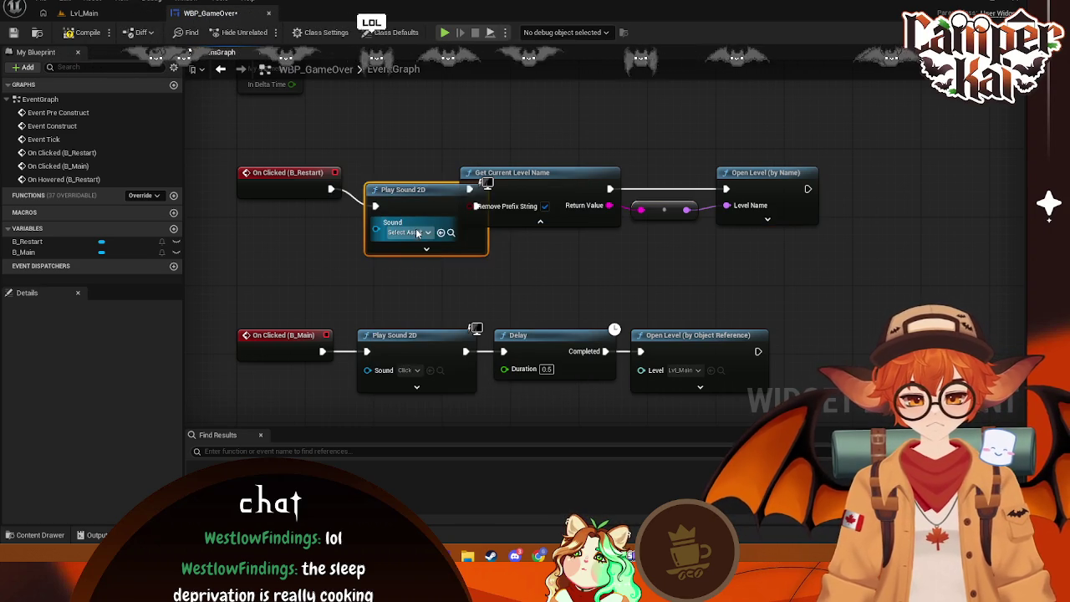
click(422, 232)
text(click)
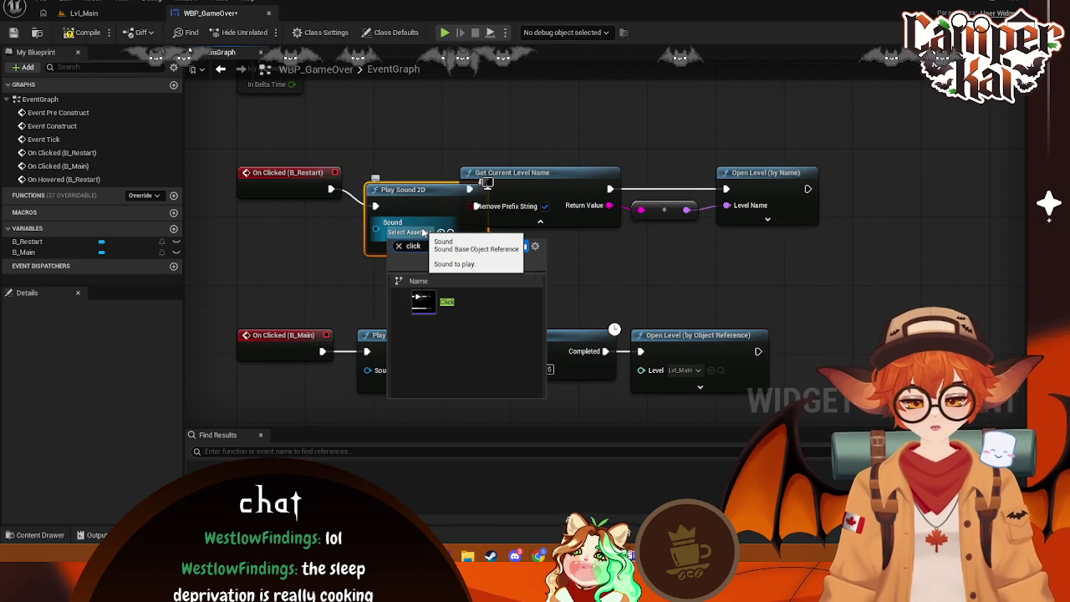
click(422, 301)
- Insert a 0.5-second Delay between the restart Click sound and the level reload
drag(875, 110, 610, 244)
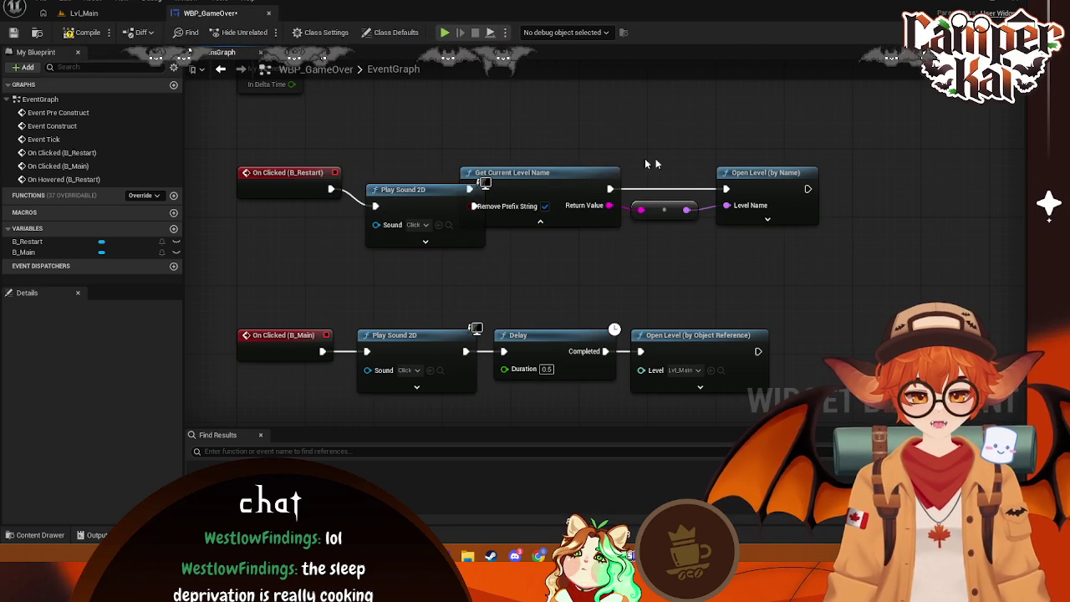
drag(556, 174, 781, 158)
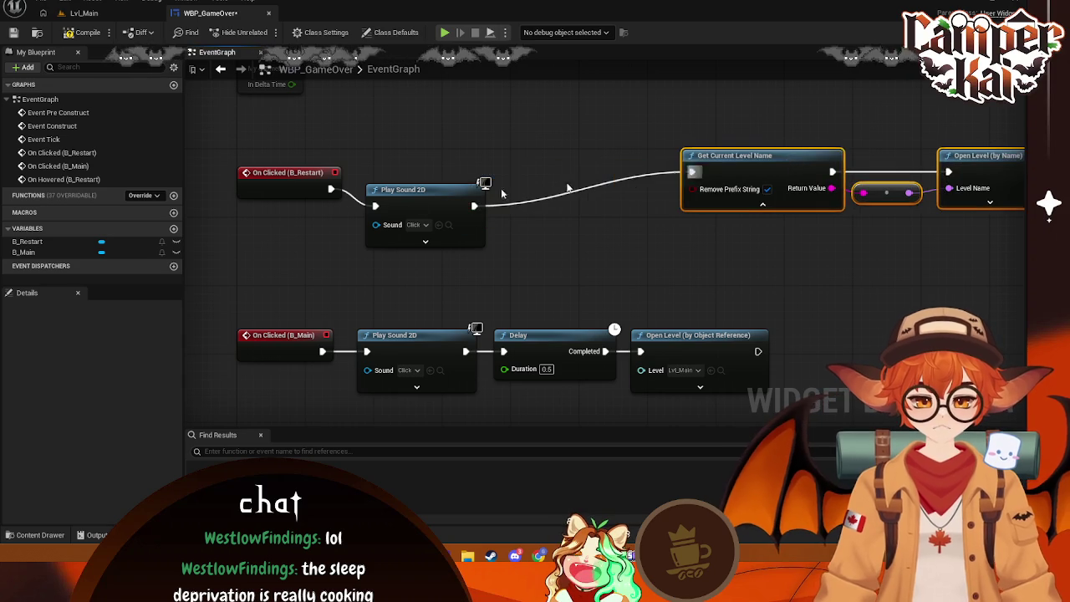
mouse_move(402, 189)
mouse_down()
mouse_move(397, 146)
mouse_move(407, 167)
mouse_up()
drag(492, 180, 557, 186)
text(delay)
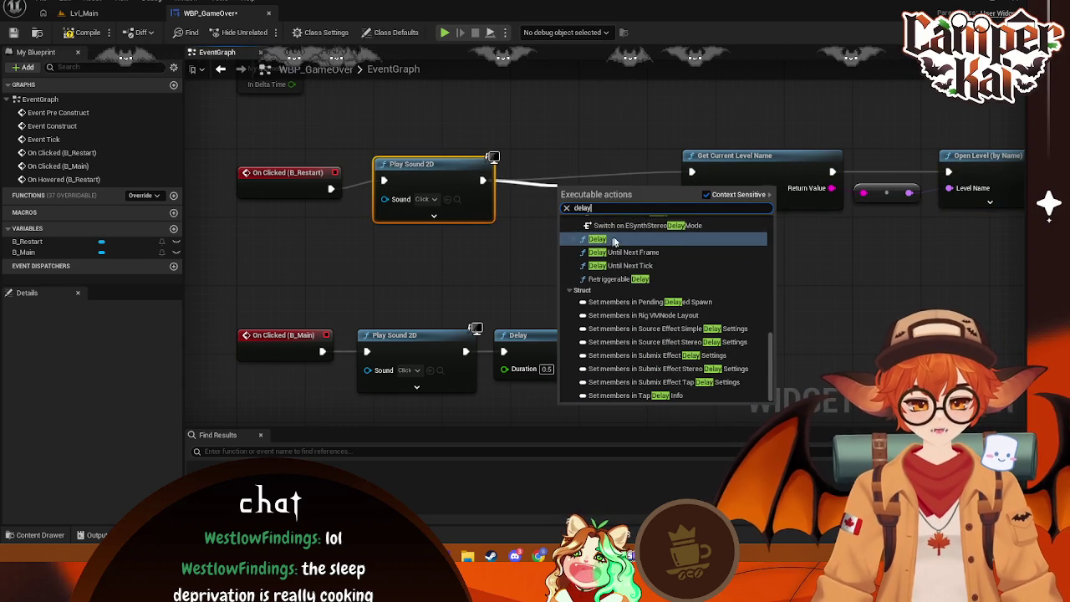
click(614, 241)
drag(607, 224, 580, 198)
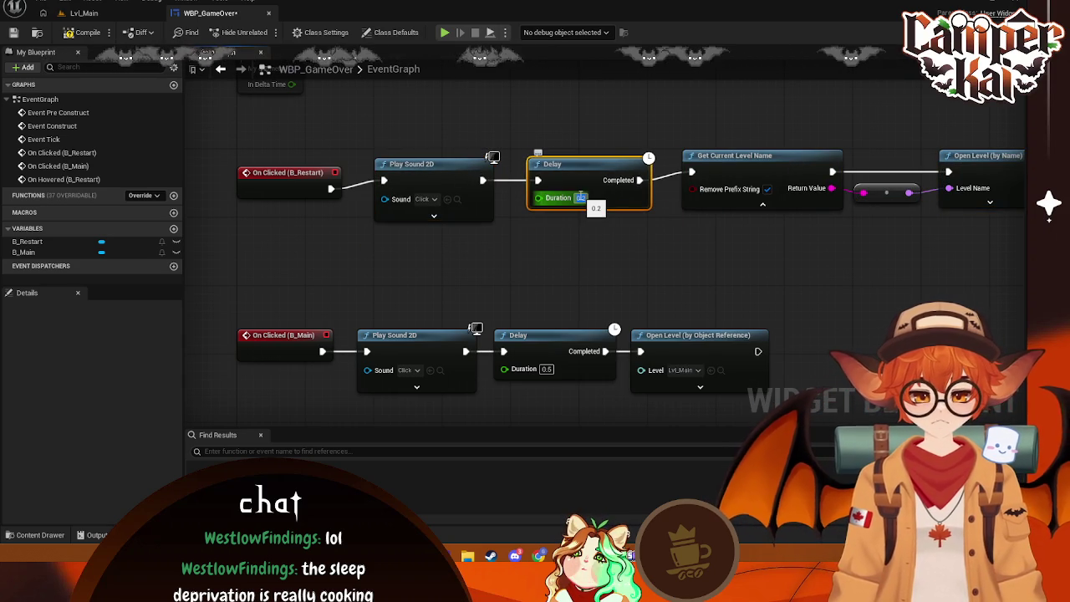
text(1)
click(708, 279)
mouse_move(707, 280)
mouse_down()
mouse_move(619, 312)
mouse_move(708, 279)
mouse_up()
scroll(674, 224, down, 2)
mouse_move(674, 224)
mouse_down()
mouse_move(686, 182)
mouse_move(686, 256)
mouse_move(687, 200)
mouse_up()
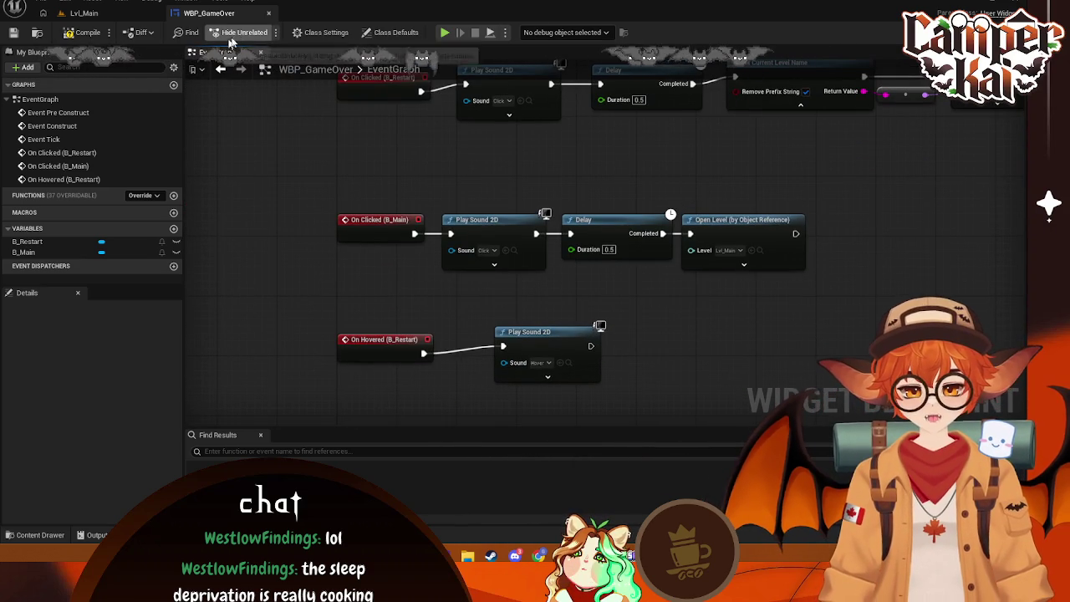
- Add an On Hovered event for the MAIN MENU button (B_Main)
click(928, 32)
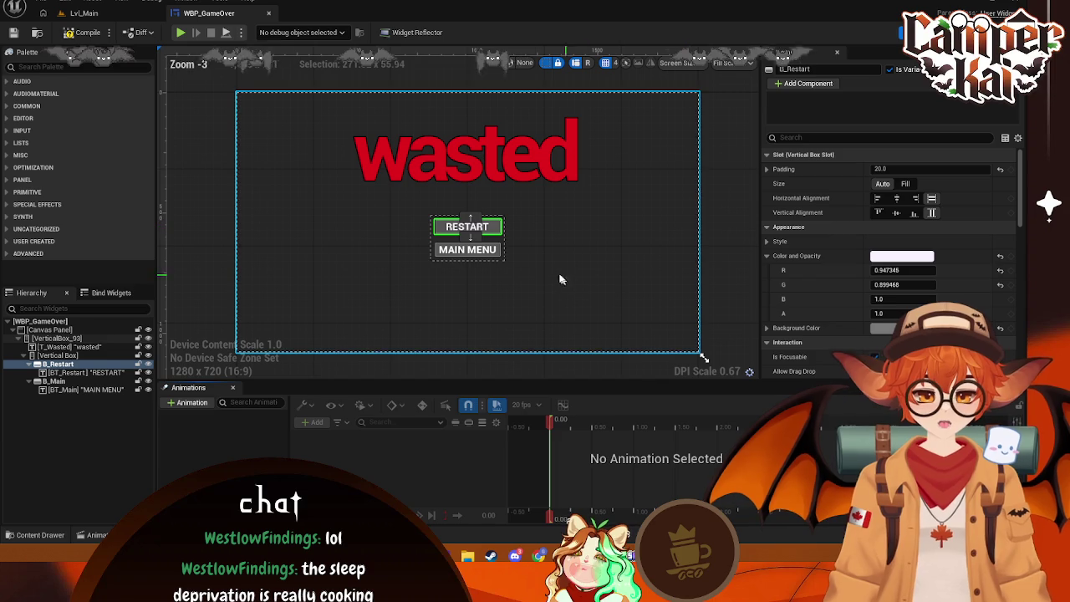
scroll(916, 294, down, 5)
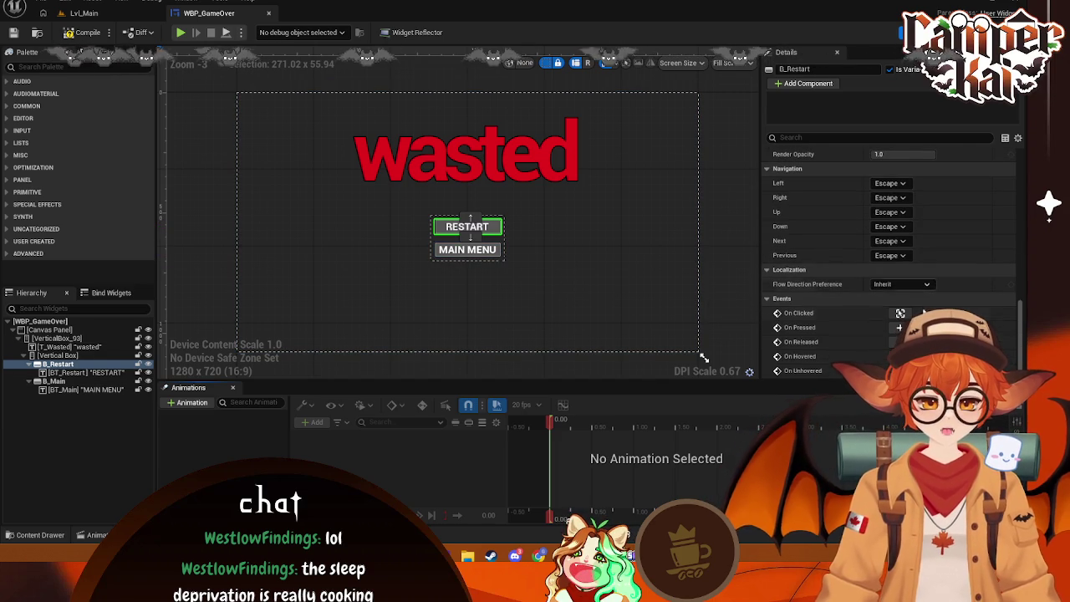
click(494, 248)
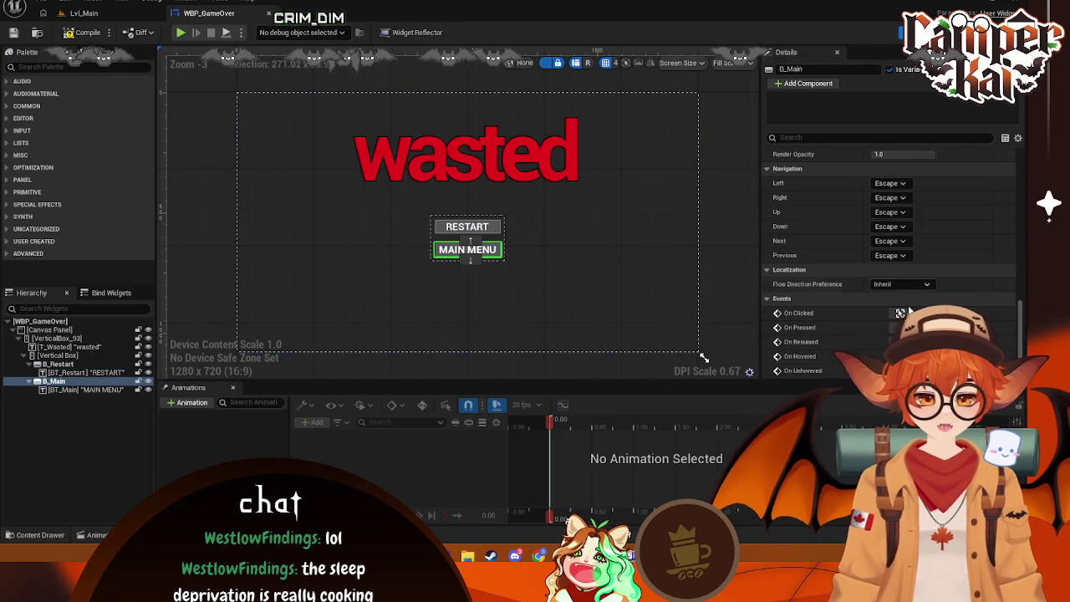
click(900, 356)
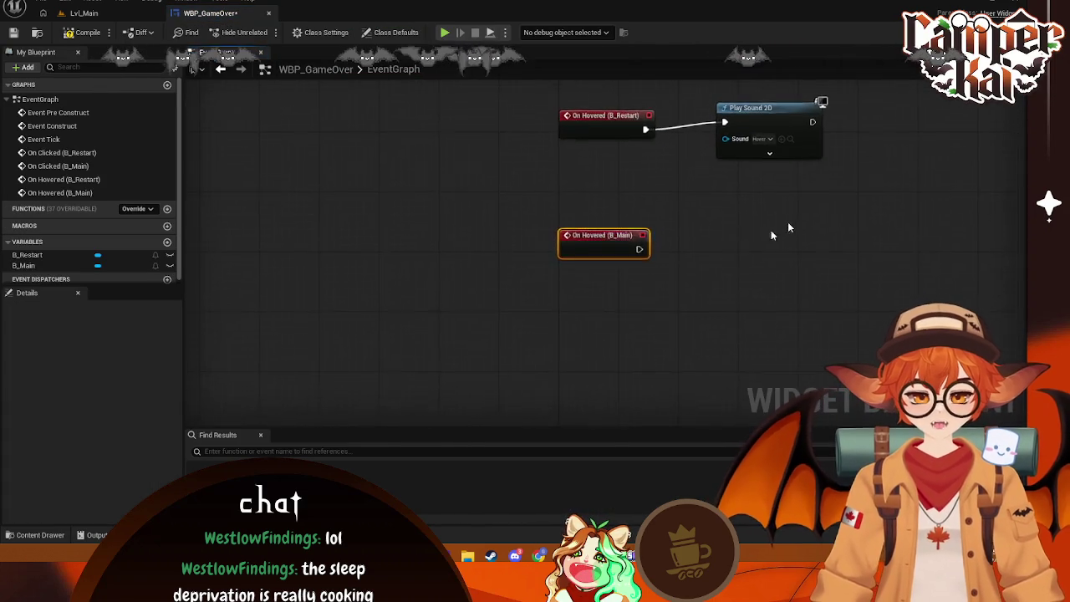
- Wire On Hovered (B_Main) to a pasted copy of the Hover Play Sound 2D node
key(ctrl+c)
key(ctrl+v)
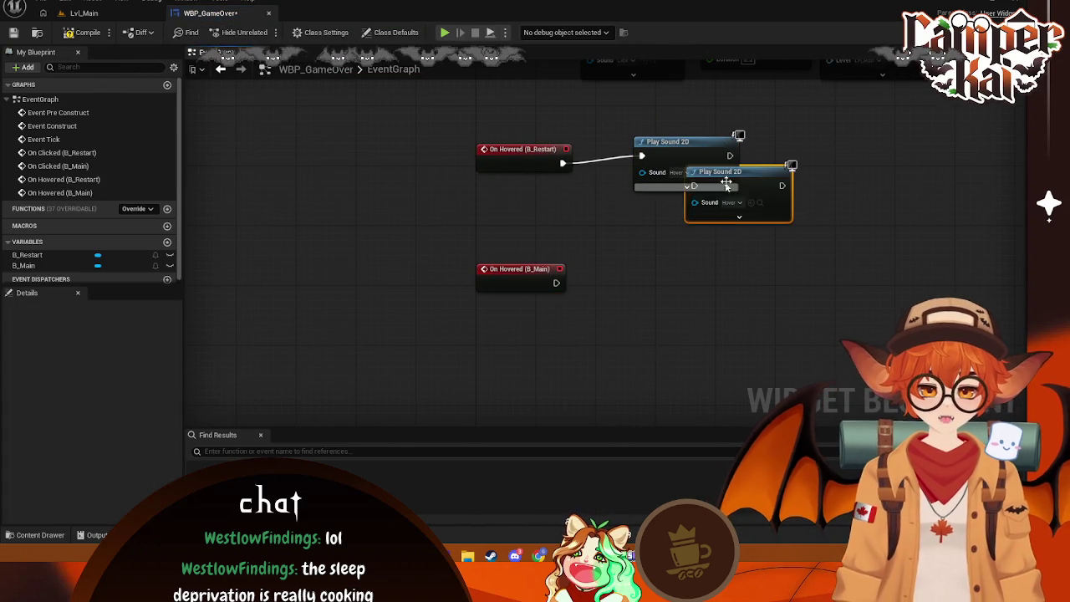
drag(723, 178, 661, 263)
drag(556, 283, 626, 268)
drag(533, 272, 532, 242)
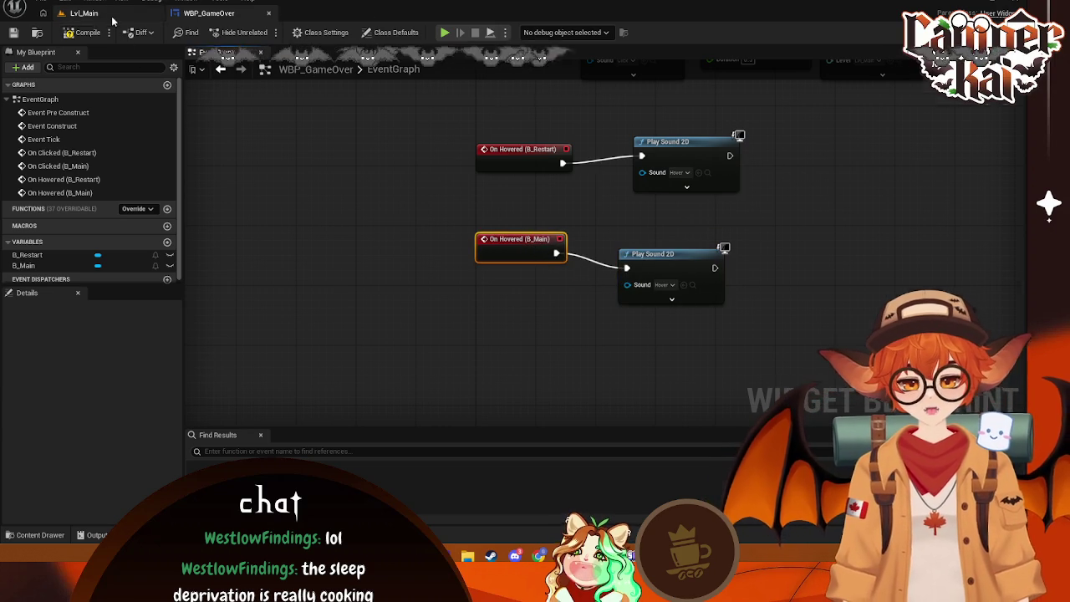
click(84, 13)
- Open the WBP_Main widget blueprint and add an On Hovered event for B_Play
click(205, 13)
click(84, 12)
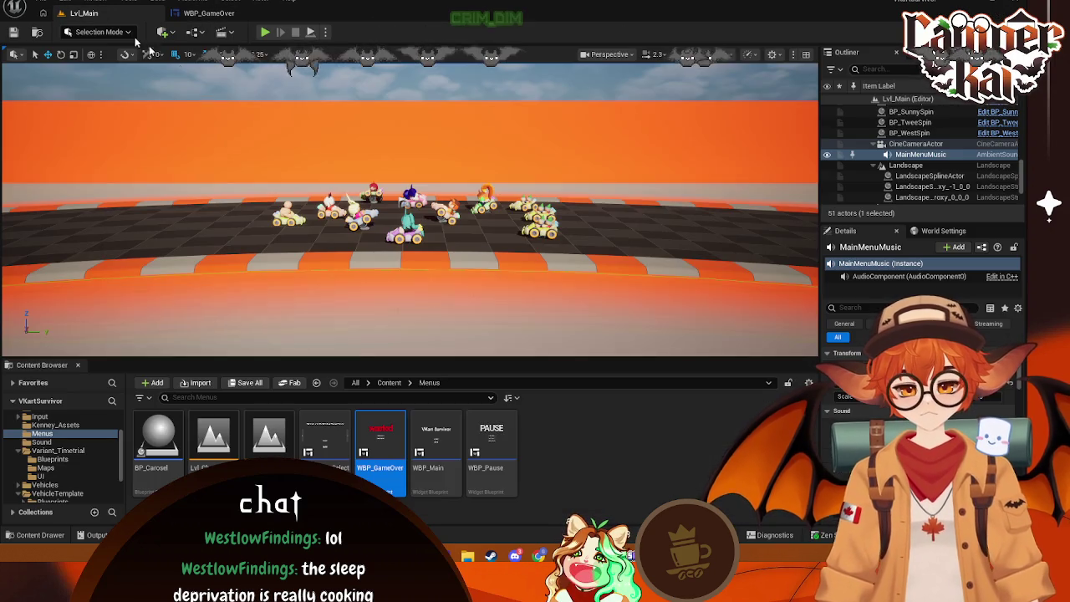
double_click(437, 441)
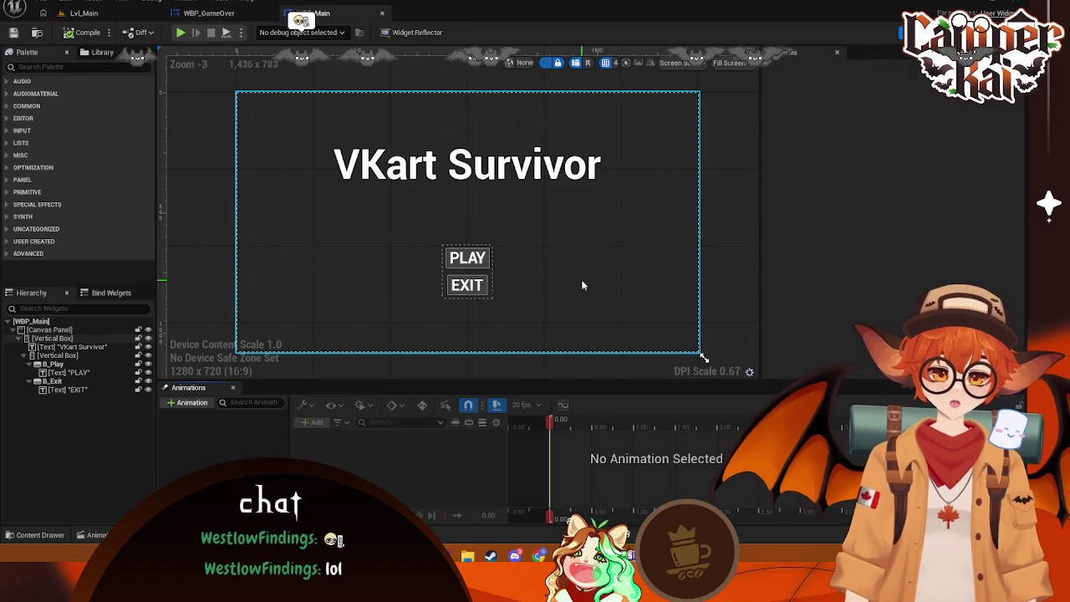
click(484, 260)
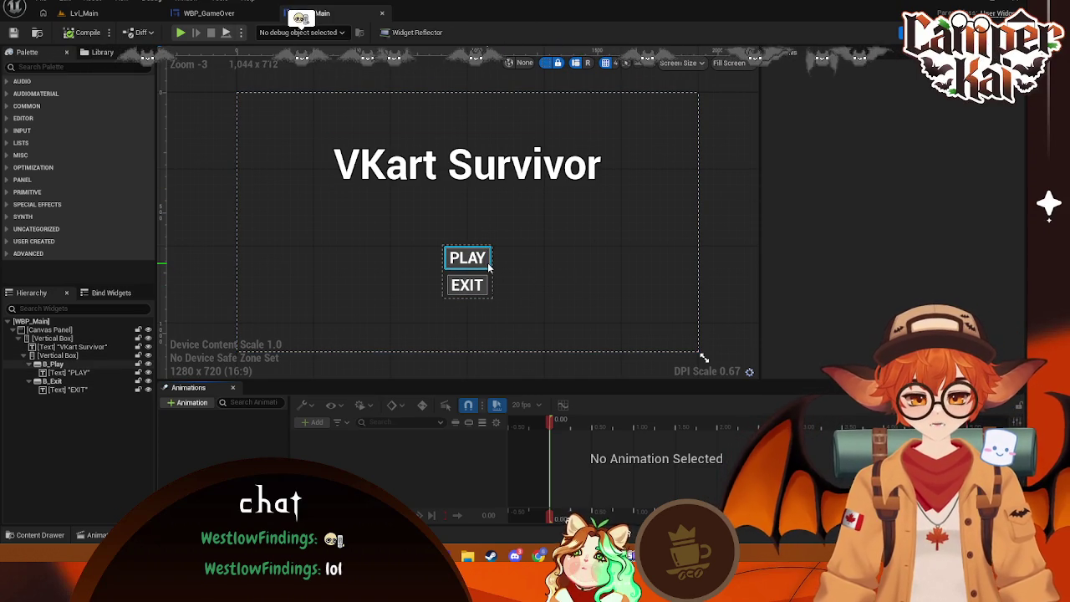
click(490, 265)
scroll(903, 204, down, 10)
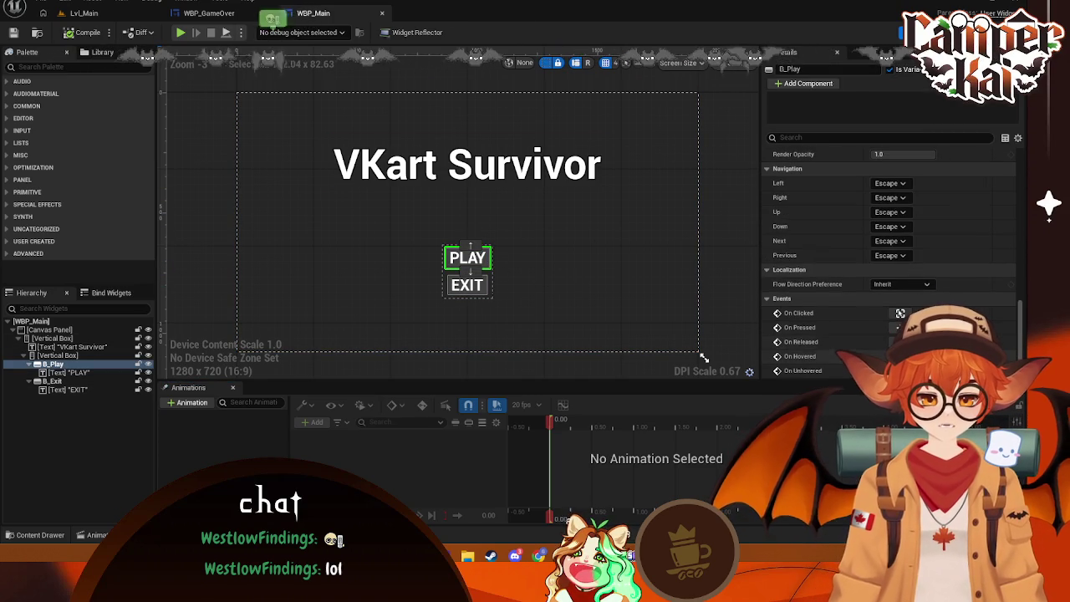
click(900, 356)
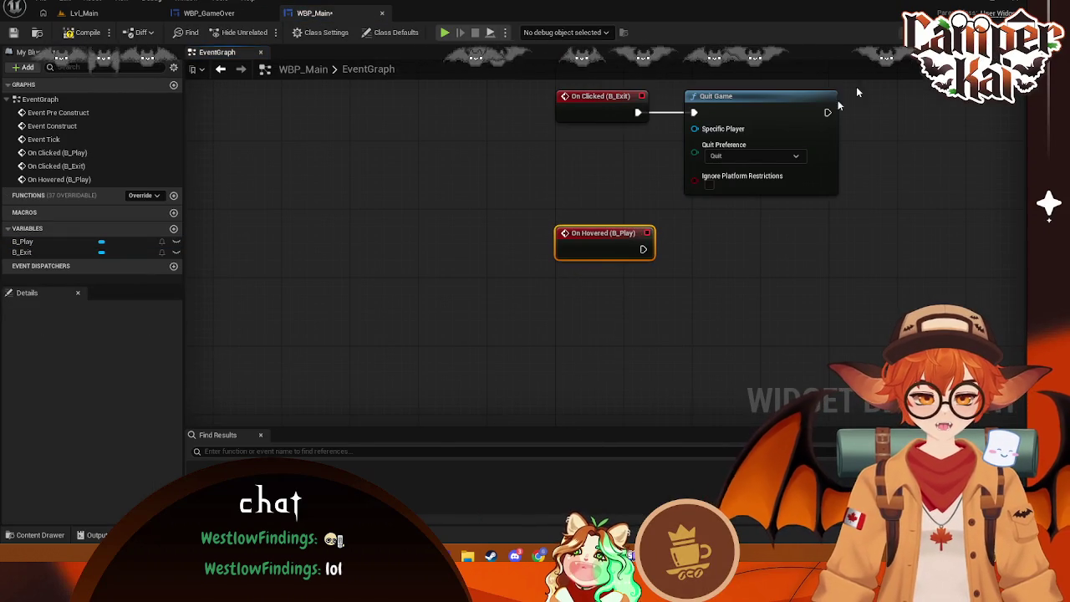
- Add an On Hovered event for the EXIT button (B_Exit)
key(shift+F4)
click(467, 285)
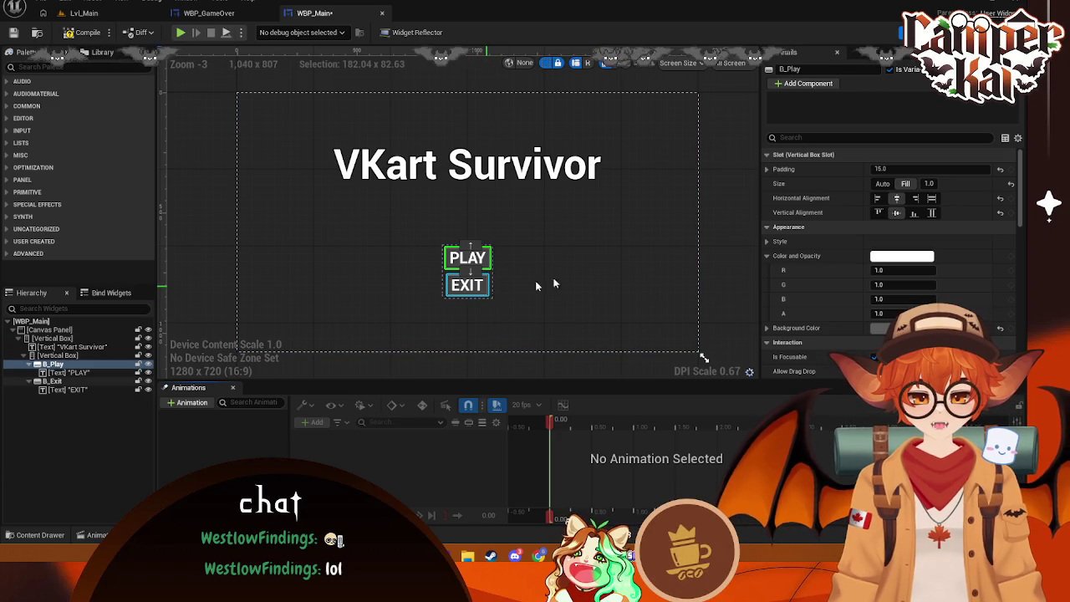
scroll(843, 270, down, 5)
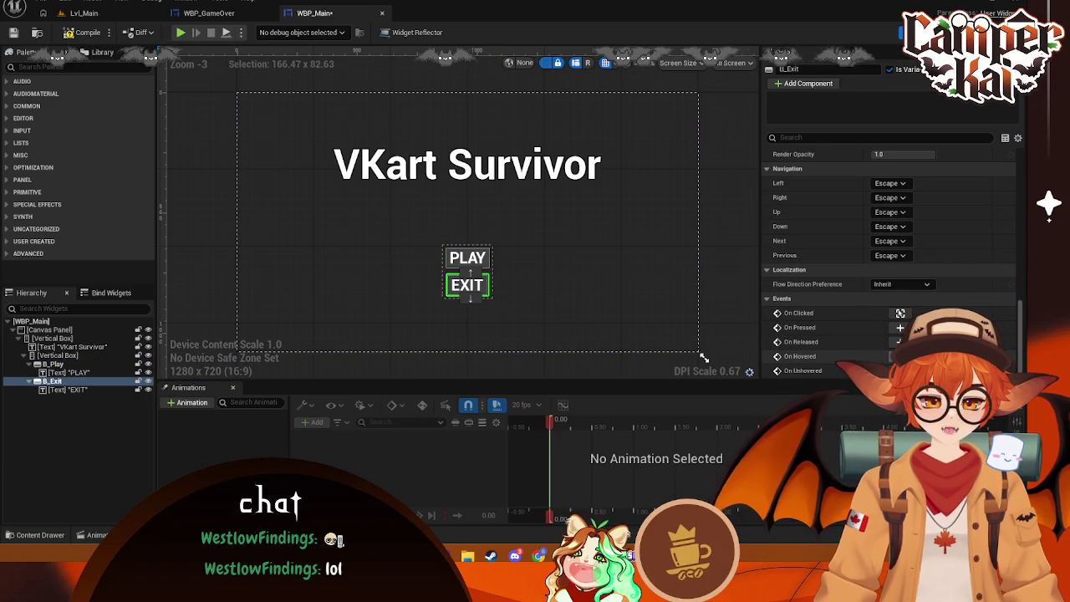
click(901, 357)
drag(796, 177, 678, 301)
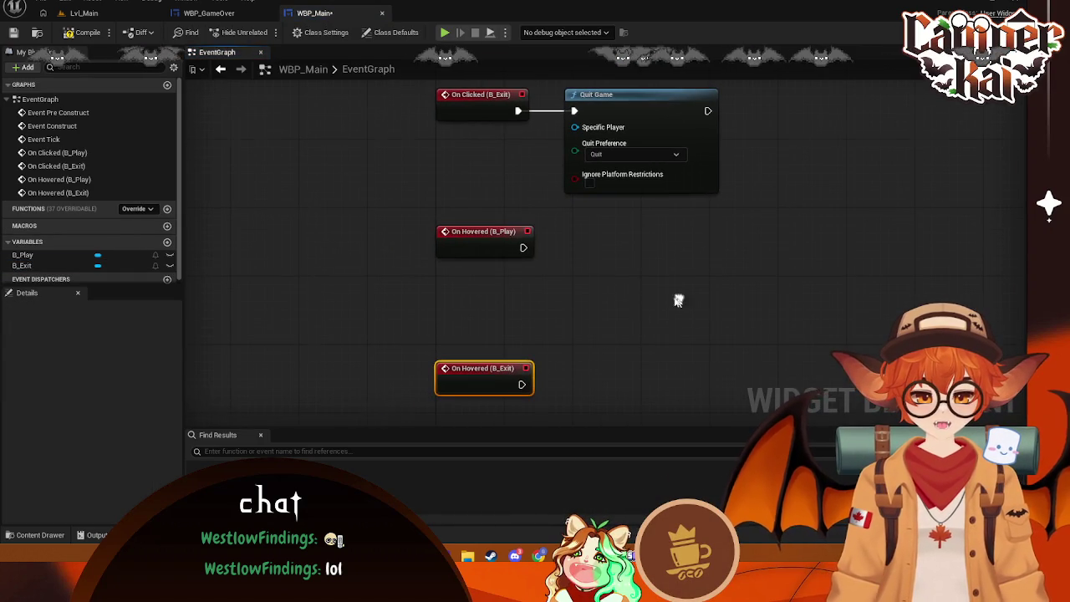
- Feed On Hovered (B_Play) and On Hovered (B_Exit) into one new Play Sound 2D node
drag(522, 247, 567, 282)
text(play)
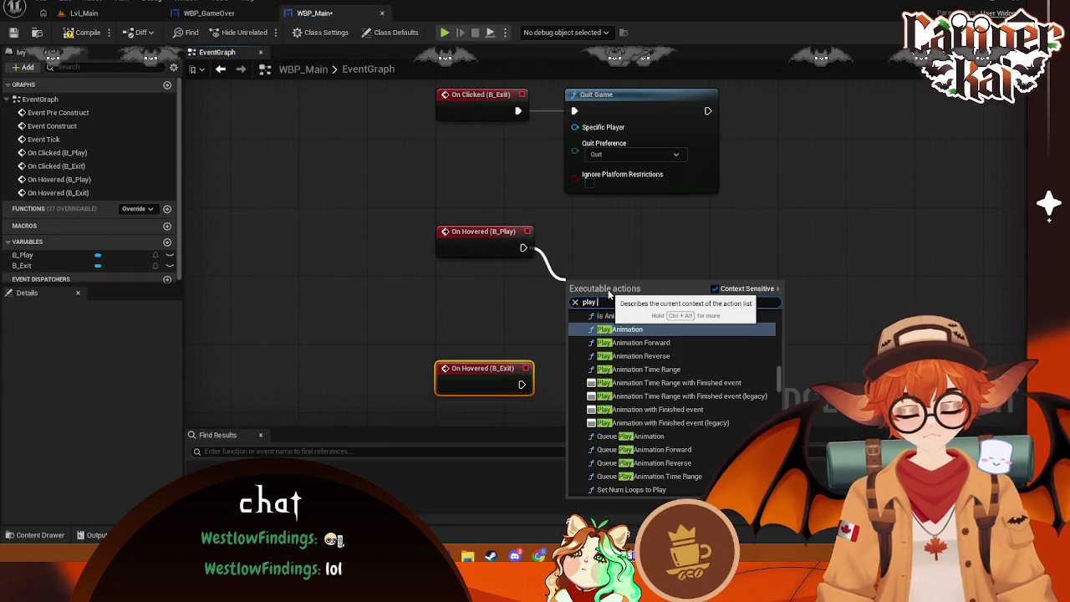
text( hover)
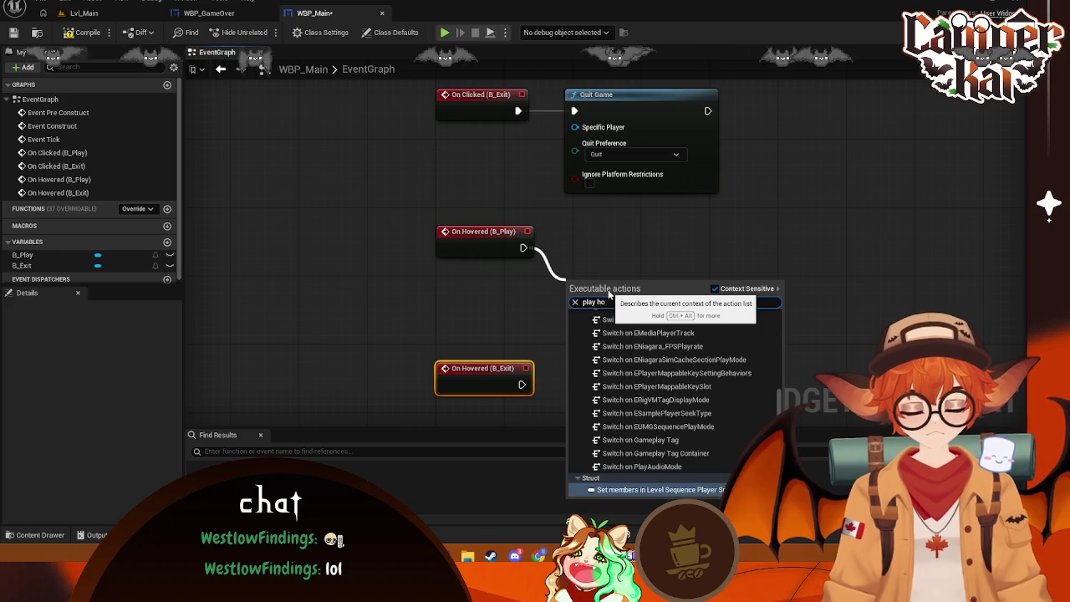
key(BackSpace)
key(BackSpace)
key(BackSpace)
text(s)
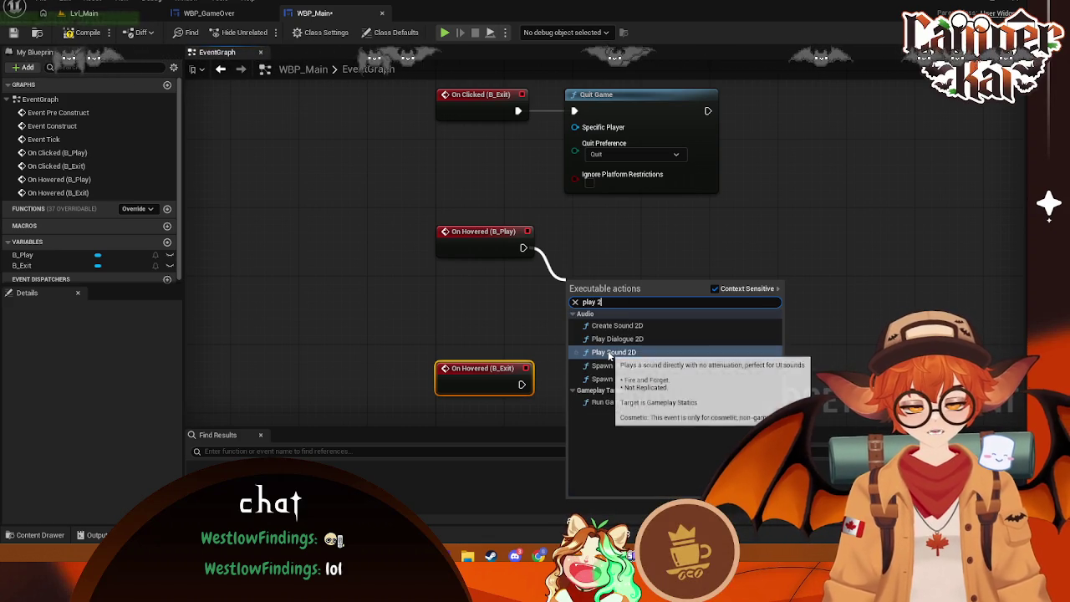
click(608, 351)
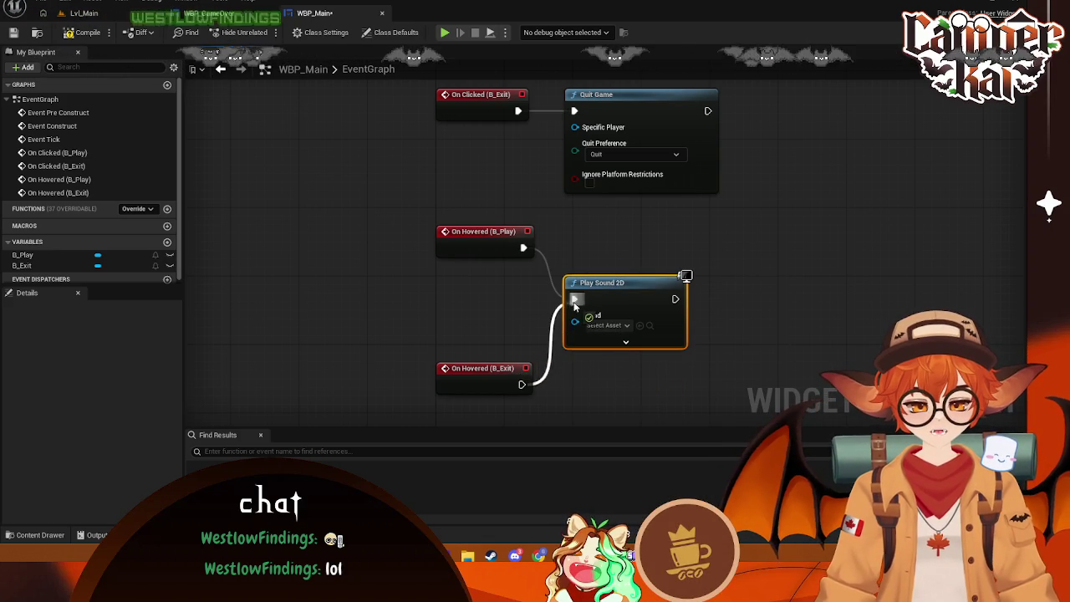
mouse_move(467, 232)
mouse_down()
mouse_move(475, 306)
mouse_move(477, 277)
mouse_up()
drag(482, 374, 481, 331)
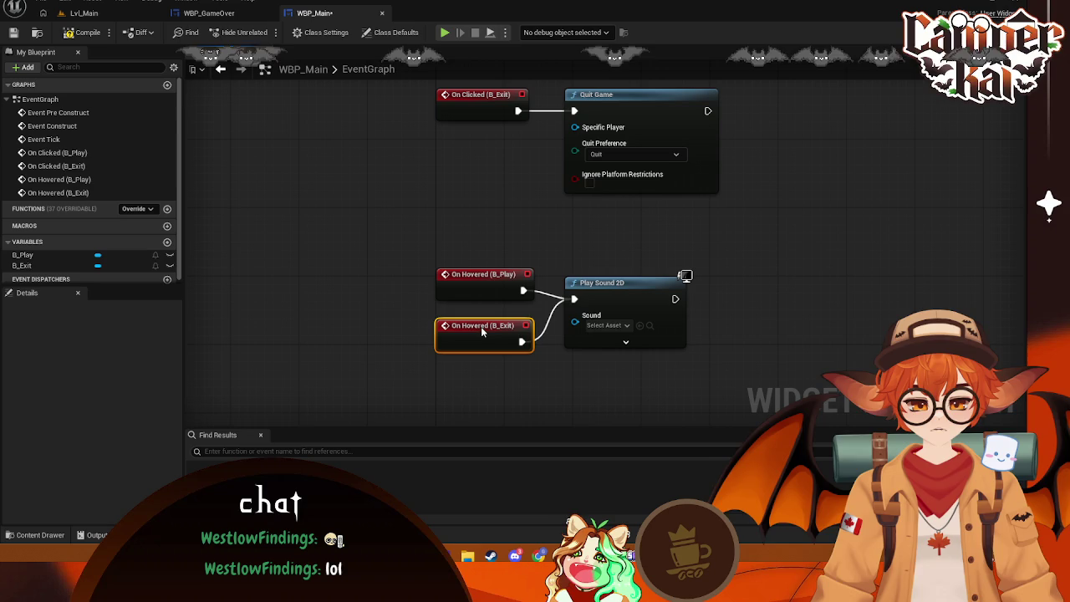
click(620, 329)
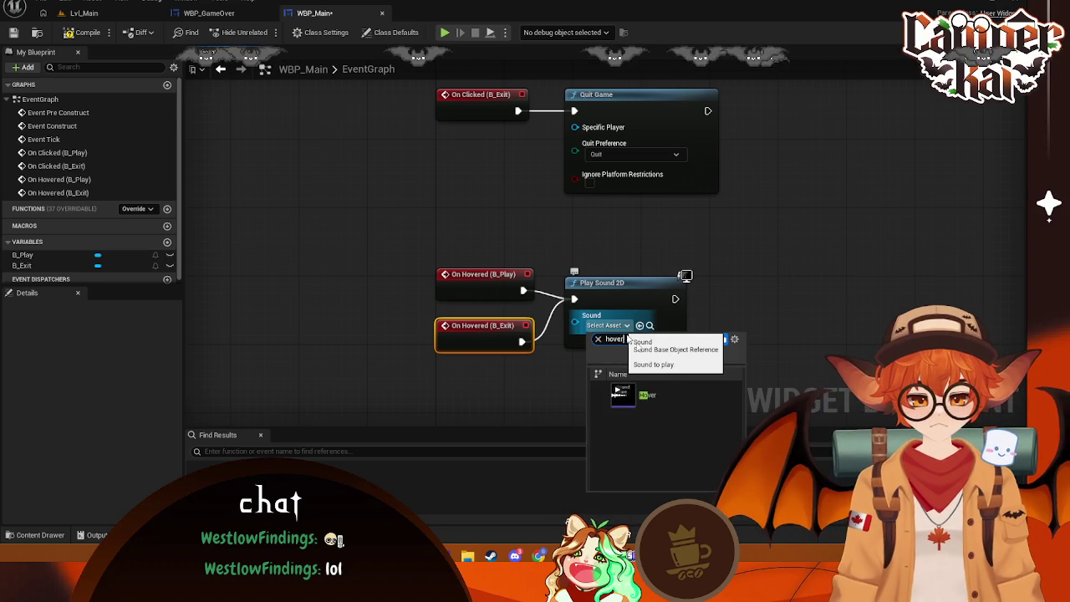
key(Escape)
mouse_move(627, 109)
mouse_down()
mouse_move(624, 310)
mouse_move(719, 312)
mouse_up()
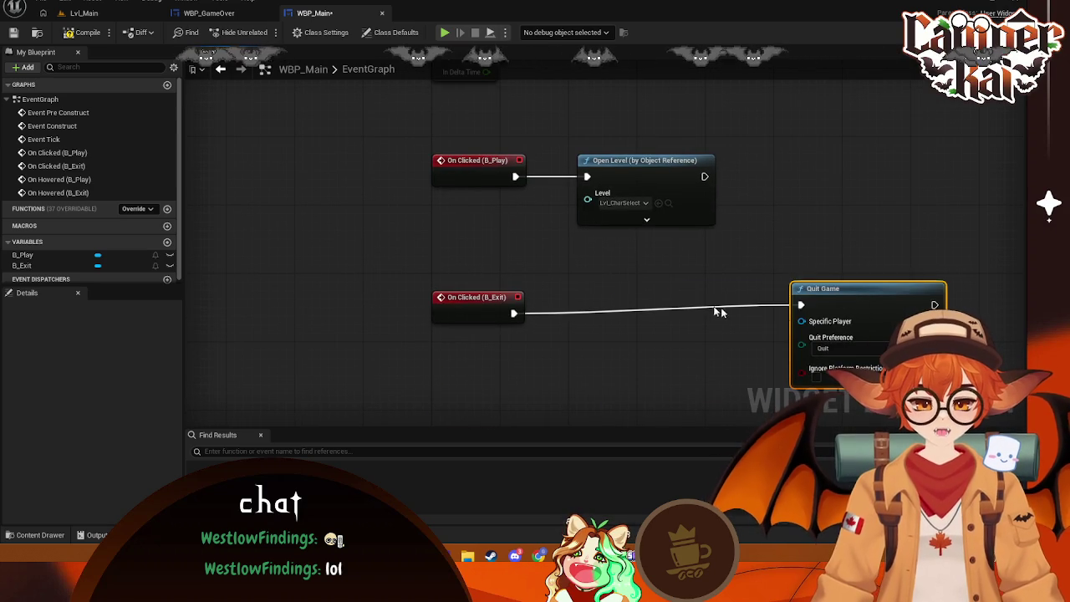
- Add a Play Sound 2D node playing Click after On Clicked (B_Exit)
drag(841, 292, 727, 299)
drag(513, 314, 574, 299)
text(quit)
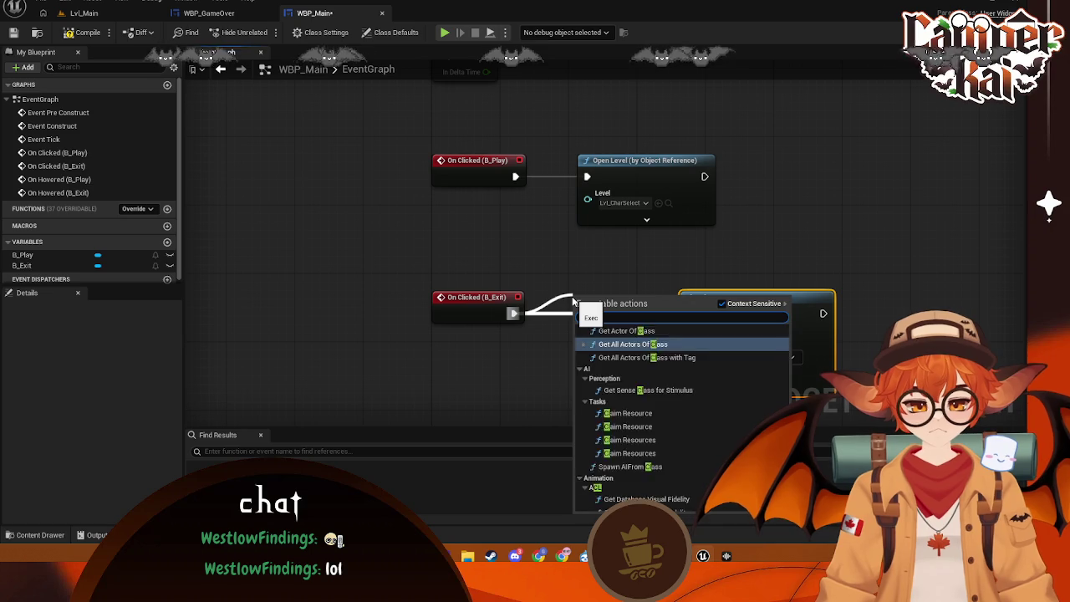
text(play)
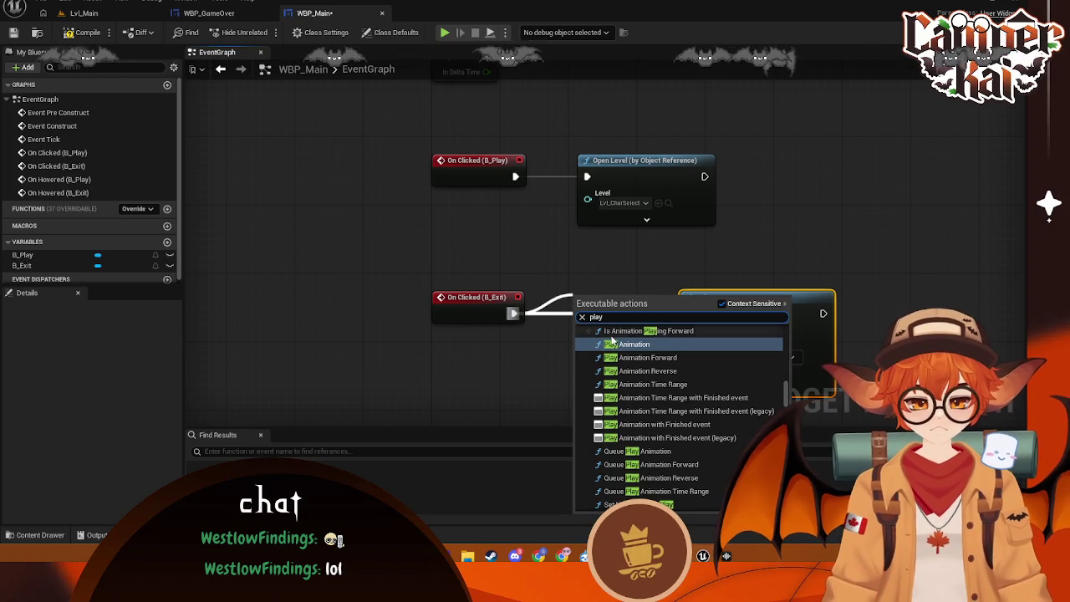
text( sound)
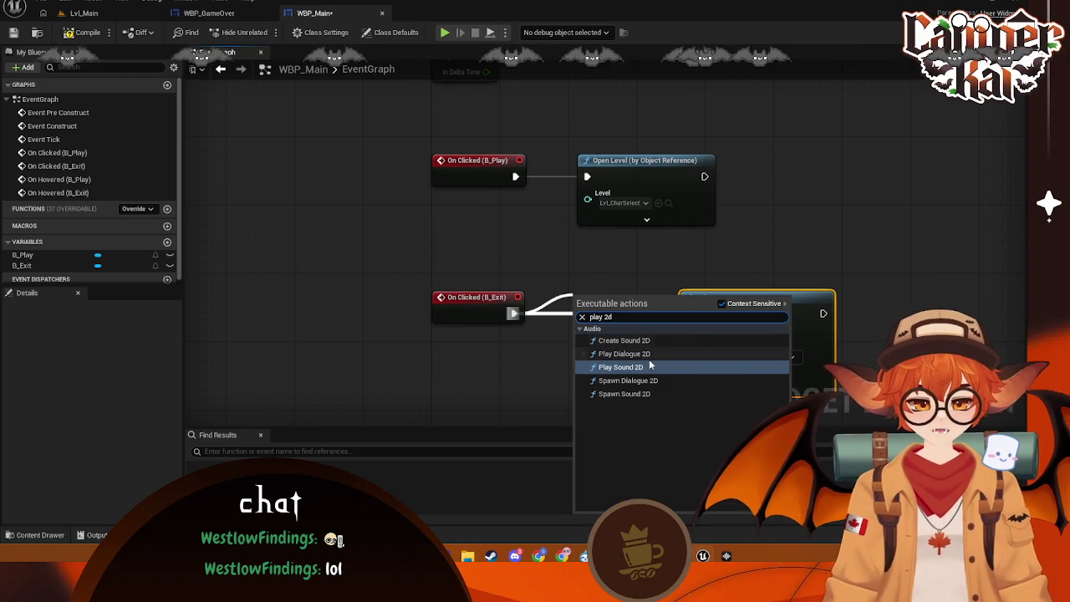
click(649, 363)
drag(743, 319, 799, 311)
mouse_move(644, 311)
mouse_down()
mouse_move(625, 310)
mouse_move(636, 310)
mouse_up()
click(621, 340)
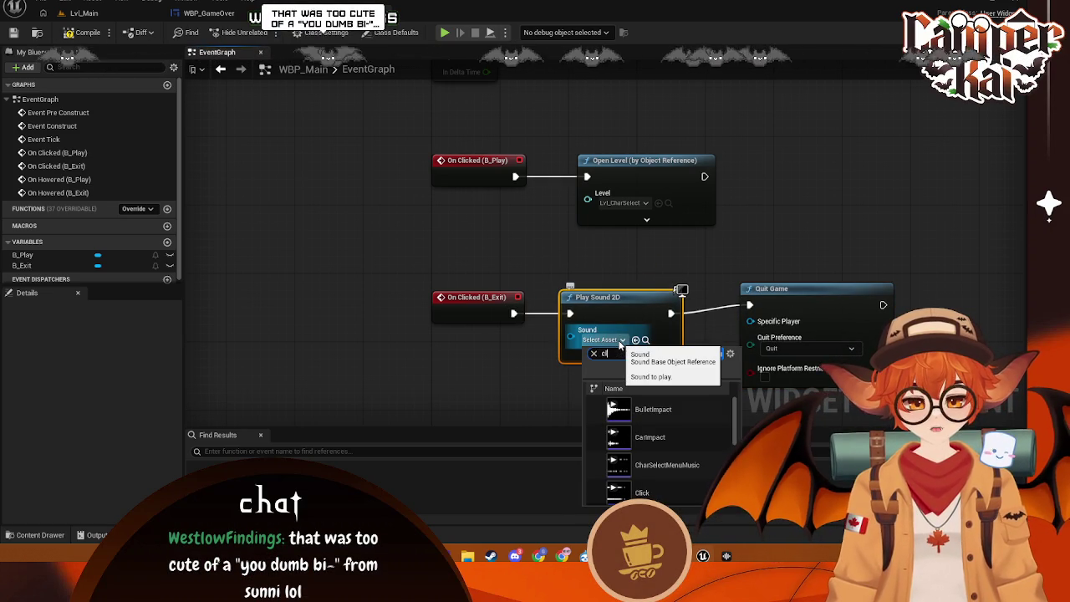
key(BackSpace)
key(BackSpace)
key(BackSpace)
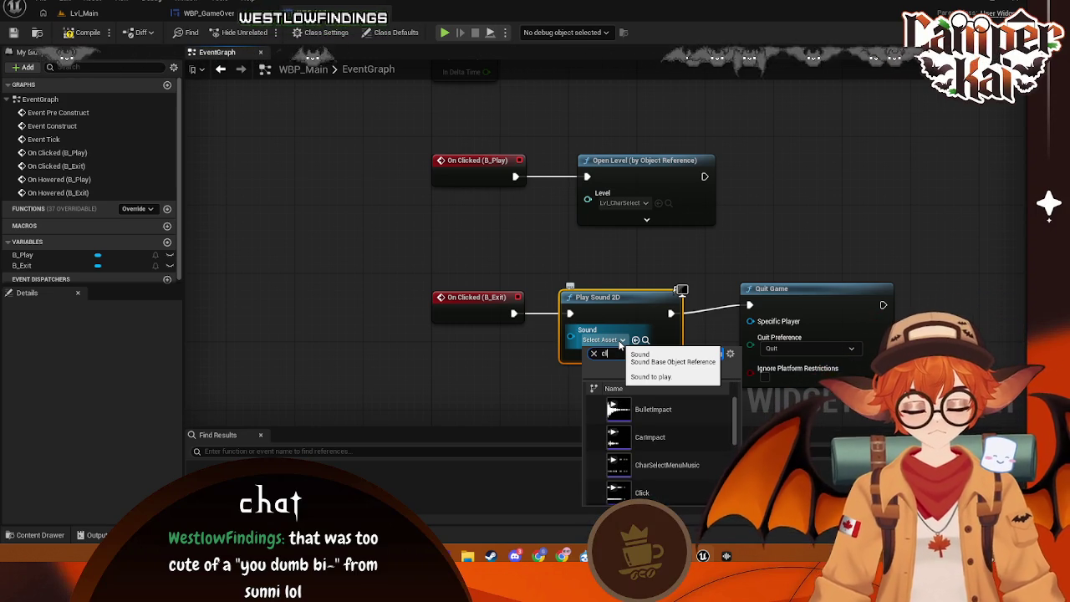
click(688, 403)
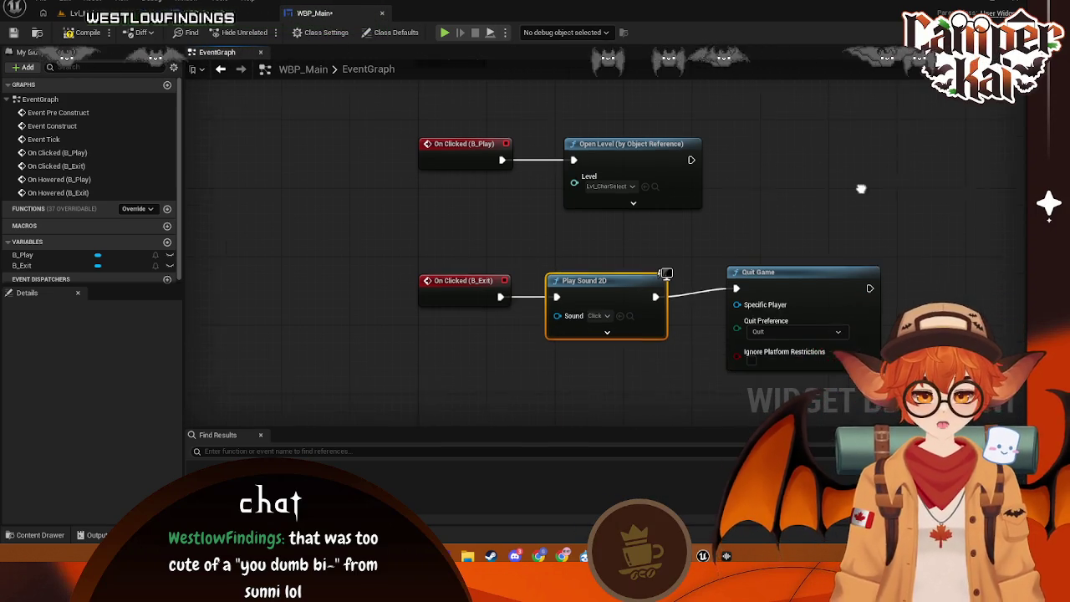
- Insert a 0.5-second Delay between the Click sound and Quit Game
drag(674, 205, 716, 222)
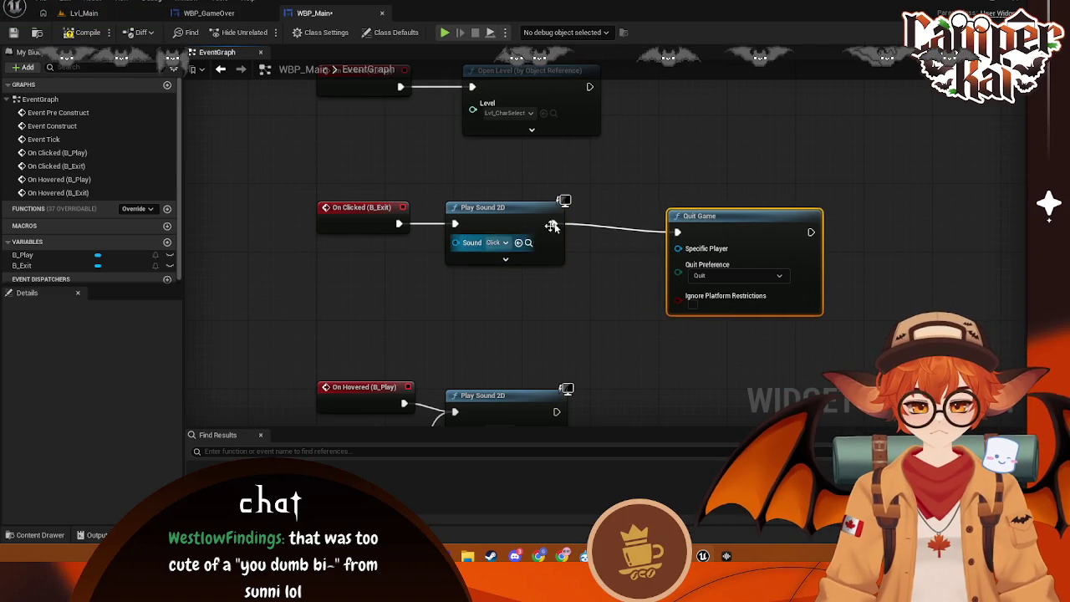
drag(586, 227, 589, 232)
text(de)
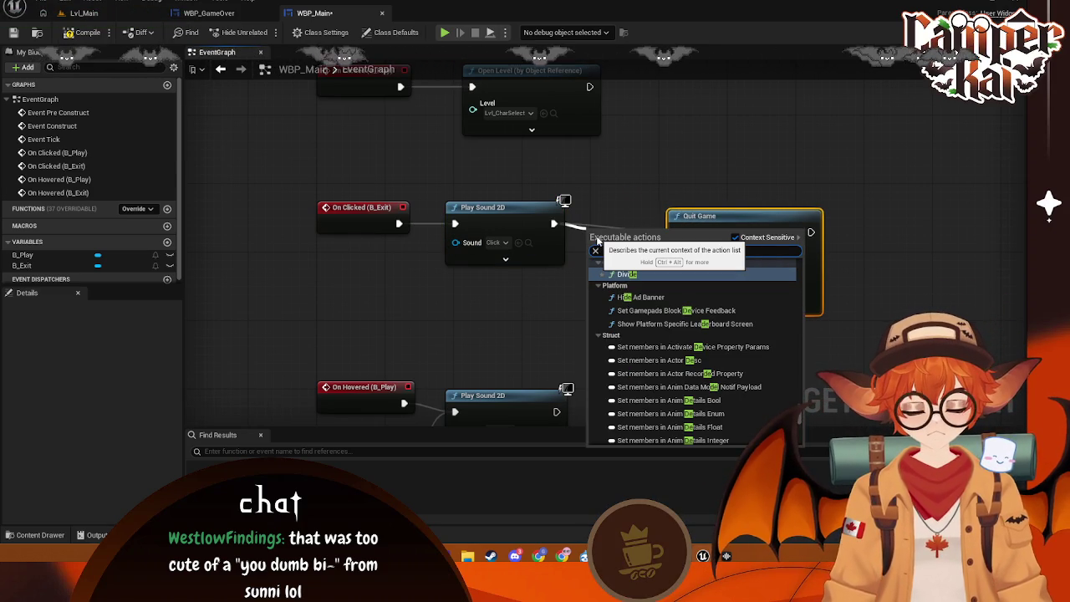
text(lay)
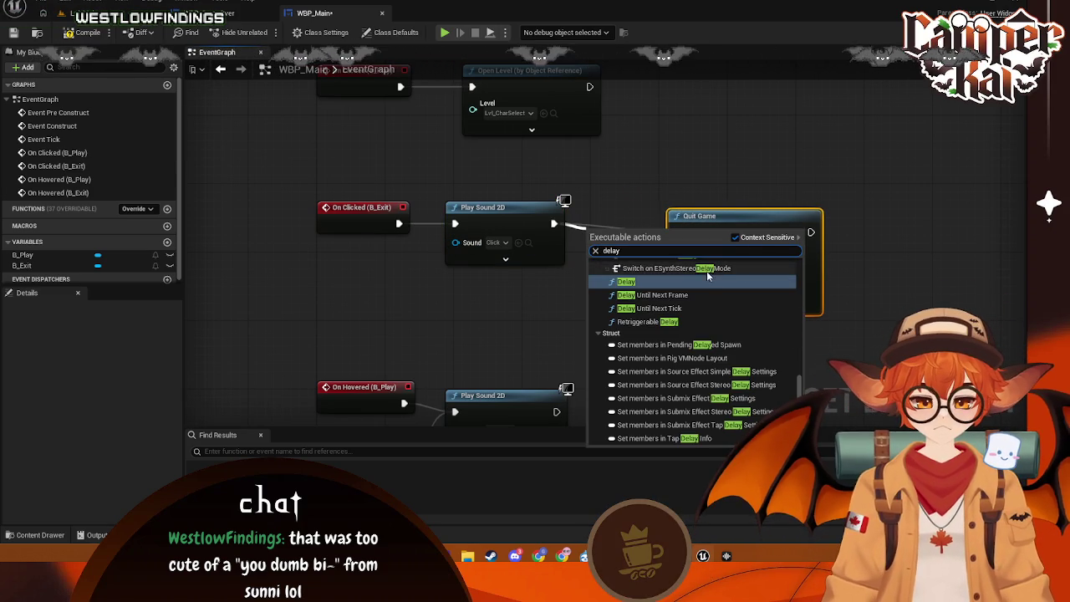
click(628, 284)
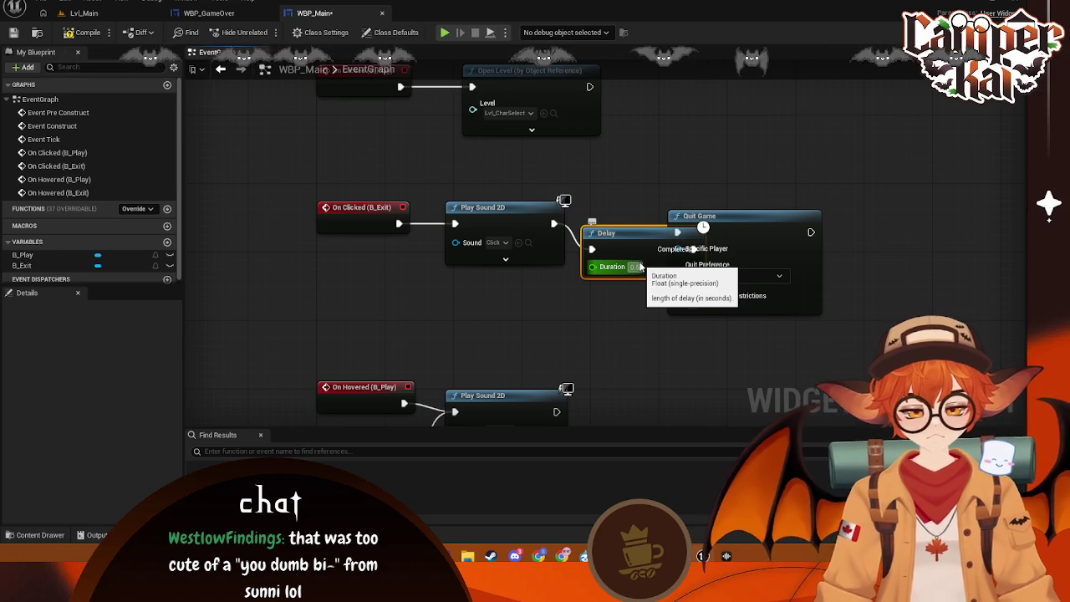
drag(740, 220, 807, 213)
drag(610, 247, 609, 229)
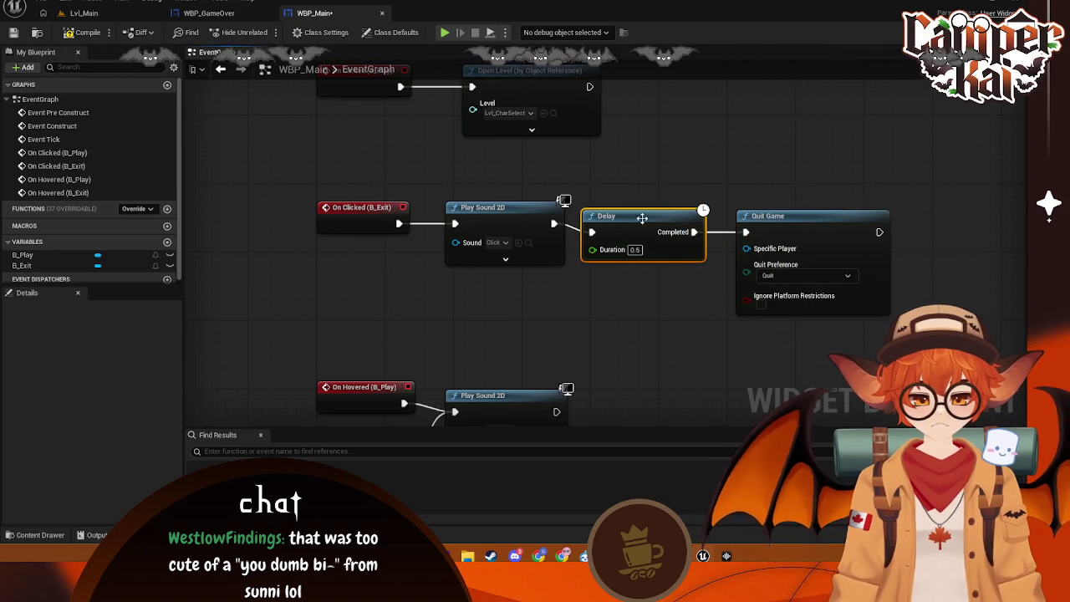
drag(525, 190, 567, 250)
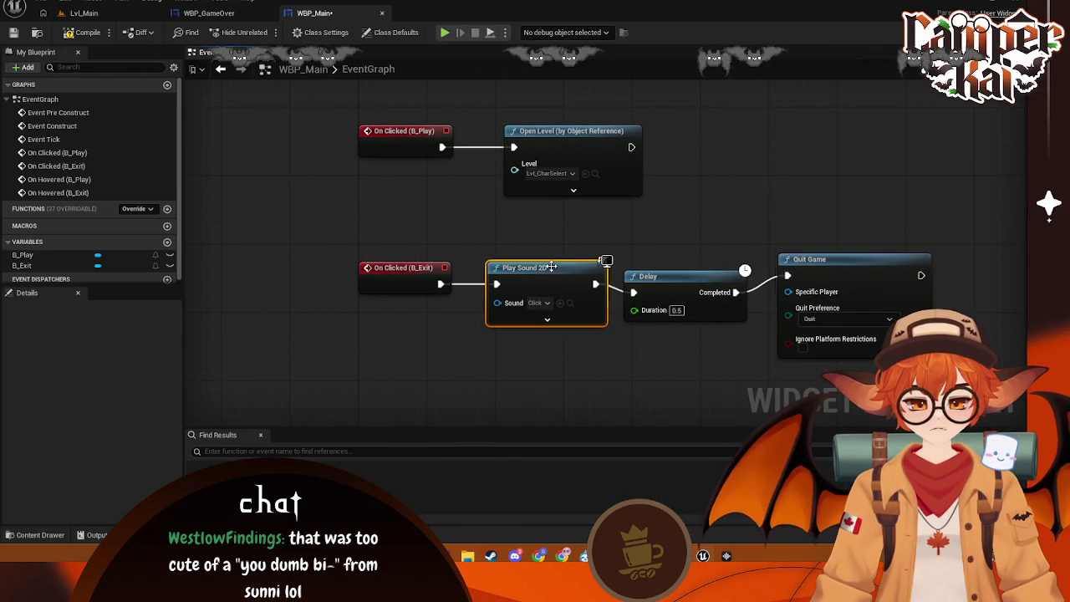
mouse_move(701, 238)
mouse_down()
mouse_move(552, 311)
mouse_move(552, 289)
mouse_move(539, 407)
mouse_up()
- Paste the Click sound and Delay into the PLAY click chain before Open Level, then save WBP_Main
key(ctrl+v)
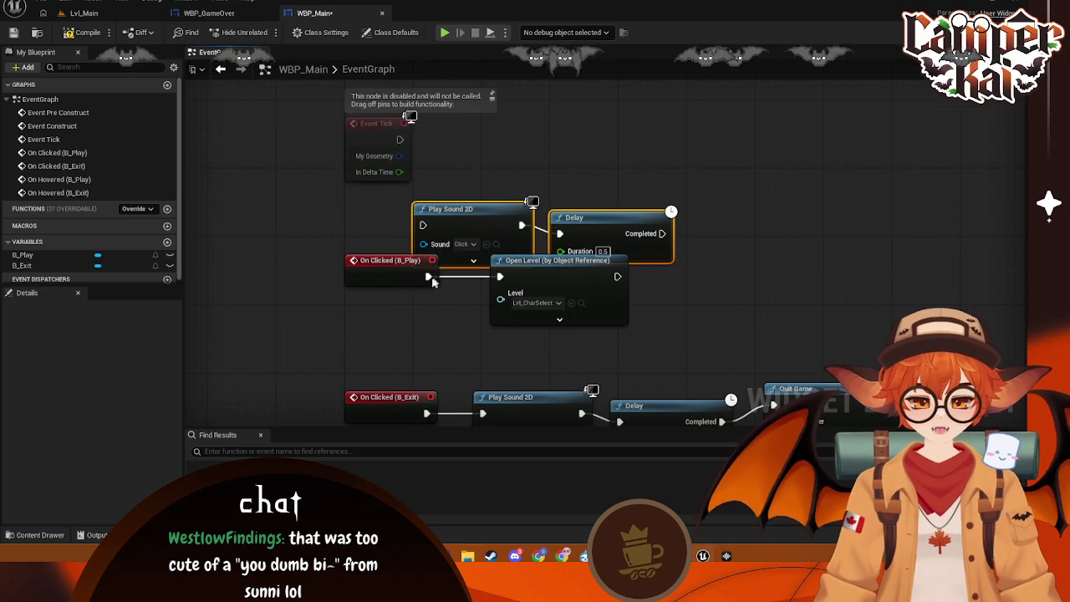
drag(432, 282, 365, 287)
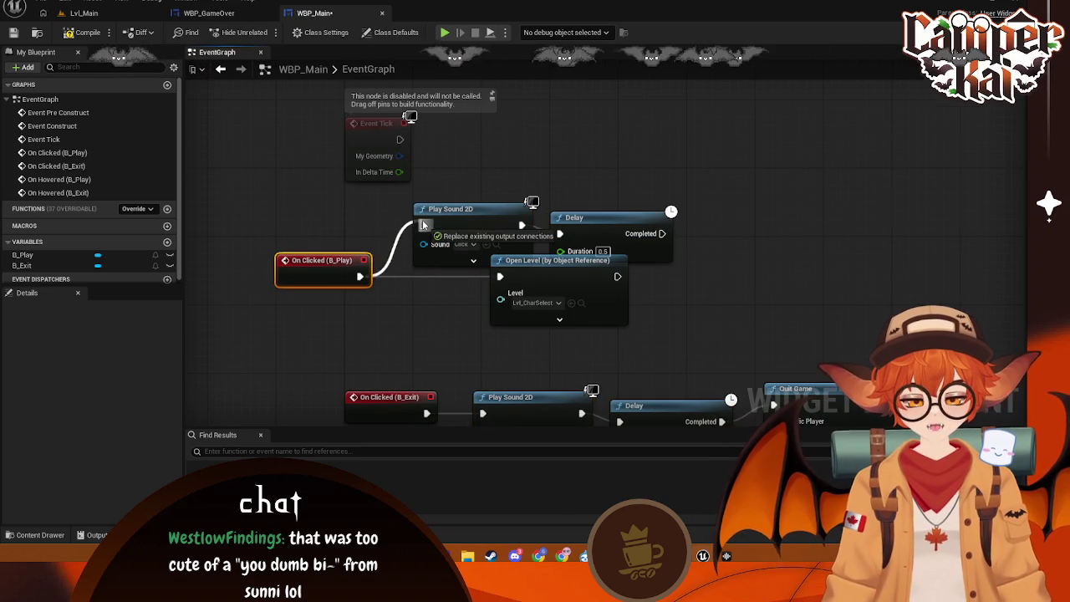
drag(589, 265, 804, 240)
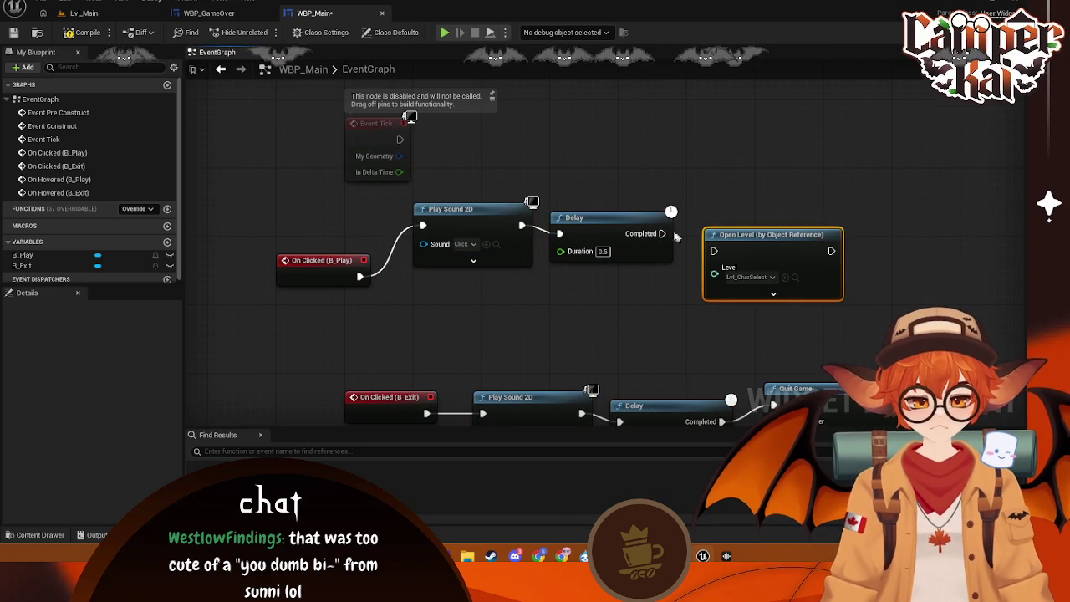
drag(728, 260, 715, 262)
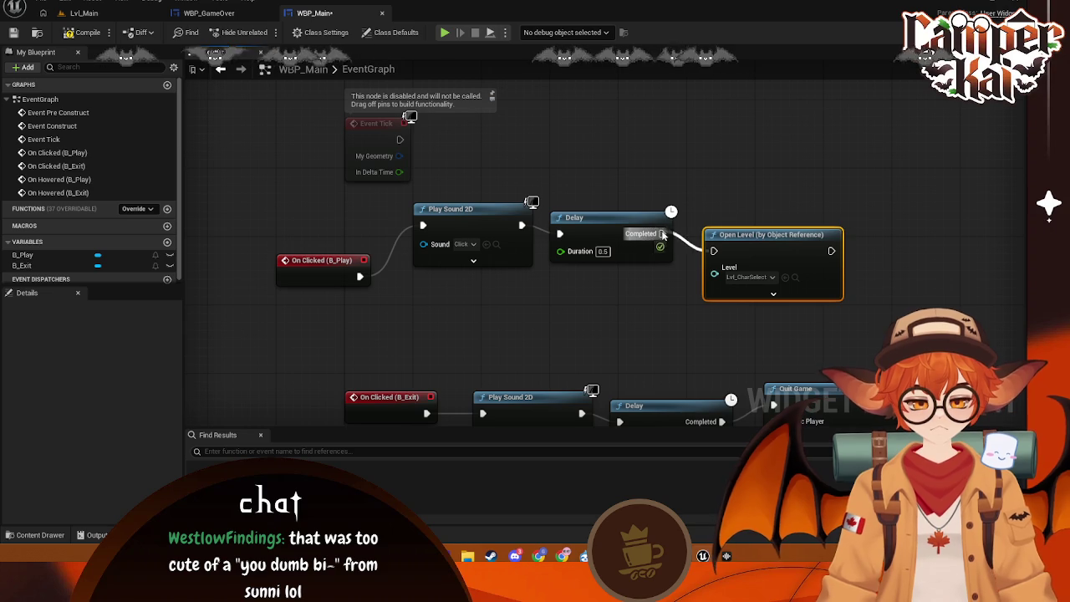
mouse_move(857, 185)
mouse_down()
mouse_move(306, 306)
mouse_move(425, 313)
mouse_move(378, 325)
mouse_up()
click(288, 352)
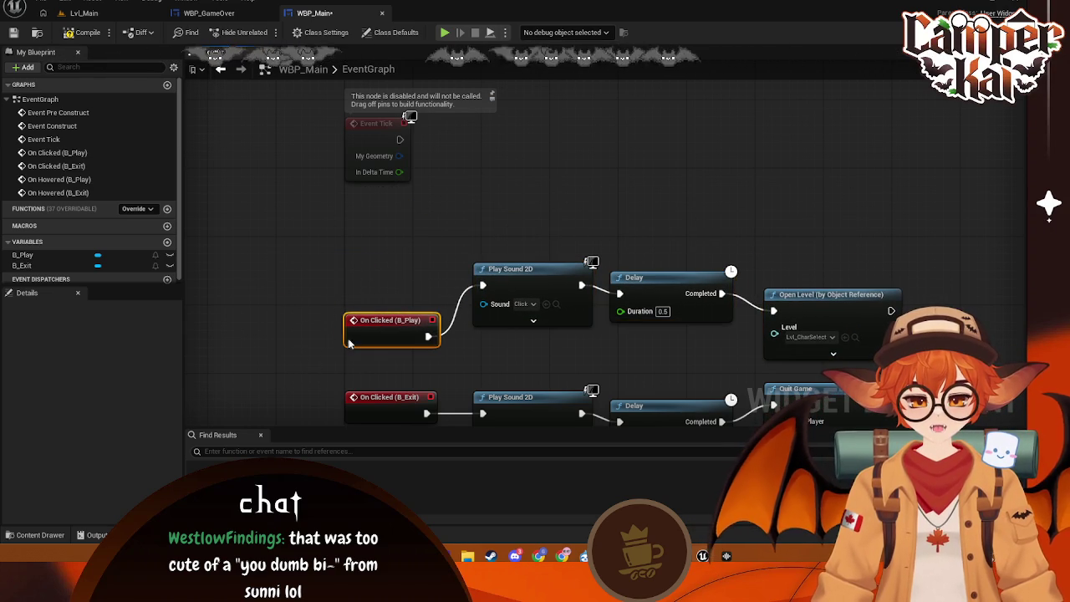
click(346, 342)
scroll(352, 334, down, 2)
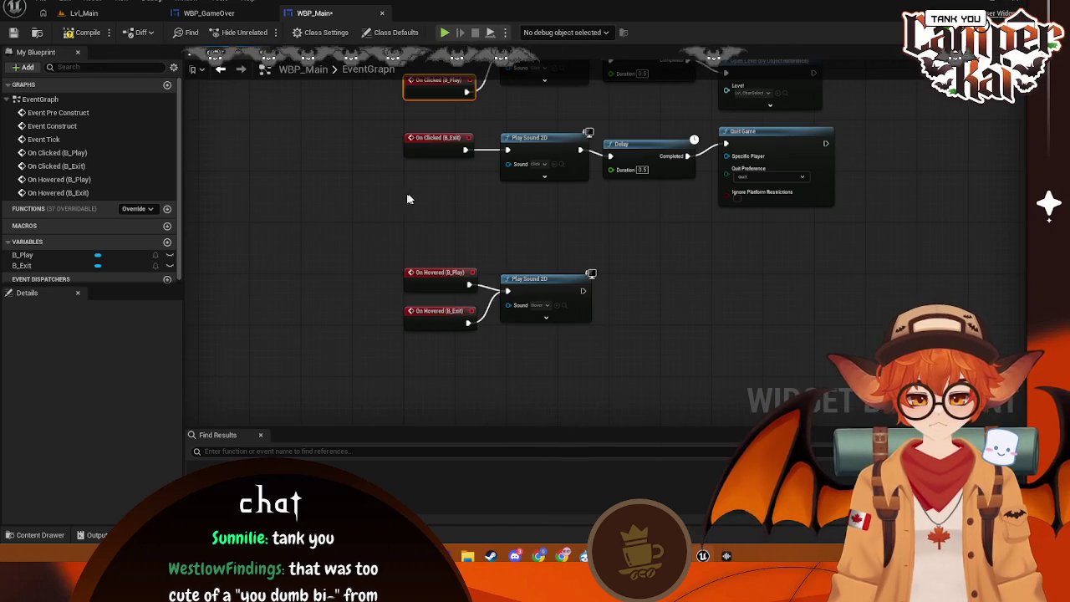
key(ctrl+s)
- Open the WBP_Pause widget blueprint and add an On Hovered event for RESUME
click(222, 13)
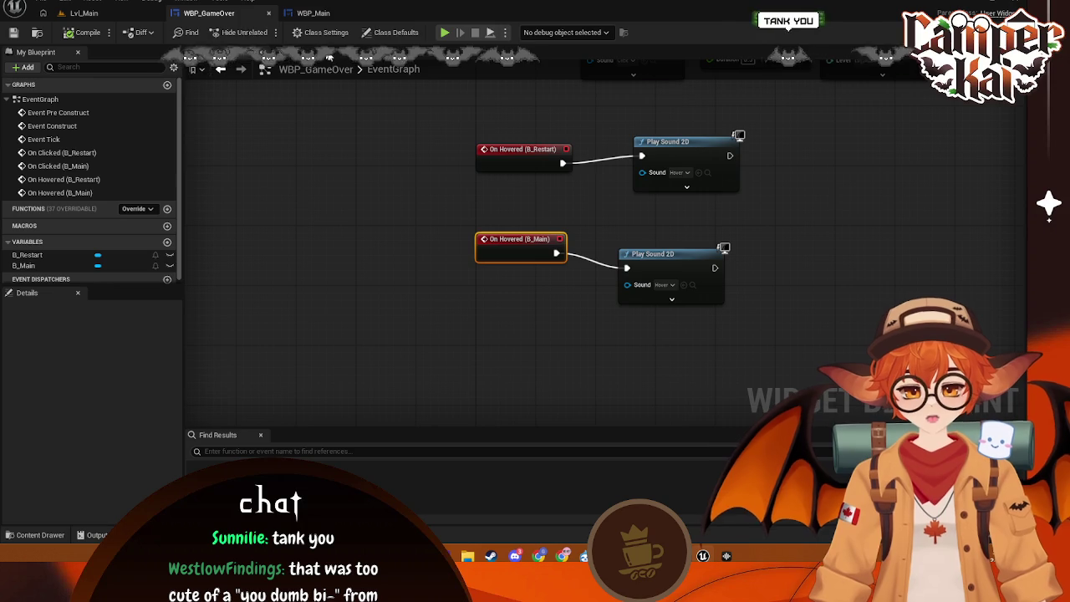
click(84, 12)
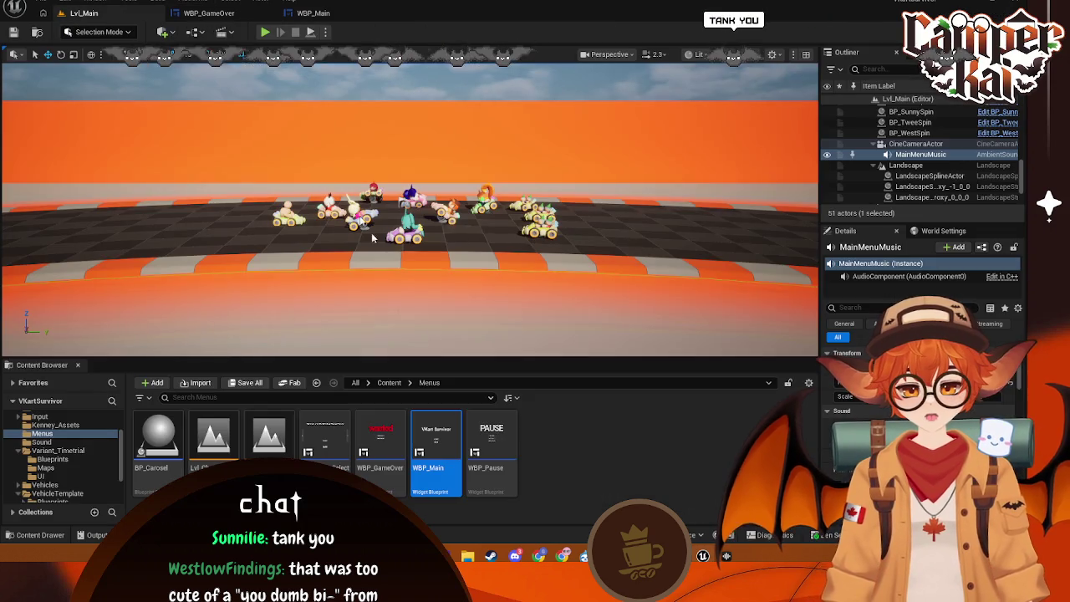
click(492, 451)
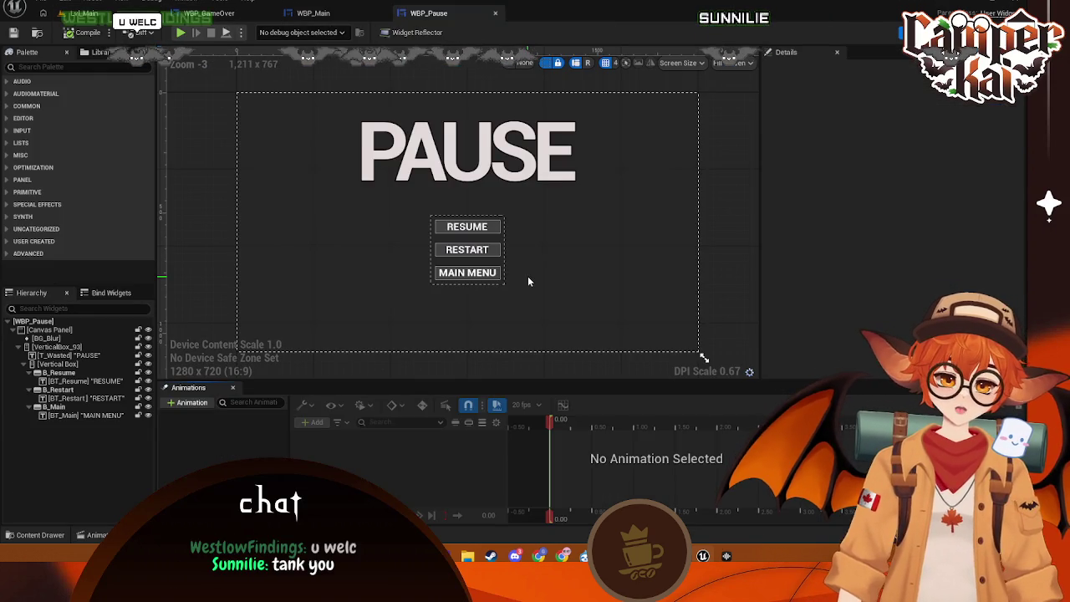
click(495, 227)
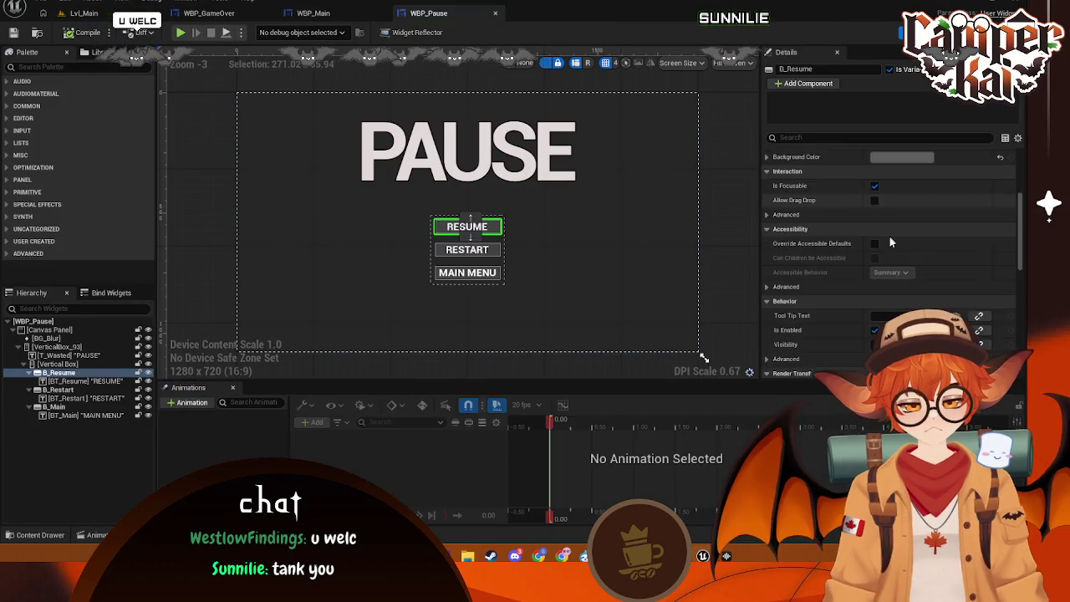
scroll(890, 275, down, 10)
scroll(892, 325, down, 1)
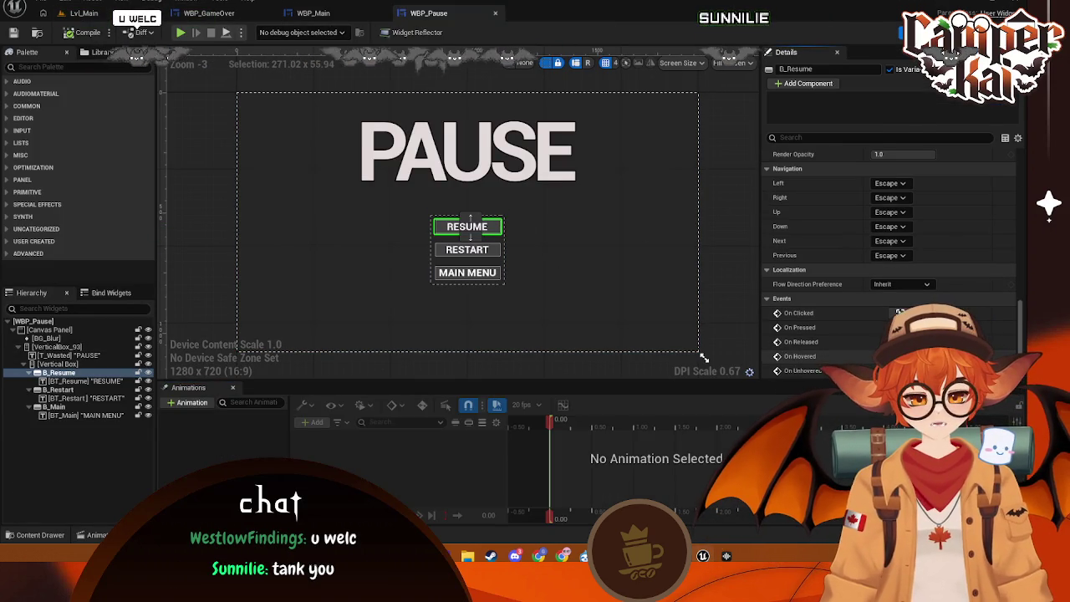
click(899, 357)
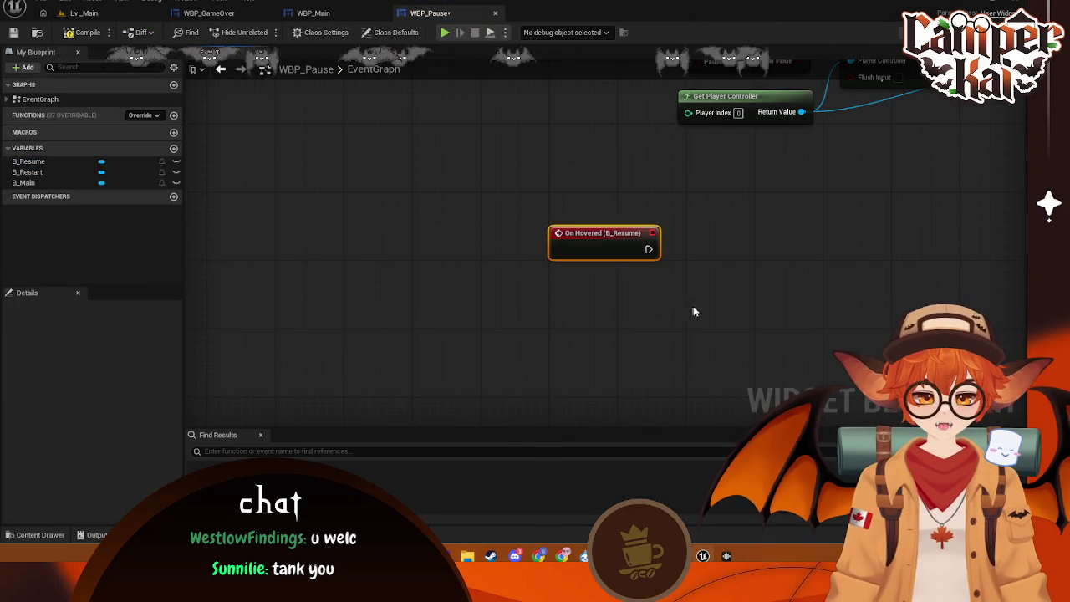
- Add an On Hovered event for the RESTART button
key(shift+F4)
click(466, 249)
scroll(918, 264, down, 8)
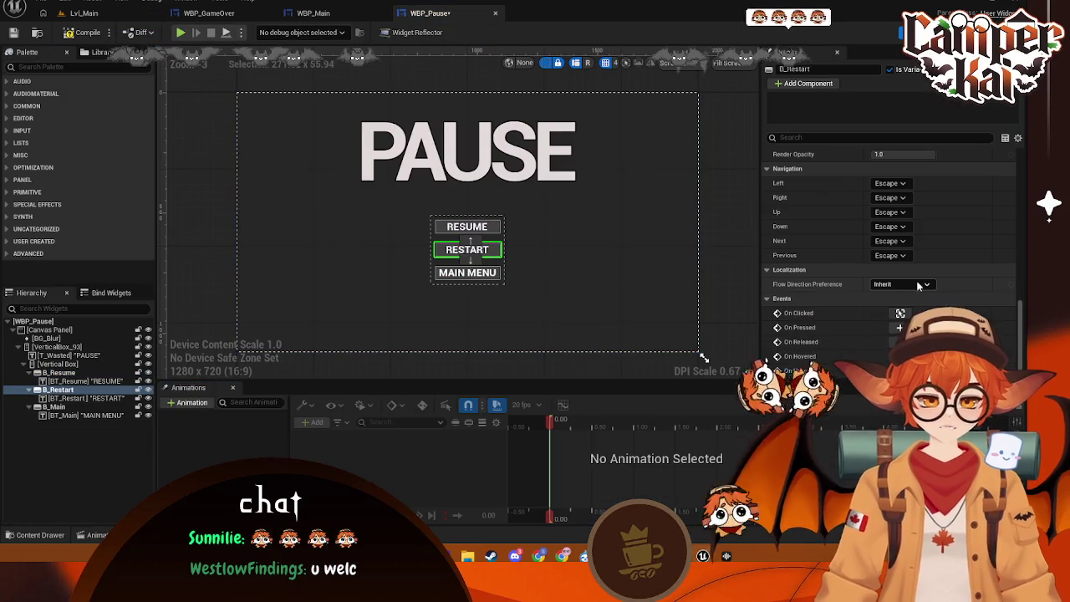
click(901, 356)
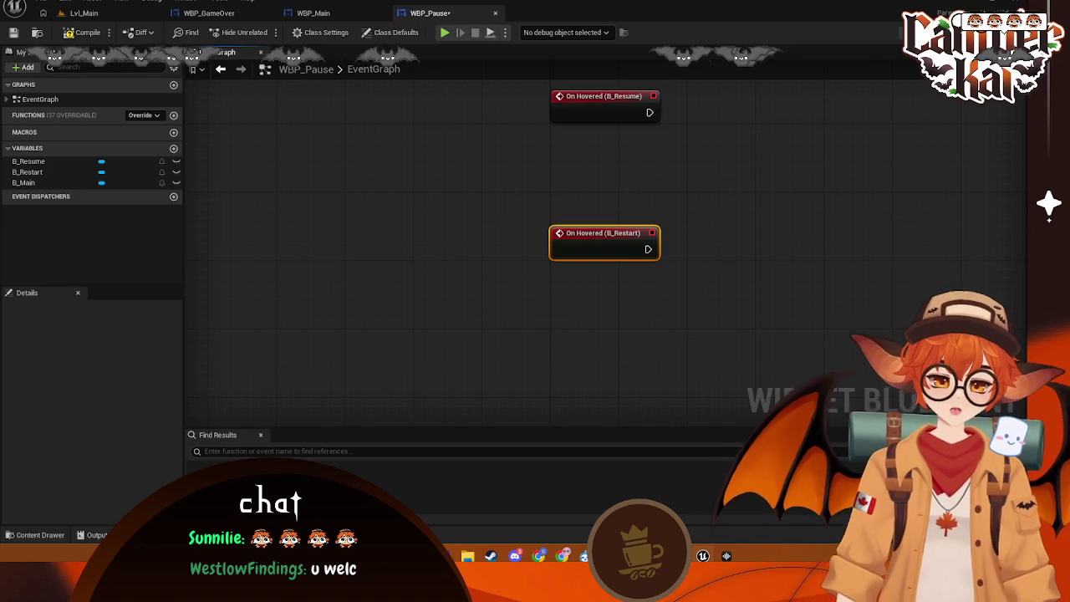
- Add an On Hovered event for MAIN MENU, deleting the accidental On Unhovered node
key(shift+F4)
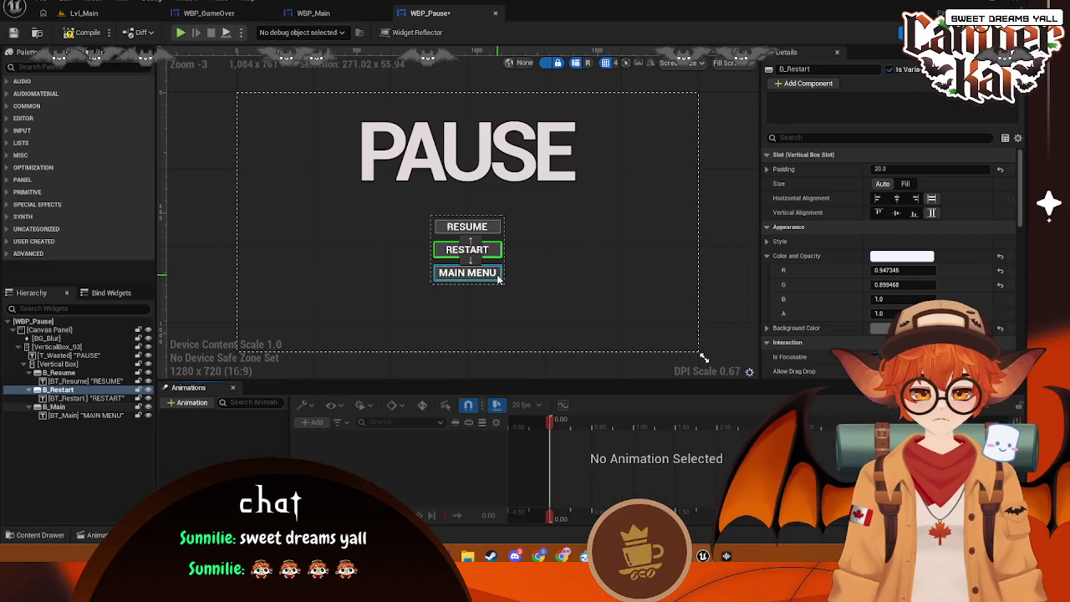
click(468, 272)
scroll(855, 244, down, 5)
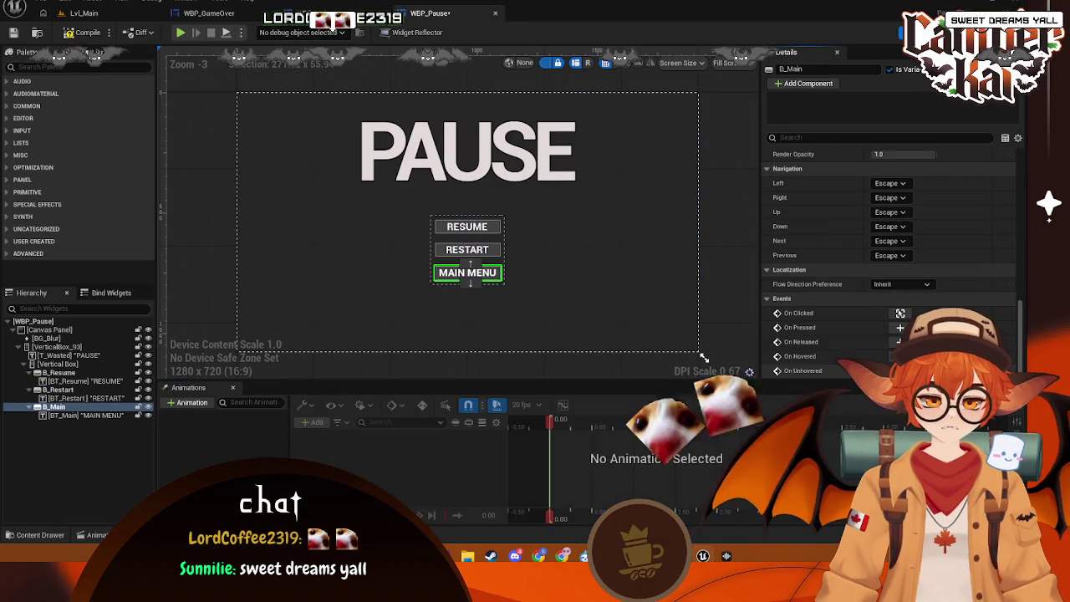
click(900, 370)
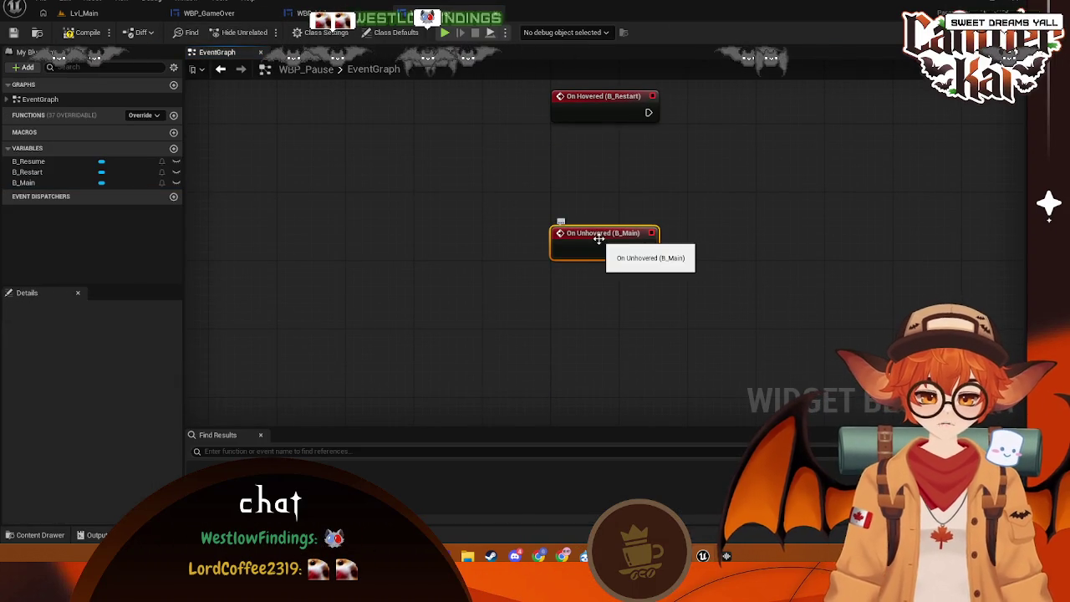
key(Delete)
click(314, 13)
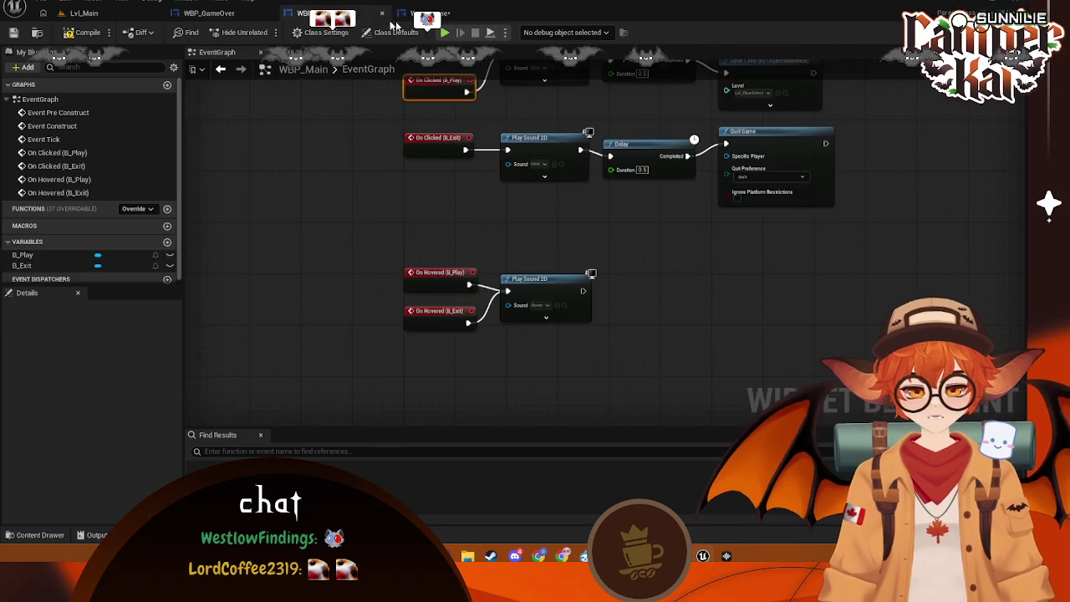
click(428, 13)
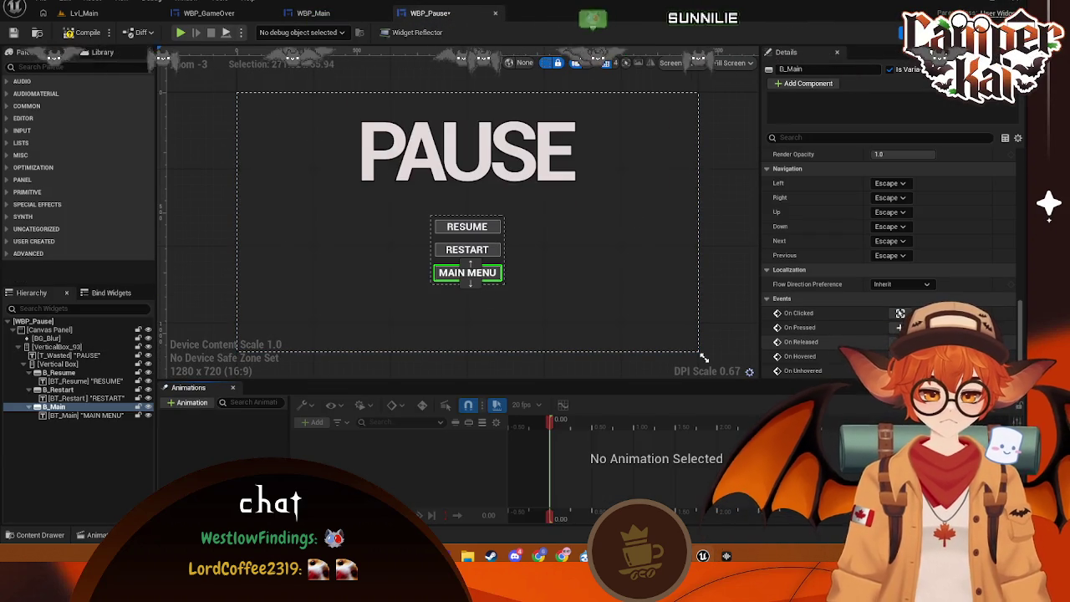
click(901, 356)
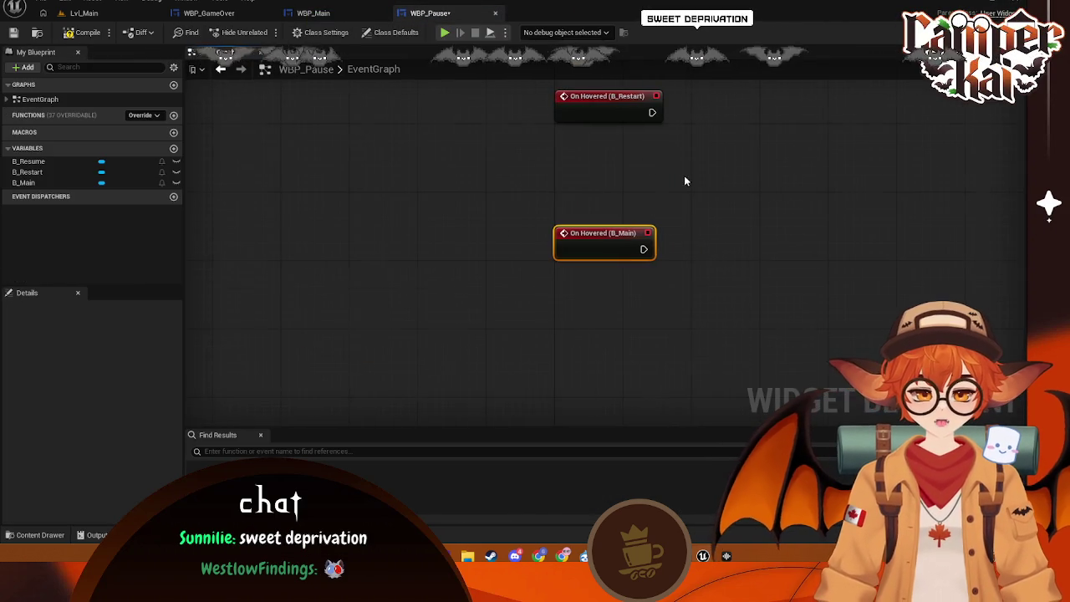
- Stack the B_Resume, B_Restart and B_Main hover events and wire them to one Play Sound 2D playing Hover
drag(531, 240, 529, 160)
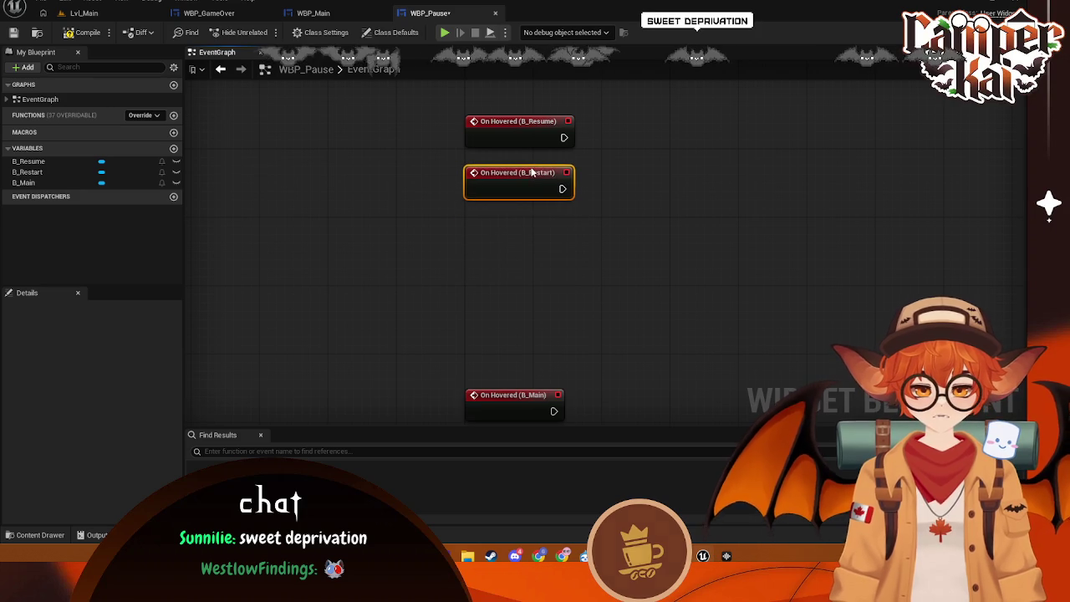
mouse_move(525, 396)
mouse_down()
mouse_move(526, 221)
mouse_move(645, 195)
mouse_move(639, 187)
mouse_up()
text(play 2d)
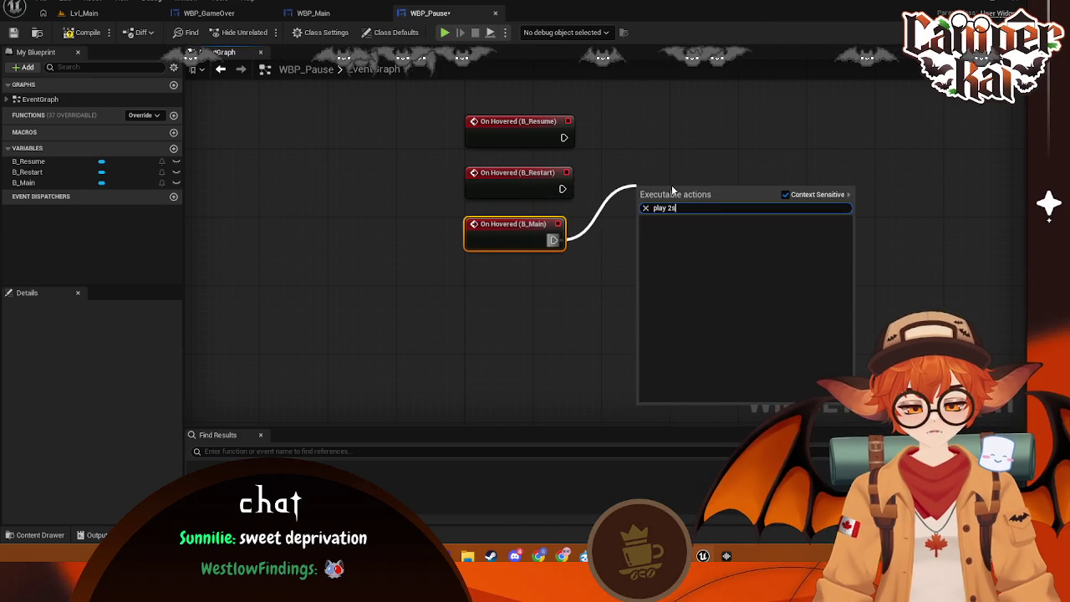
click(694, 259)
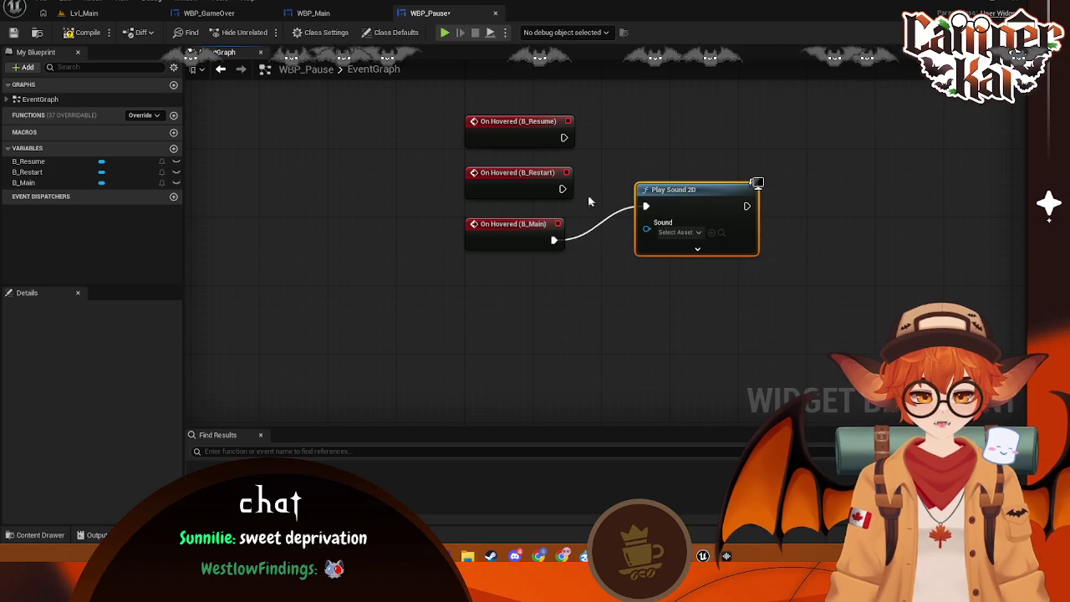
mouse_move(563, 189)
mouse_down()
mouse_move(629, 191)
mouse_move(646, 206)
mouse_up()
click(699, 234)
text(hover)
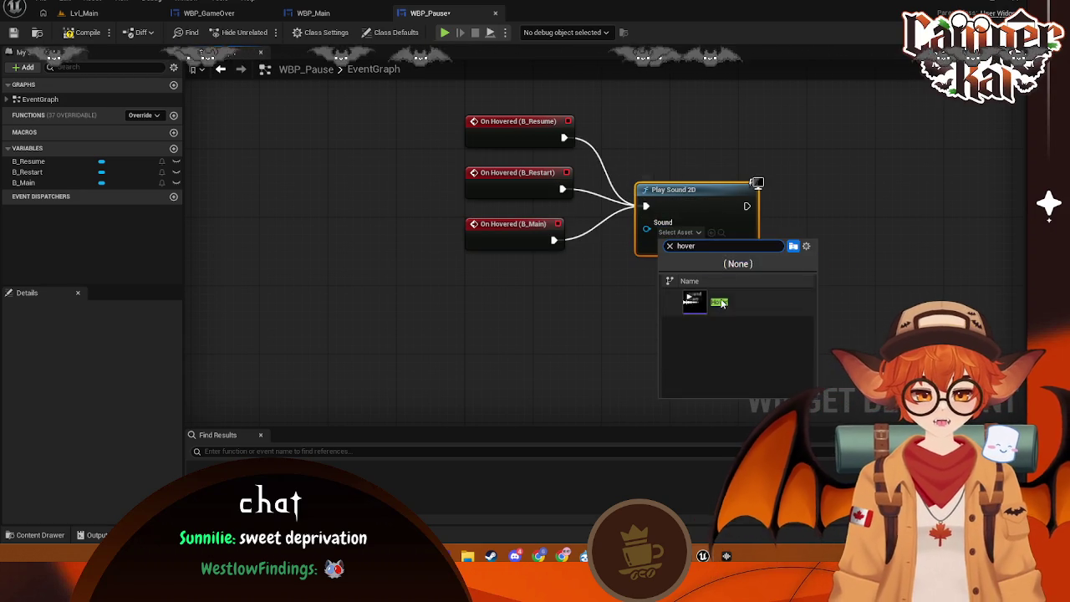
click(717, 300)
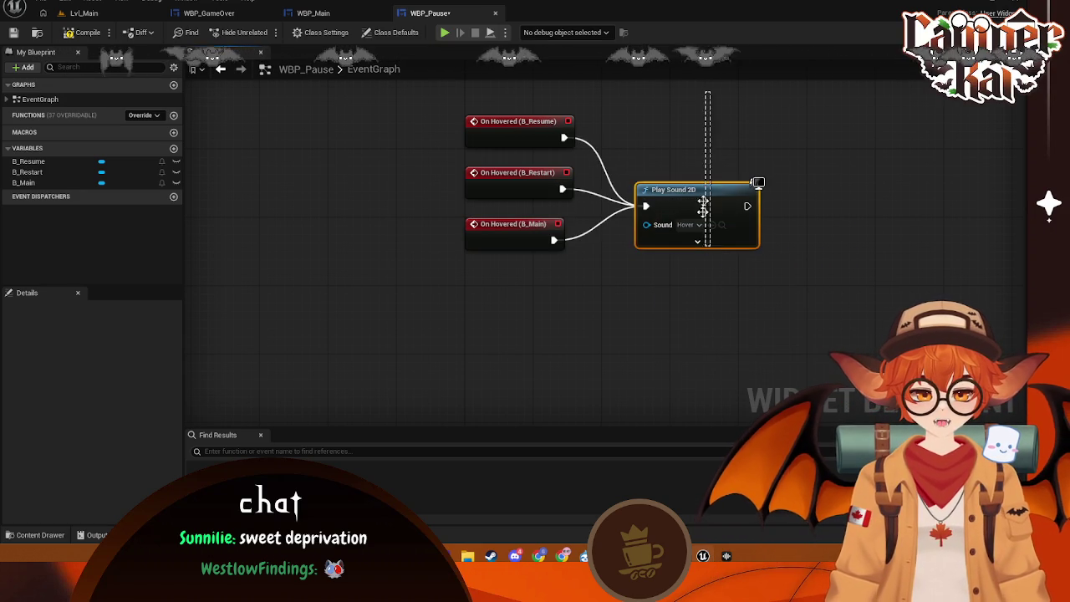
mouse_move(695, 94)
mouse_down()
mouse_move(675, 129)
mouse_move(242, 282)
mouse_up()
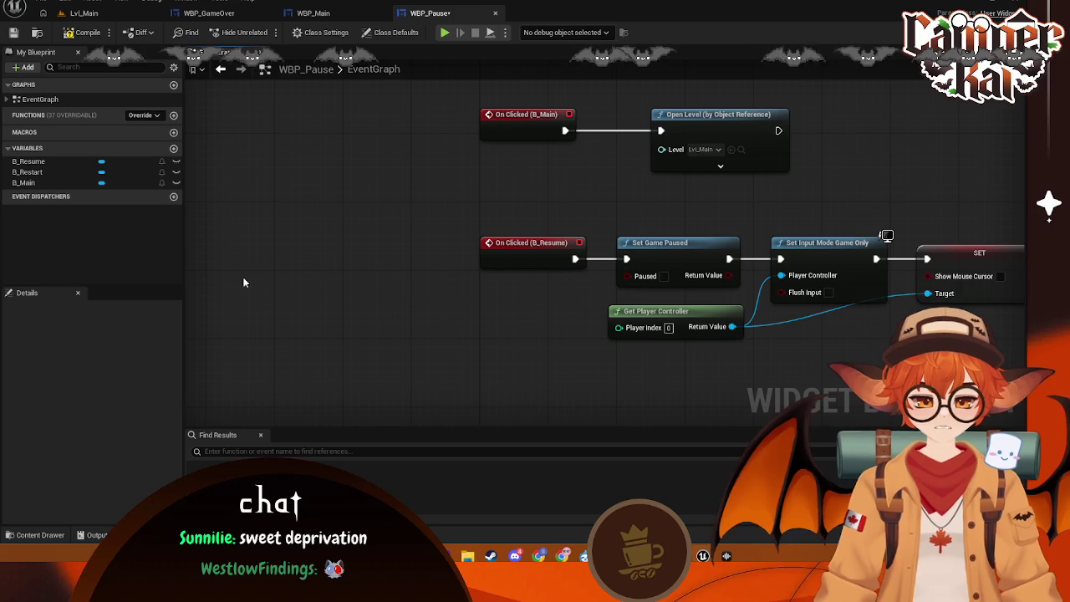
- Paste Play Sound 2D and Delay after On Clicked (B_Resume), feeding Delay into Set Game Paused
key(ctrl+v)
mouse_move(568, 287)
mouse_down()
mouse_move(653, 263)
mouse_move(289, 219)
mouse_move(368, 220)
mouse_up()
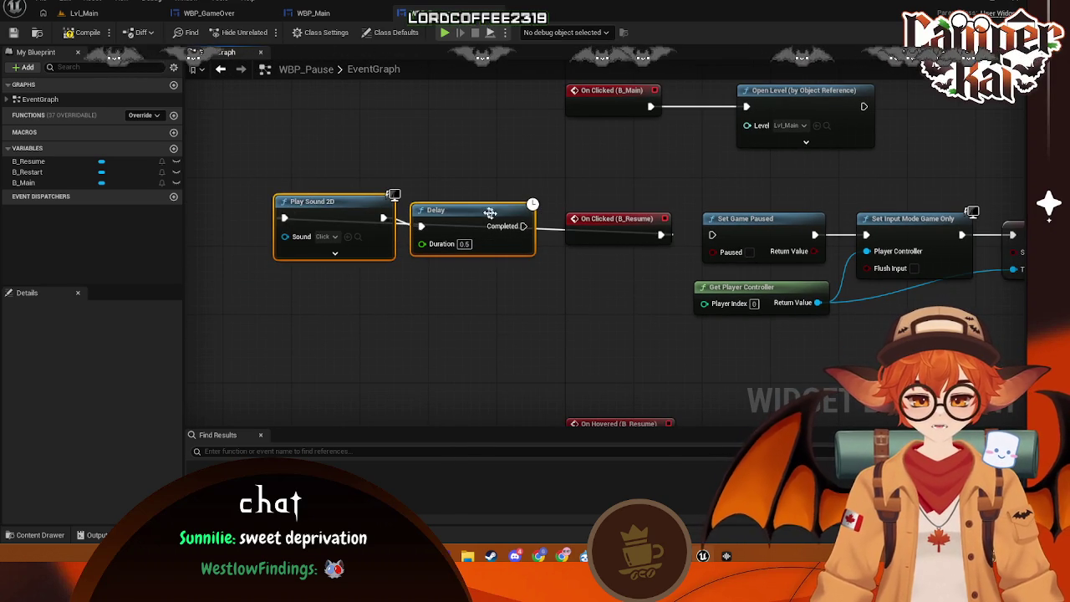
drag(525, 226, 713, 237)
drag(784, 204, 794, 262)
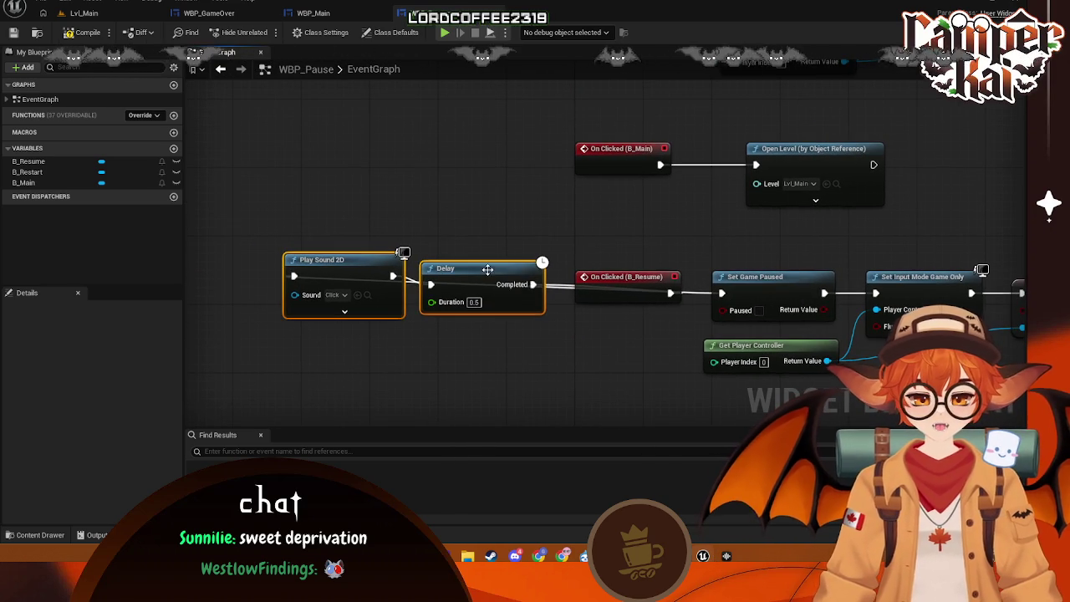
mouse_move(559, 274)
mouse_down()
mouse_move(567, 247)
mouse_move(669, 213)
mouse_move(866, 213)
mouse_move(860, 230)
mouse_move(799, 231)
mouse_up()
drag(602, 283, 541, 283)
mouse_move(445, 282)
mouse_down()
mouse_move(343, 286)
mouse_move(456, 226)
mouse_move(446, 236)
mouse_up()
drag(673, 291, 495, 209)
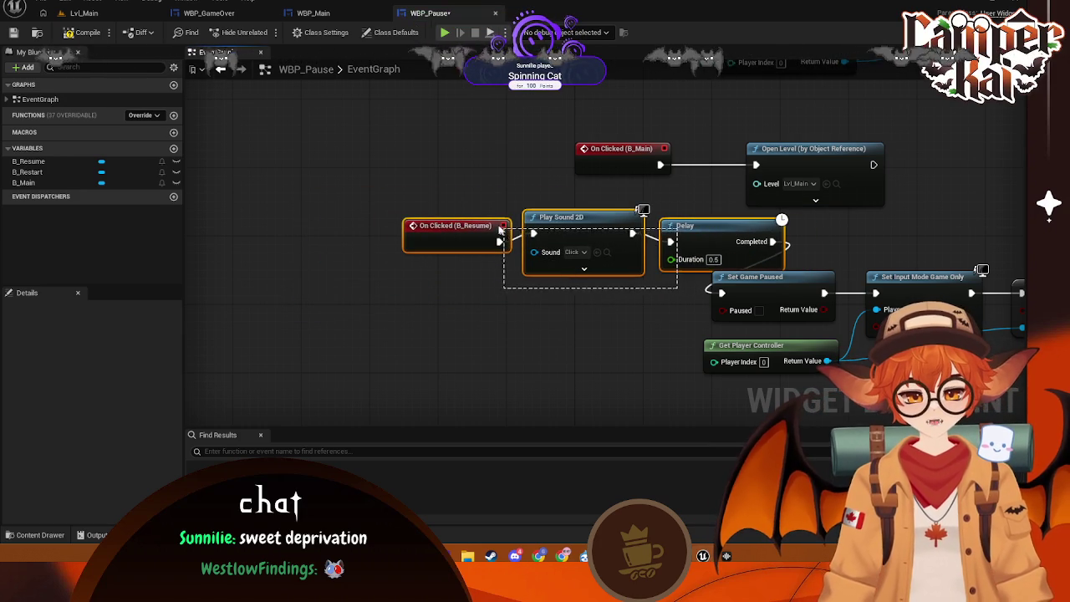
mouse_move(581, 231)
mouse_down()
mouse_move(469, 290)
mouse_move(506, 282)
mouse_up()
- Add a copied sound-and-delay pair between On Clicked (B_Main) and Open Level
key(ctrl+c)
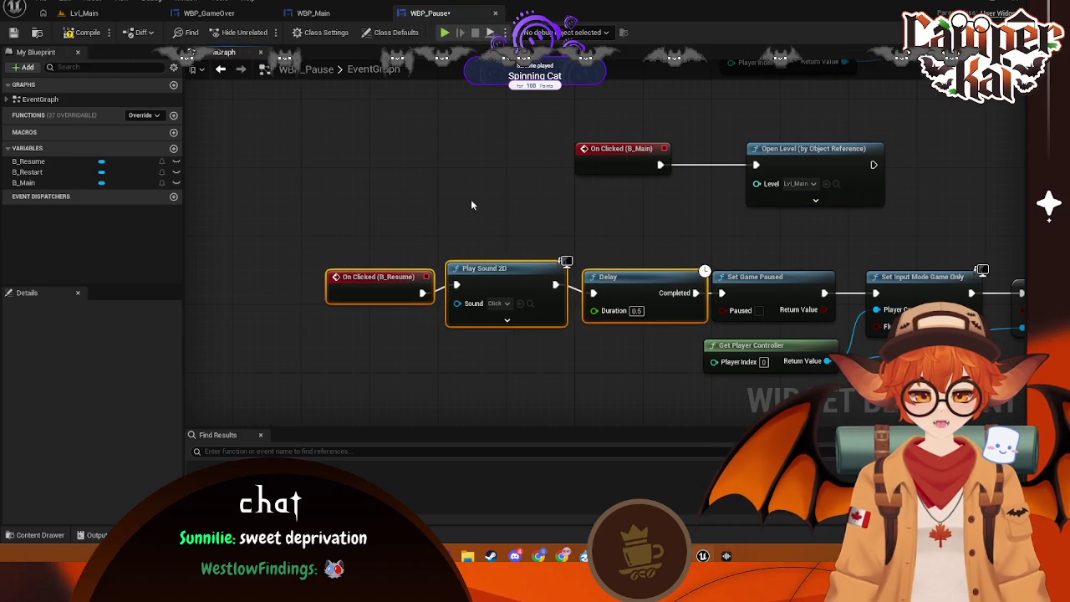
click(437, 148)
key(ctrl+v)
drag(645, 150, 301, 165)
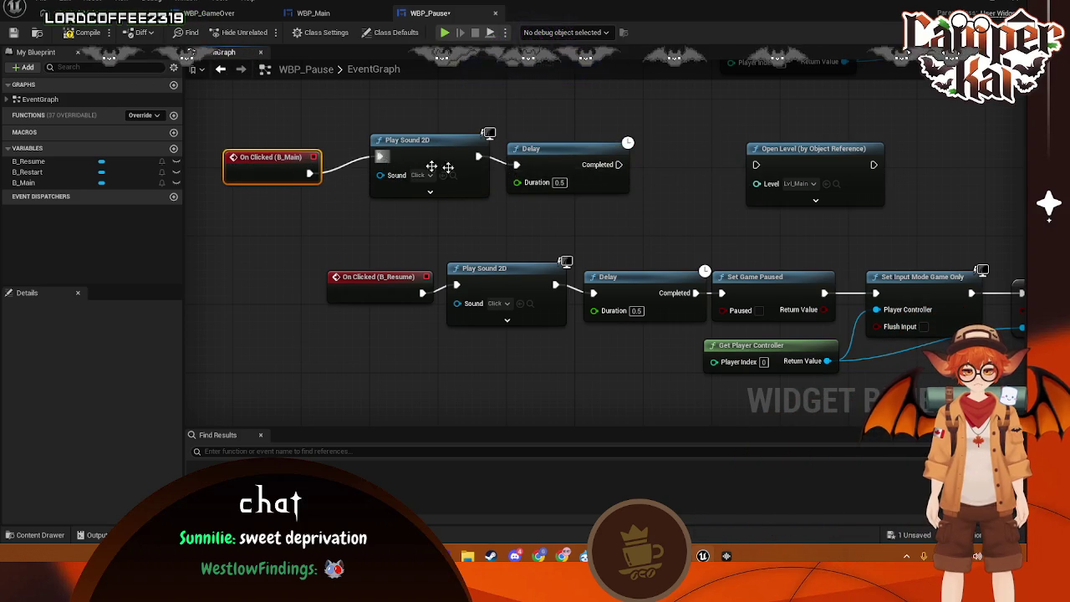
drag(655, 217, 282, 66)
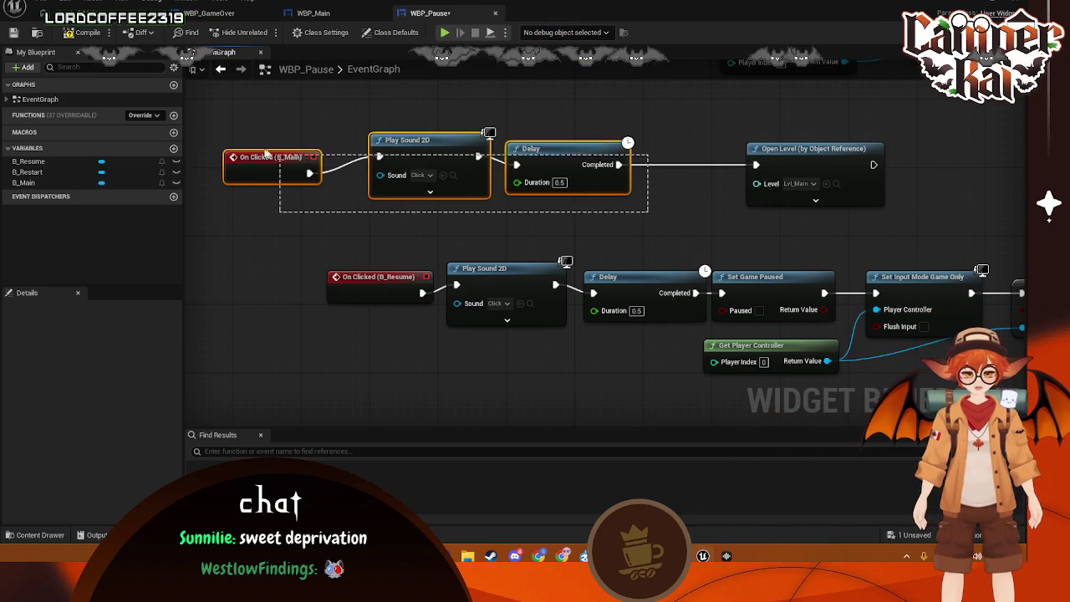
drag(256, 158, 350, 158)
click(548, 218)
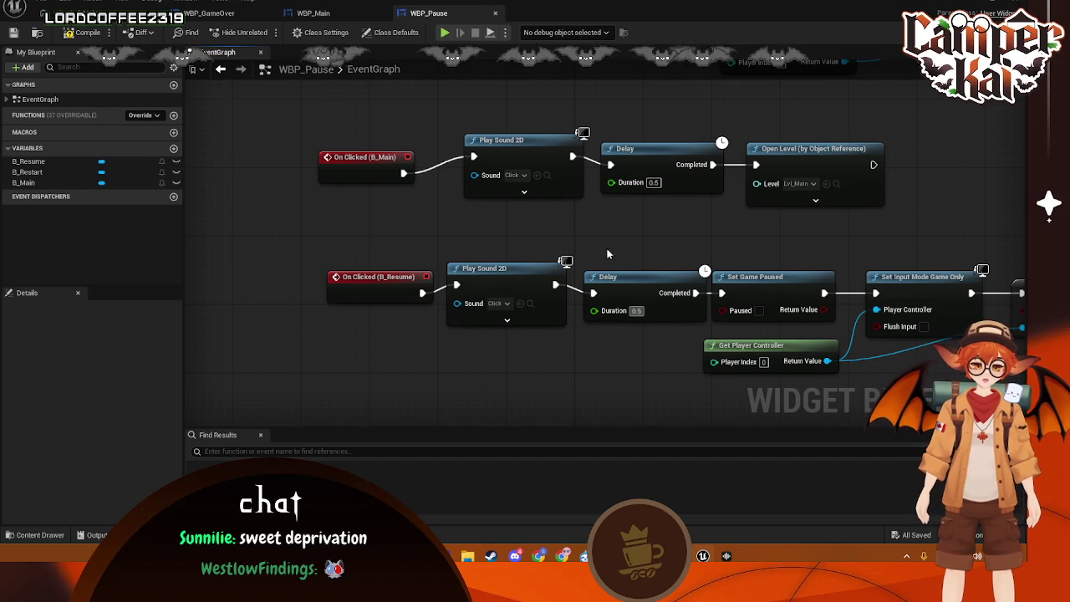
- Insert the sound and 0.5 s delay between On Clicked (B_Restart) and Set Game Paused
scroll(616, 275, down, 5)
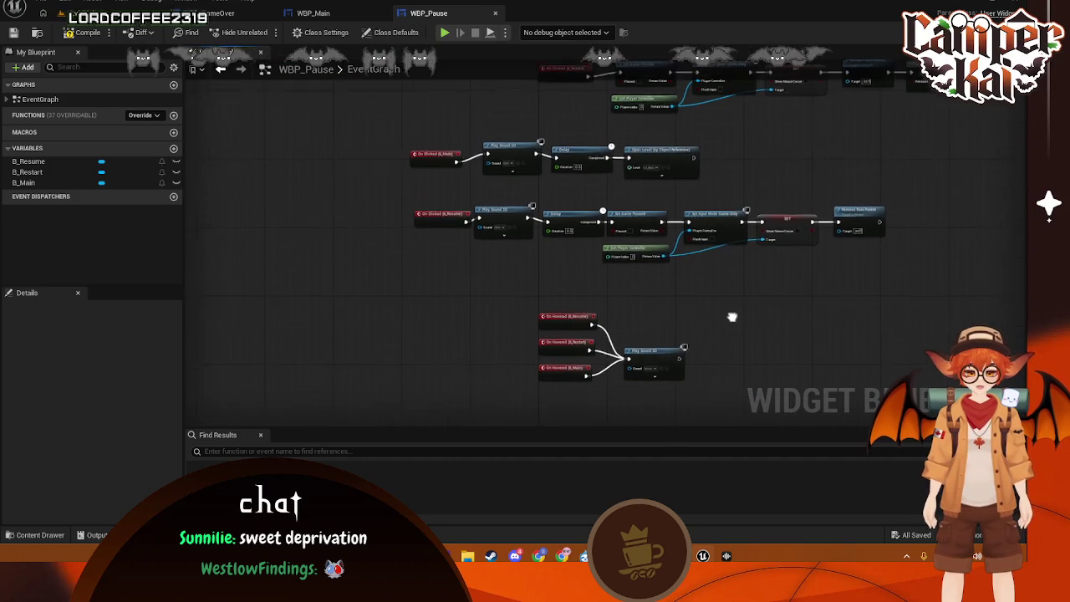
scroll(721, 322, up, 3)
scroll(566, 175, up, 2)
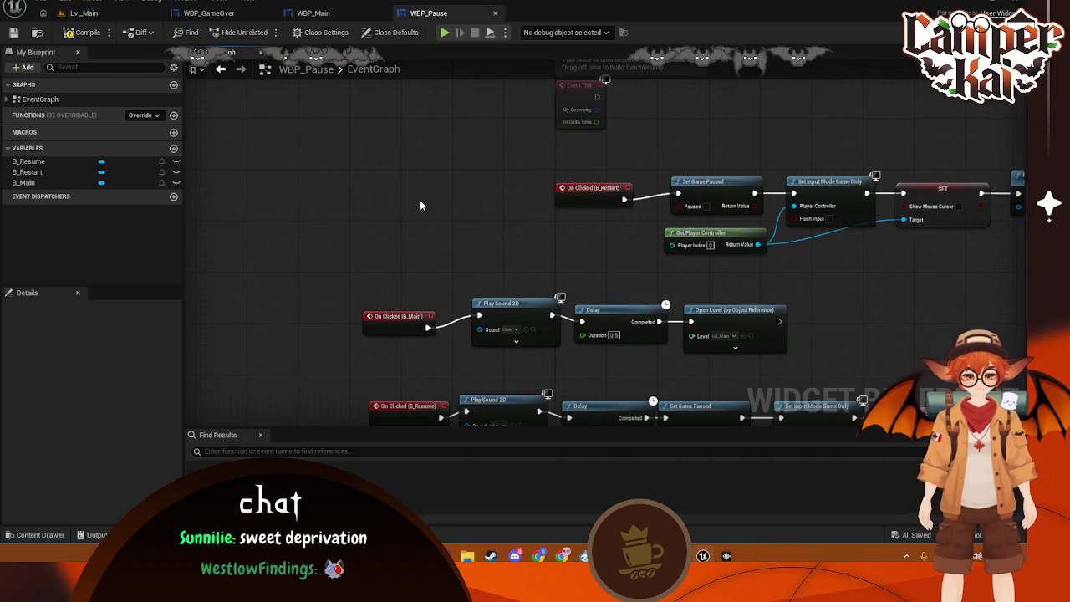
scroll(420, 200, up, 1)
key(ctrl+v)
mouse_move(623, 205)
mouse_down()
mouse_move(391, 193)
mouse_move(353, 206)
mouse_up()
alt+click(354, 199)
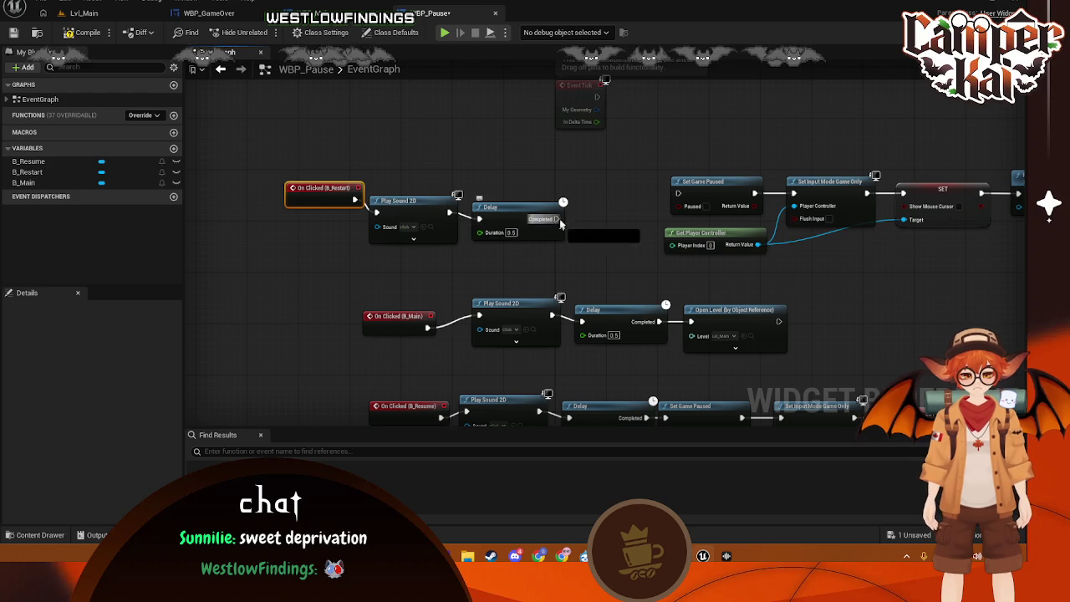
drag(557, 218, 677, 195)
mouse_move(570, 242)
mouse_down()
mouse_move(368, 191)
mouse_move(376, 213)
mouse_up()
drag(423, 209, 494, 190)
drag(307, 191, 370, 191)
- Close the WBP_GameOver, WBP_Main and WBP_Pause blueprint tabs
click(295, 14)
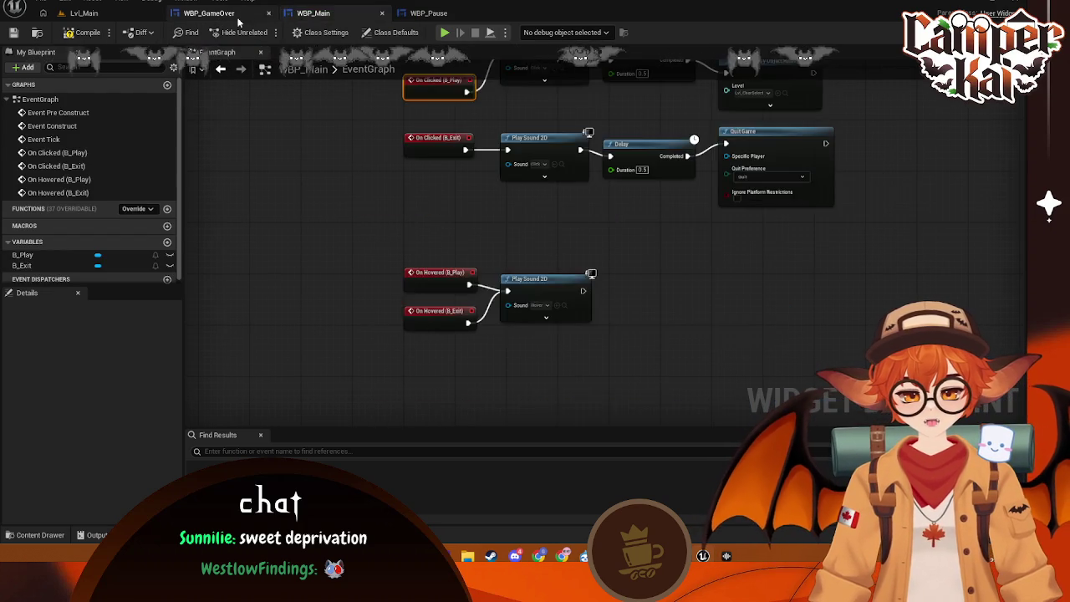
click(266, 14)
click(268, 14)
click(269, 13)
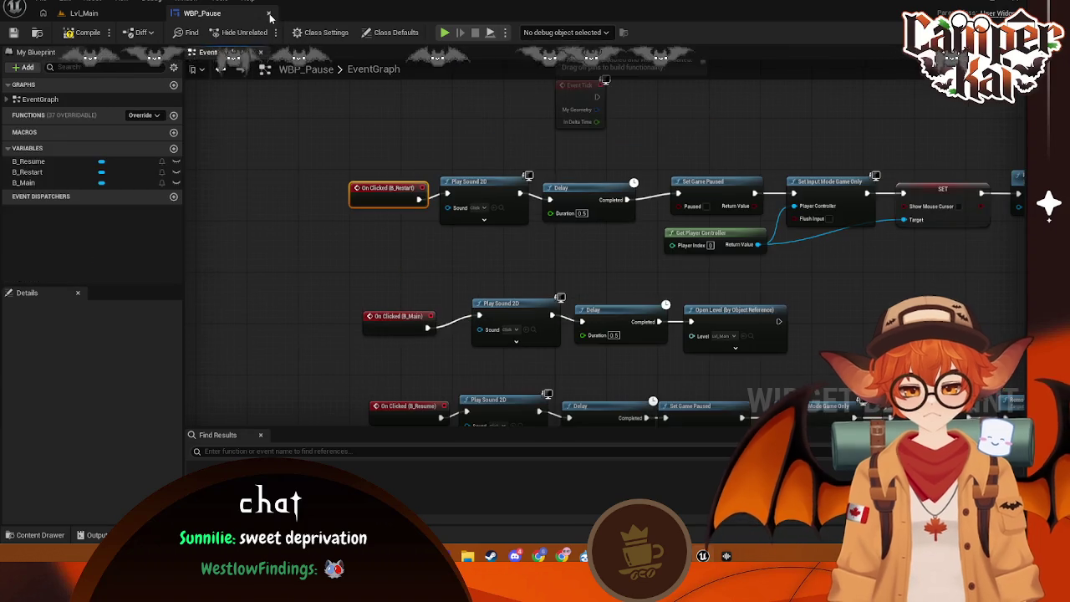
click(268, 13)
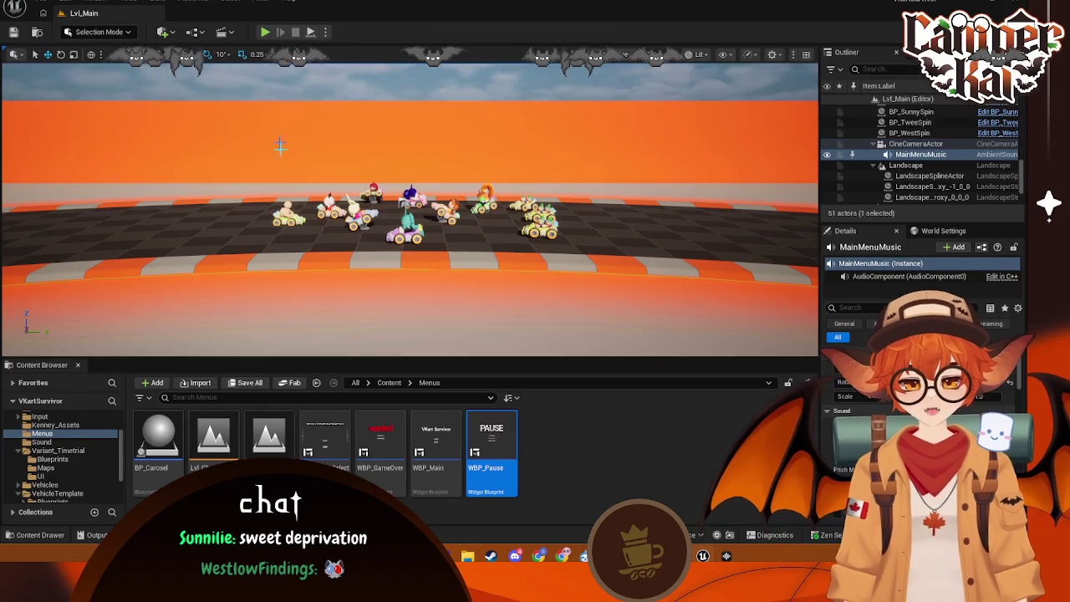
- Open the Lvl_CharSelect level and select its cine camera actor
double_click(227, 452)
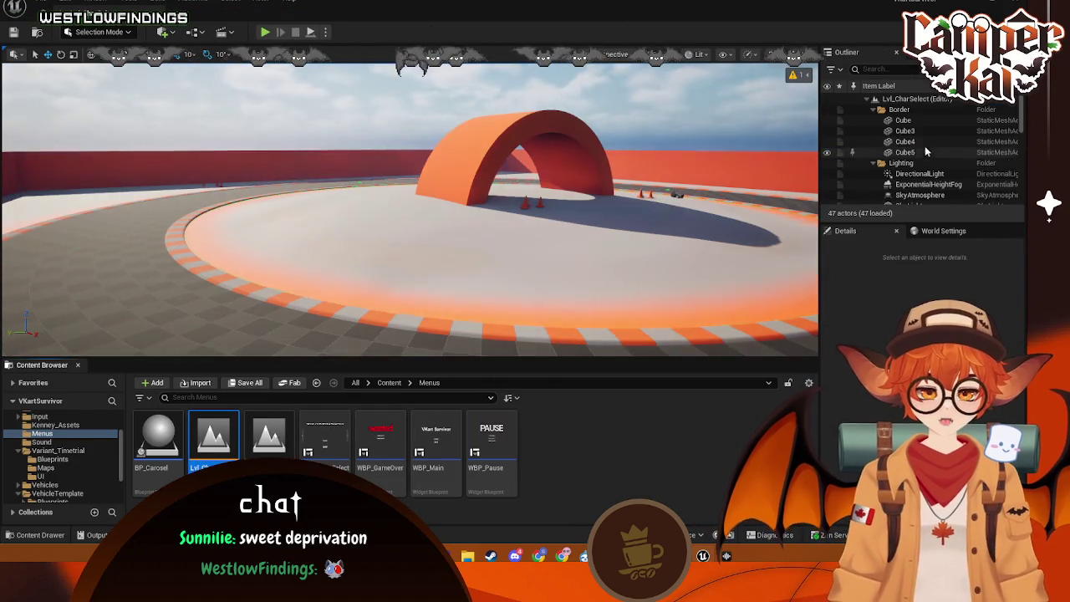
scroll(926, 151, down, 2)
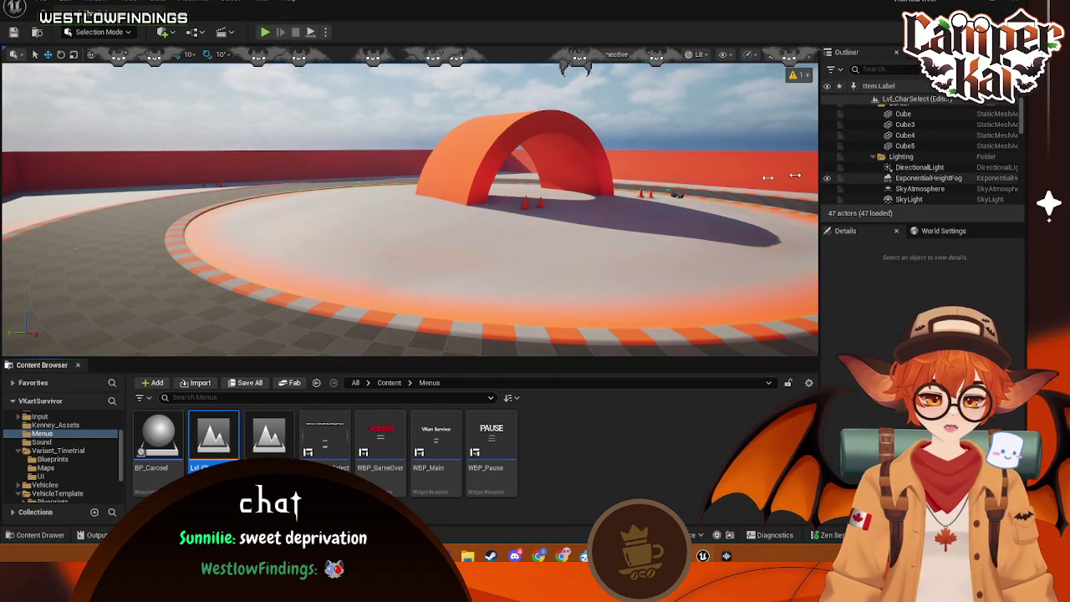
click(677, 194)
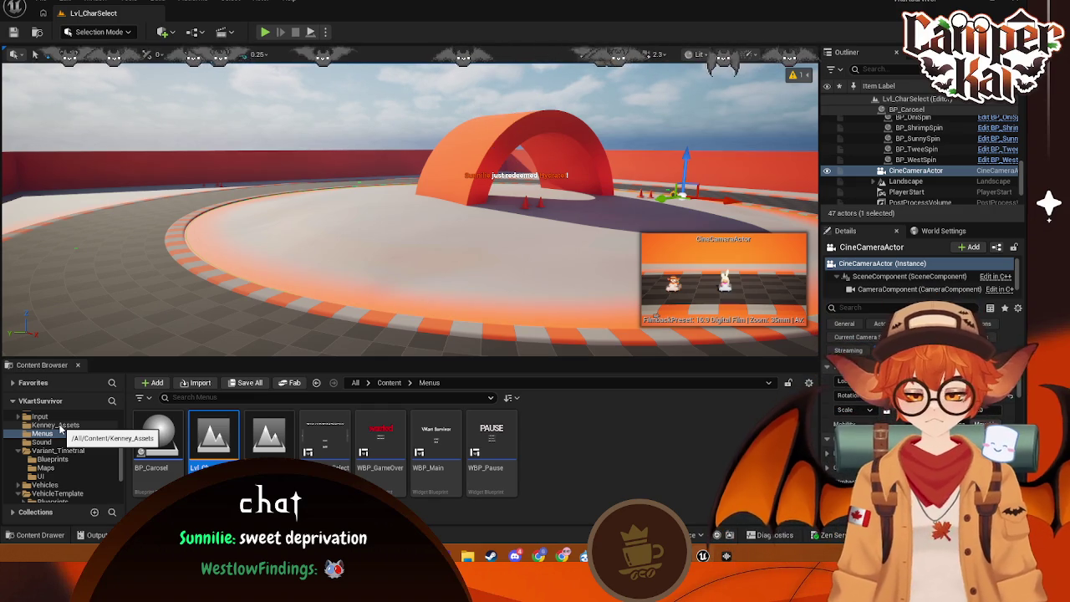
- Drag CharSelectMenuMusic from the Sound folder into the Lvl_CharSelect viewport as an ambient sound
click(51, 440)
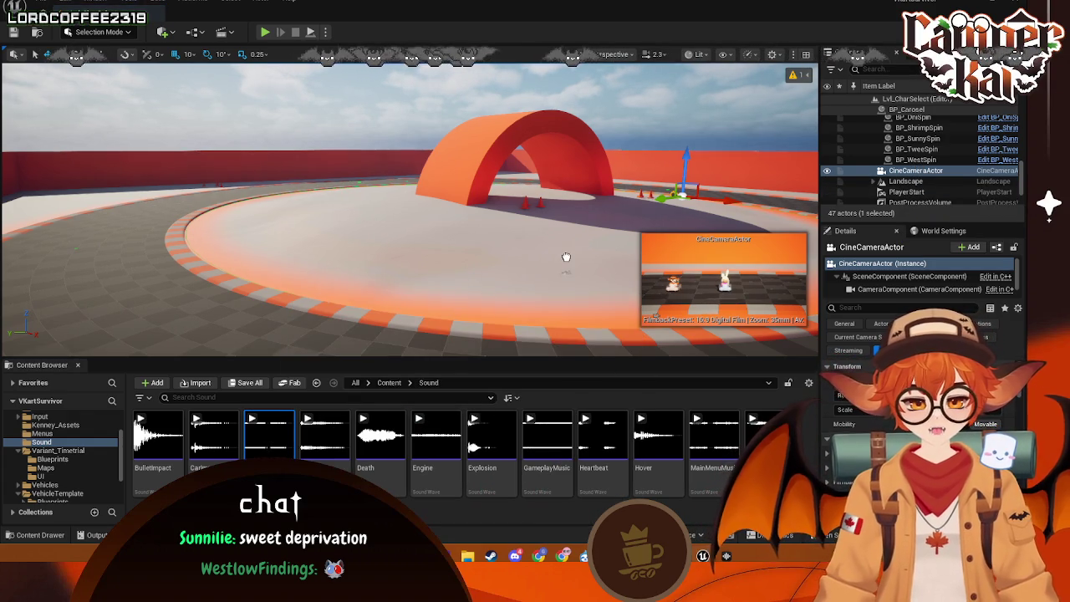
drag(566, 256, 567, 259)
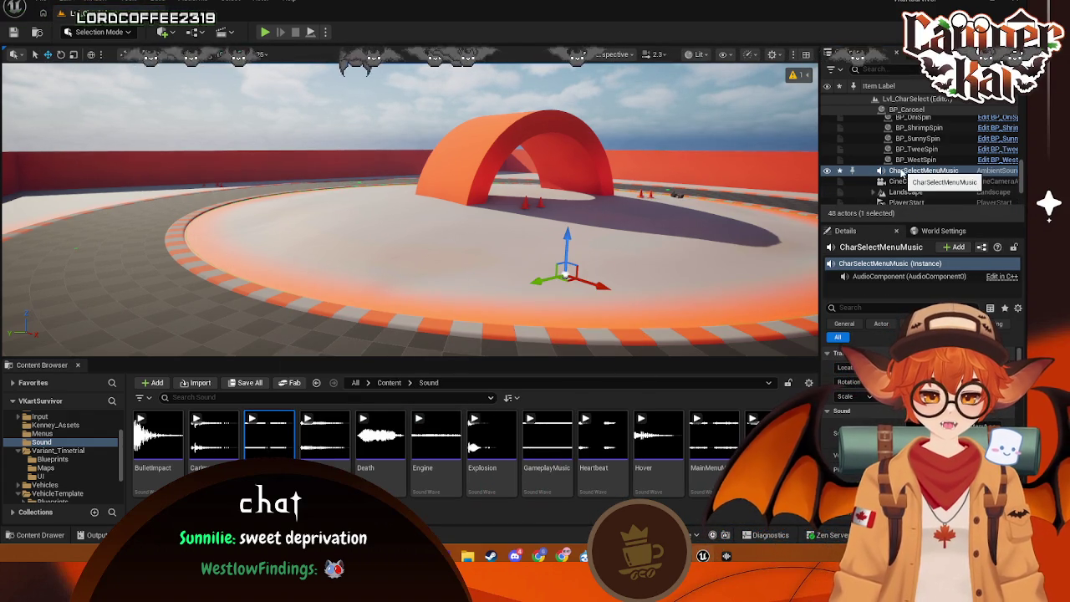
drag(903, 173, 918, 186)
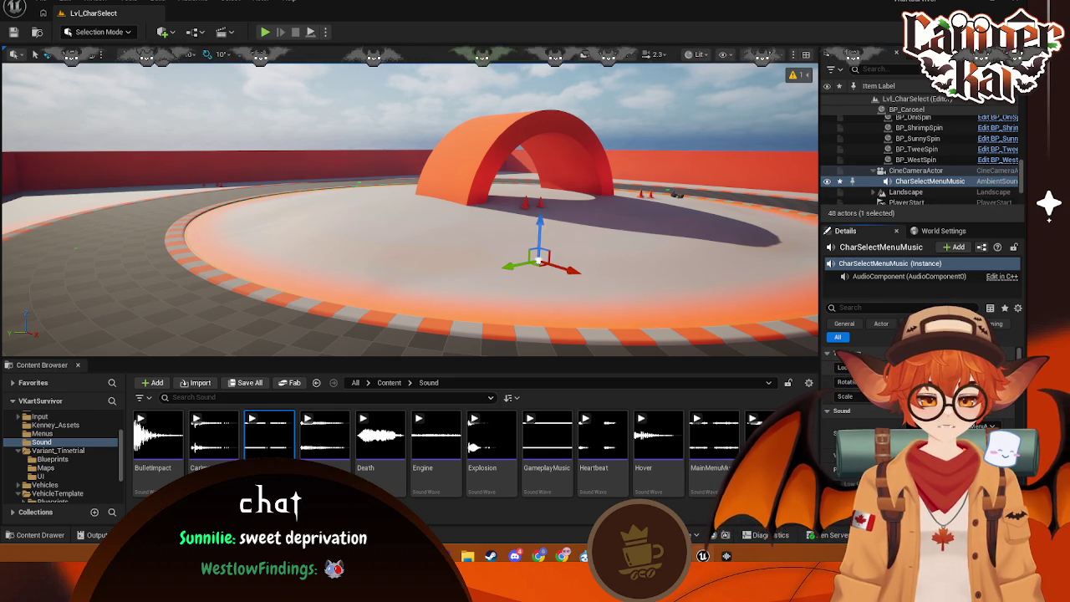
click(707, 301)
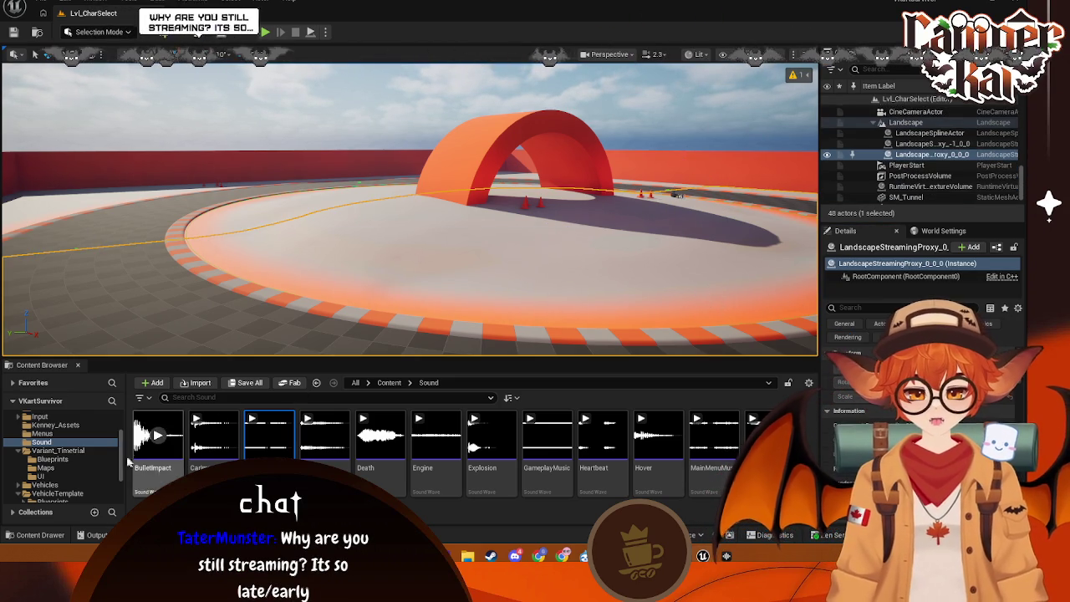
scroll(58, 463, down, 3)
scroll(52, 468, up, 5)
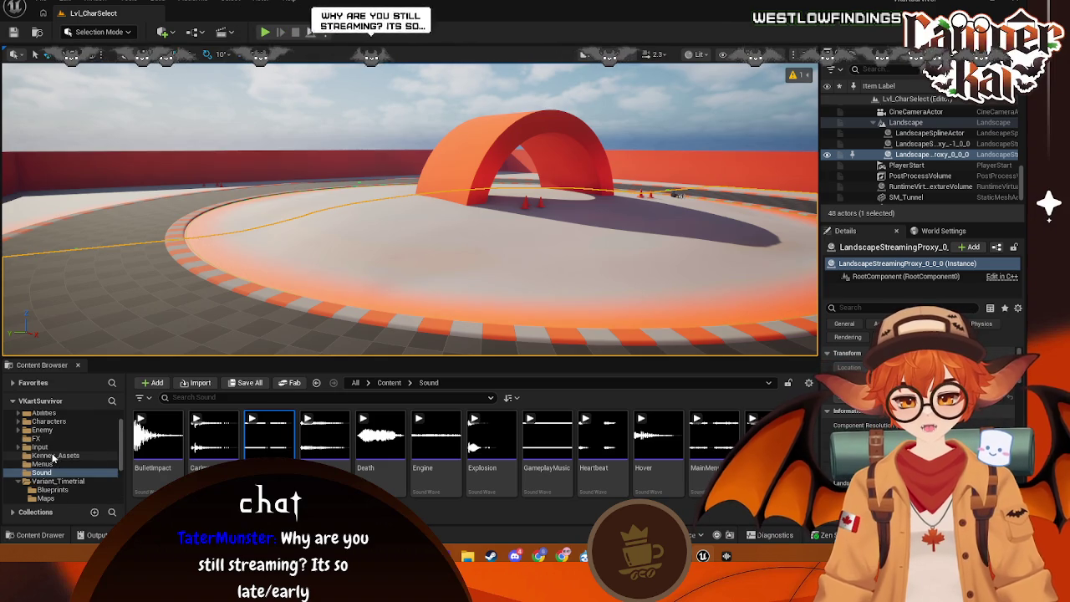
click(42, 464)
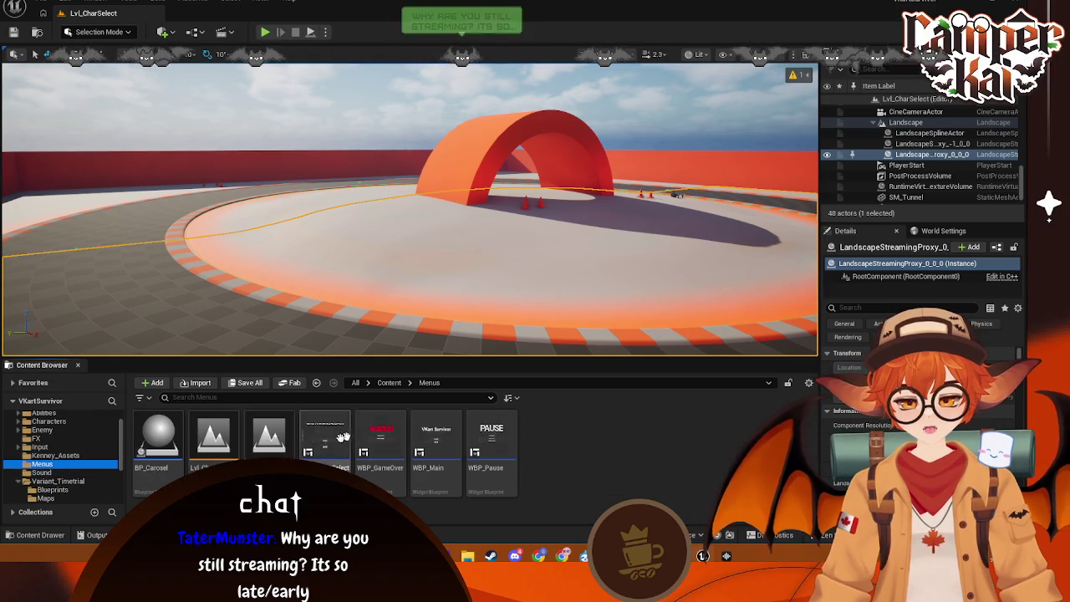
- Open Lvl_Main, start a test play, and cycle karts on character select with the arrows
double_click(273, 448)
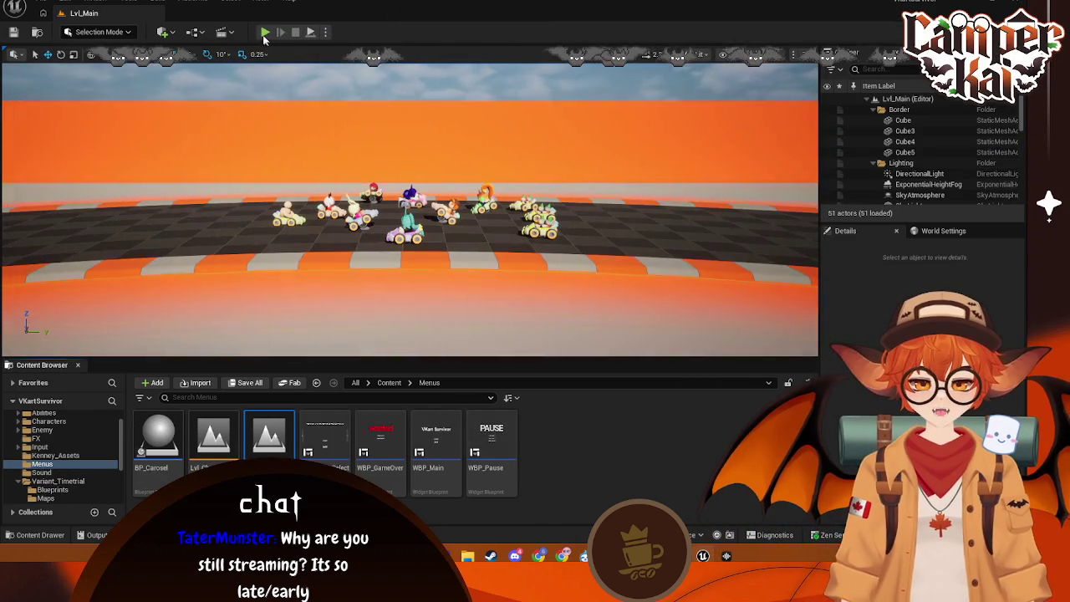
click(264, 32)
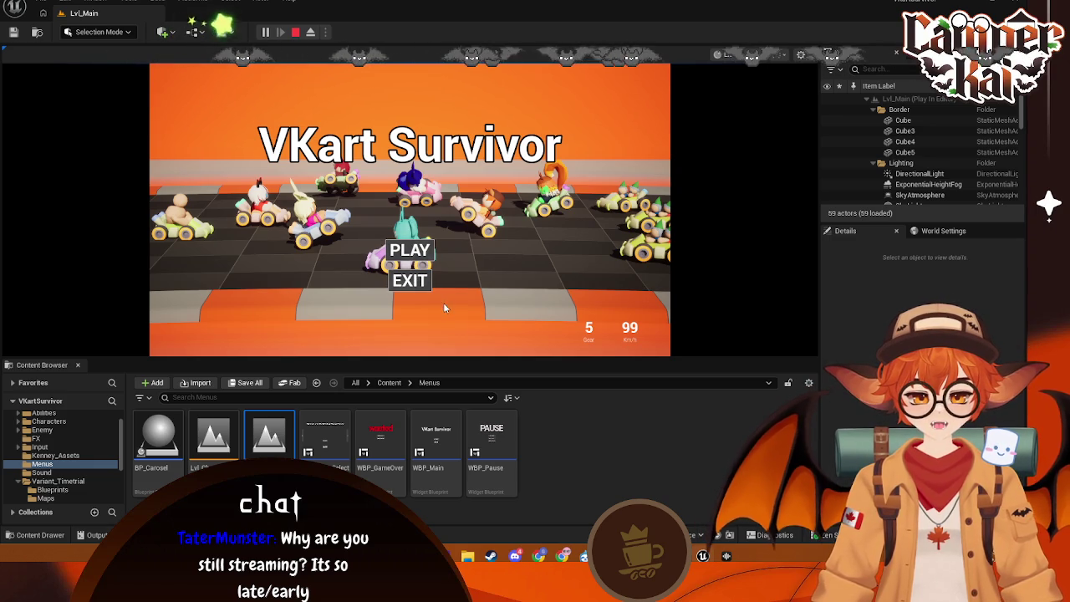
click(410, 251)
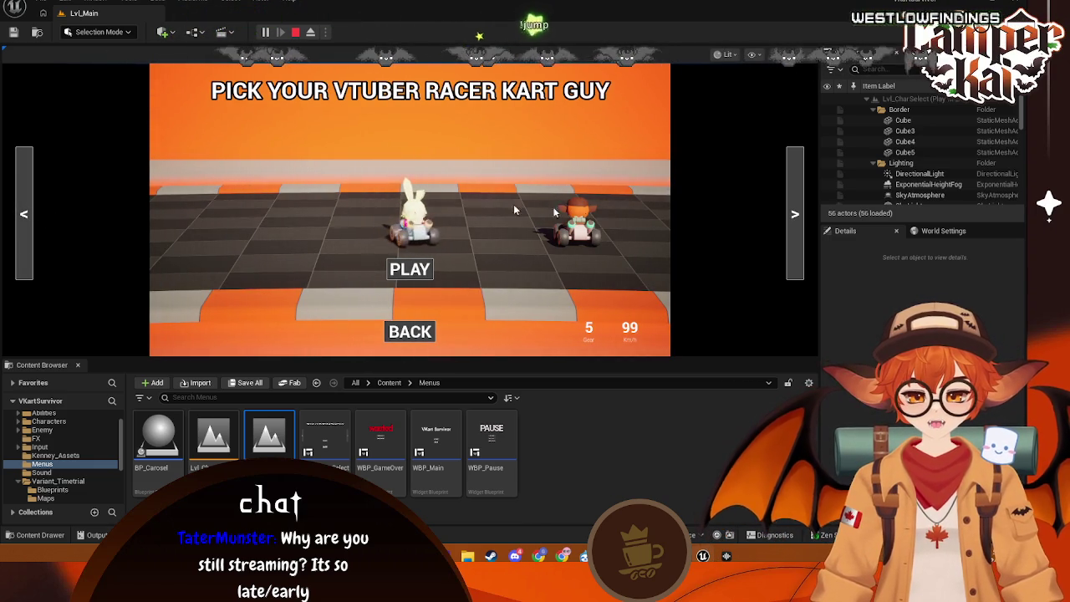
click(794, 219)
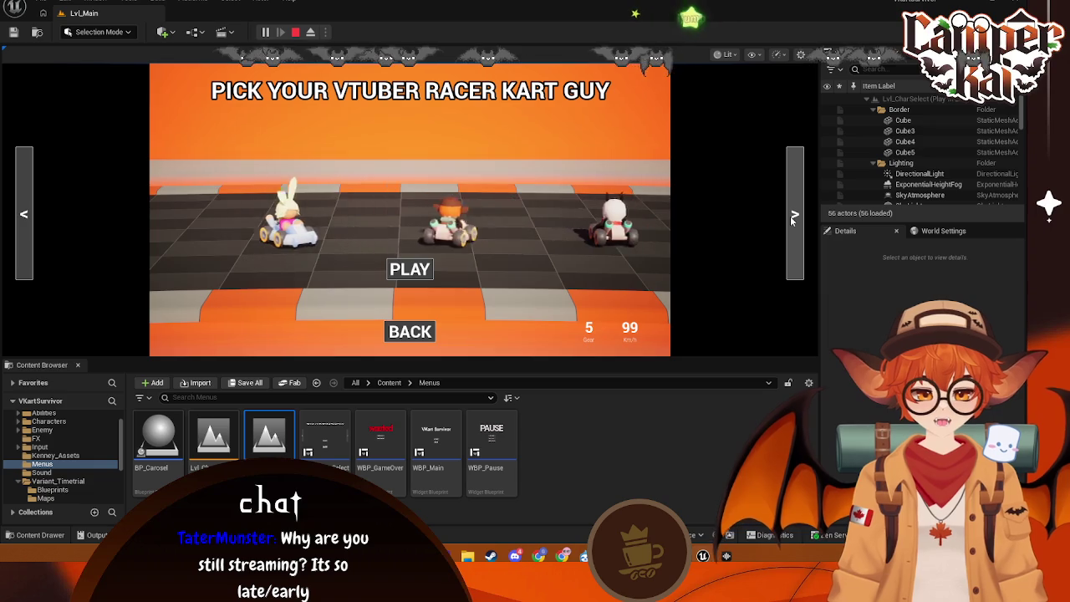
click(794, 219)
click(794, 219)
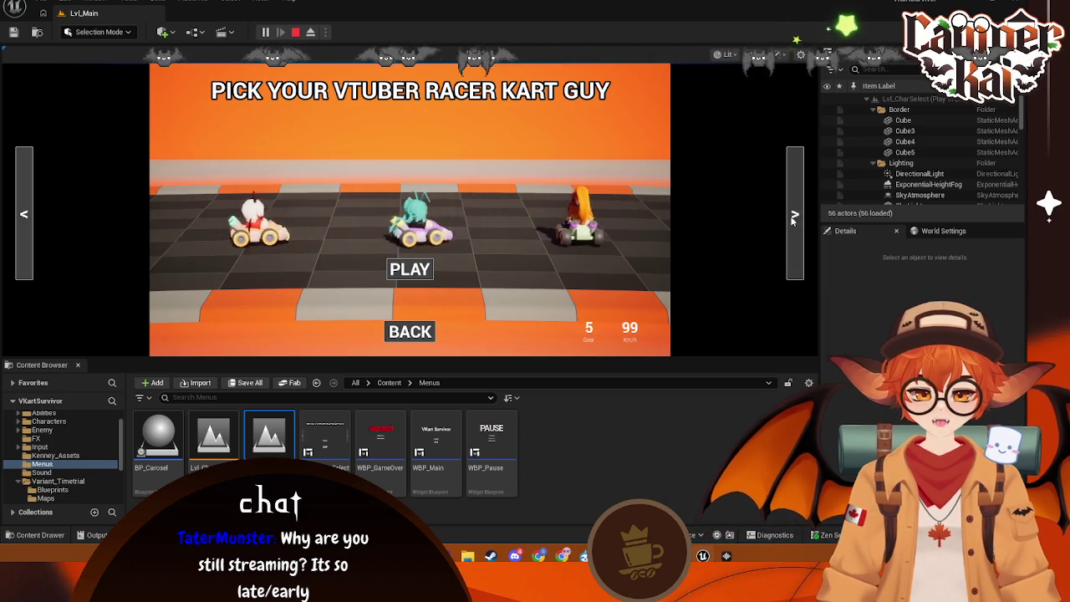
click(25, 216)
click(25, 215)
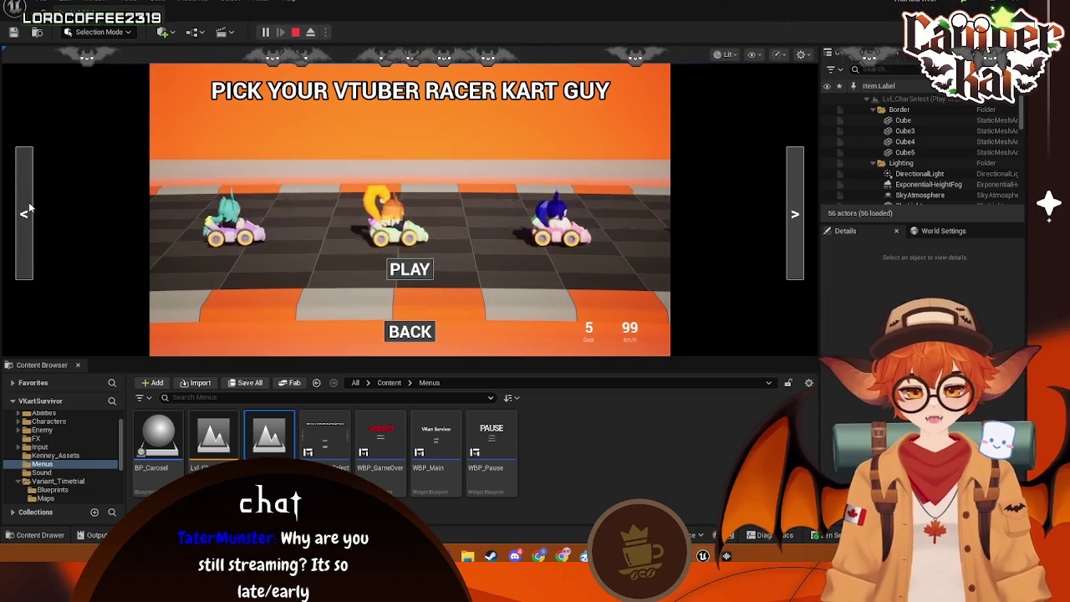
- Go BACK to the main menu, return via PLAY, start the race, then stop playing
click(423, 338)
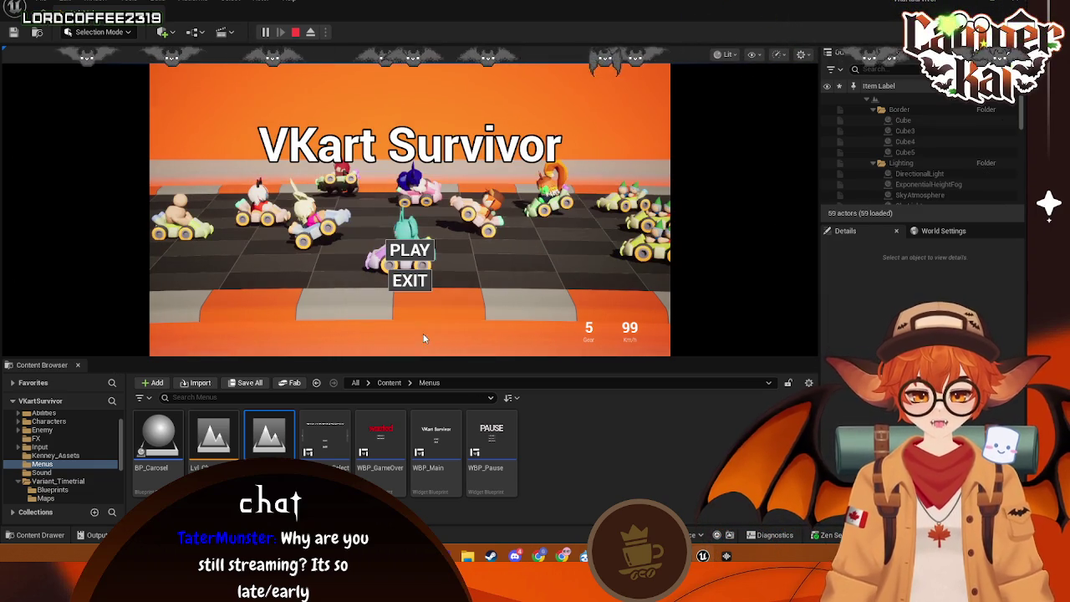
click(410, 253)
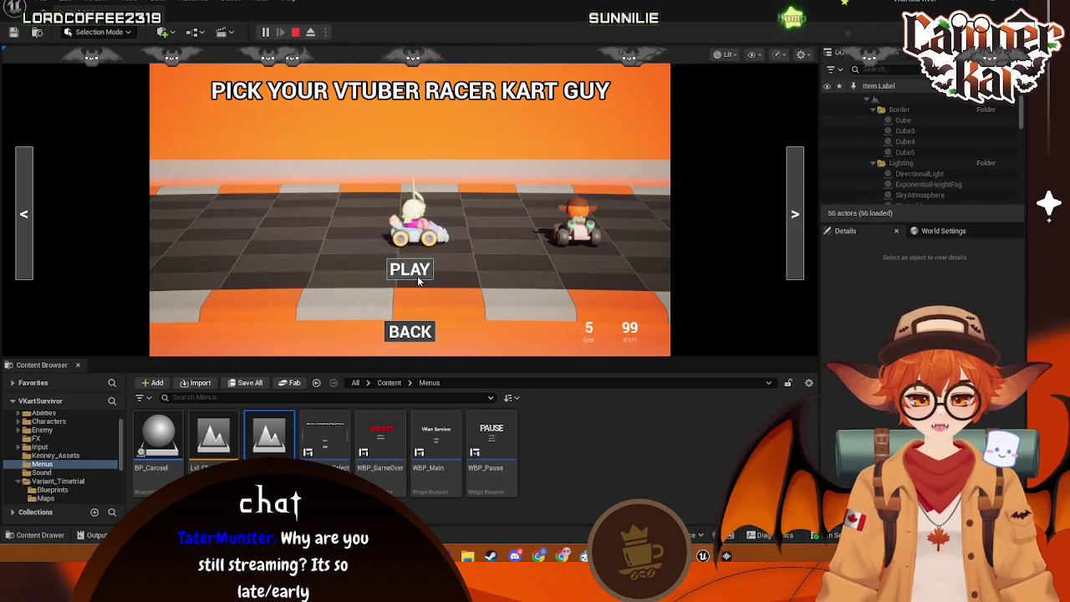
click(410, 268)
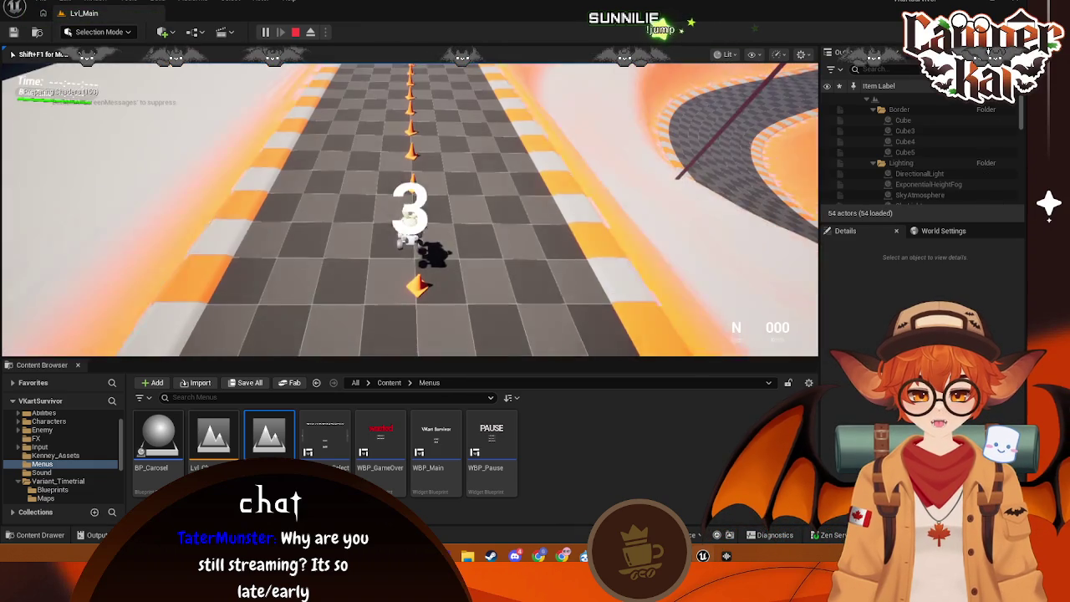
key(Escape)
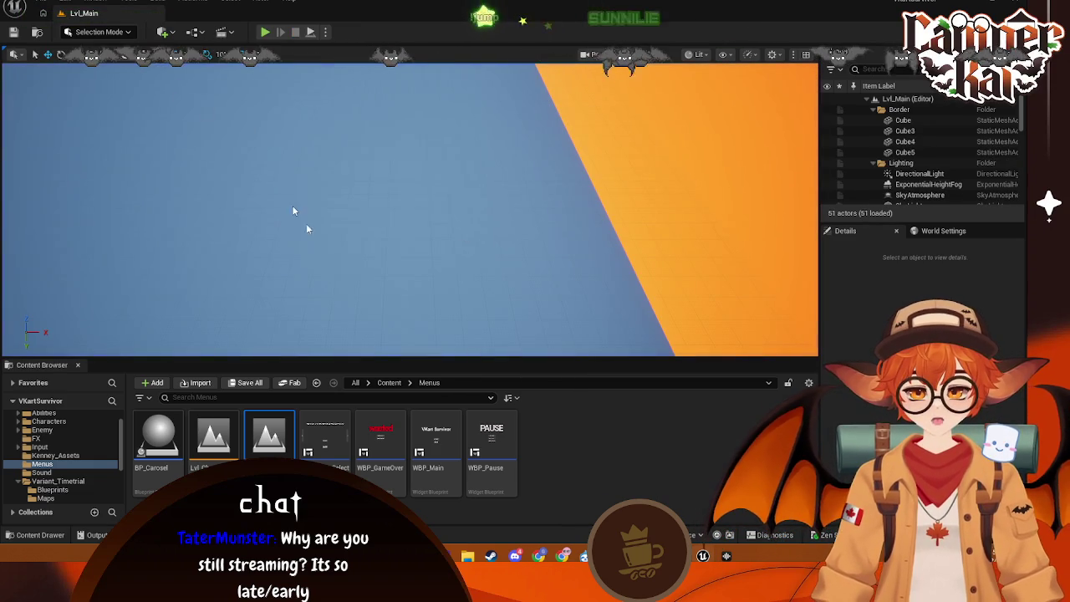
- Browse the Content Browser to the time-trial maps and open Lvl_Timetrial
scroll(51, 449, up, 2)
click(50, 443)
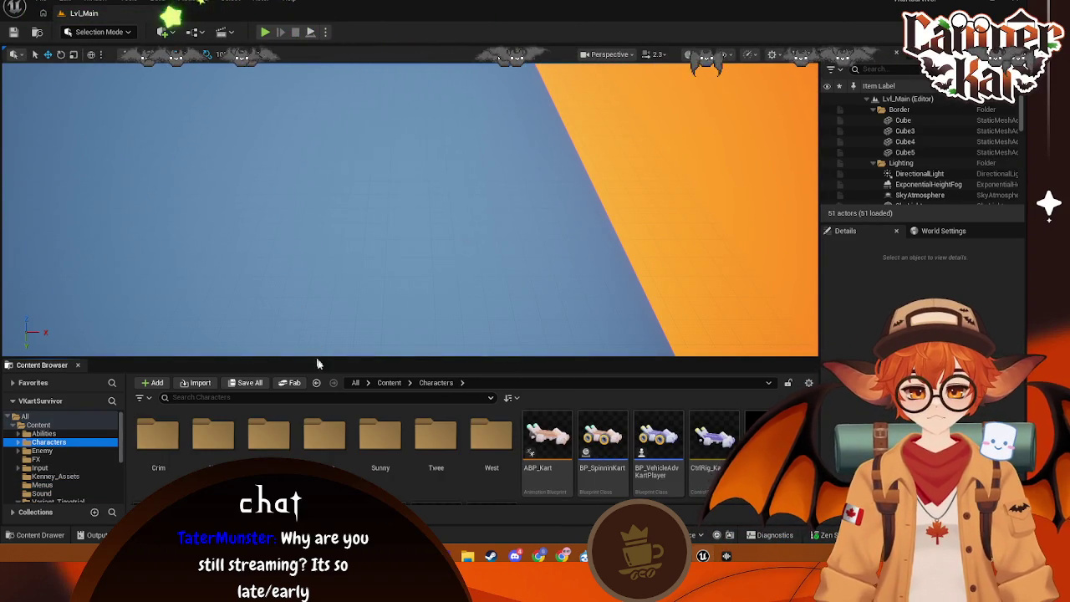
scroll(61, 446, down, 5)
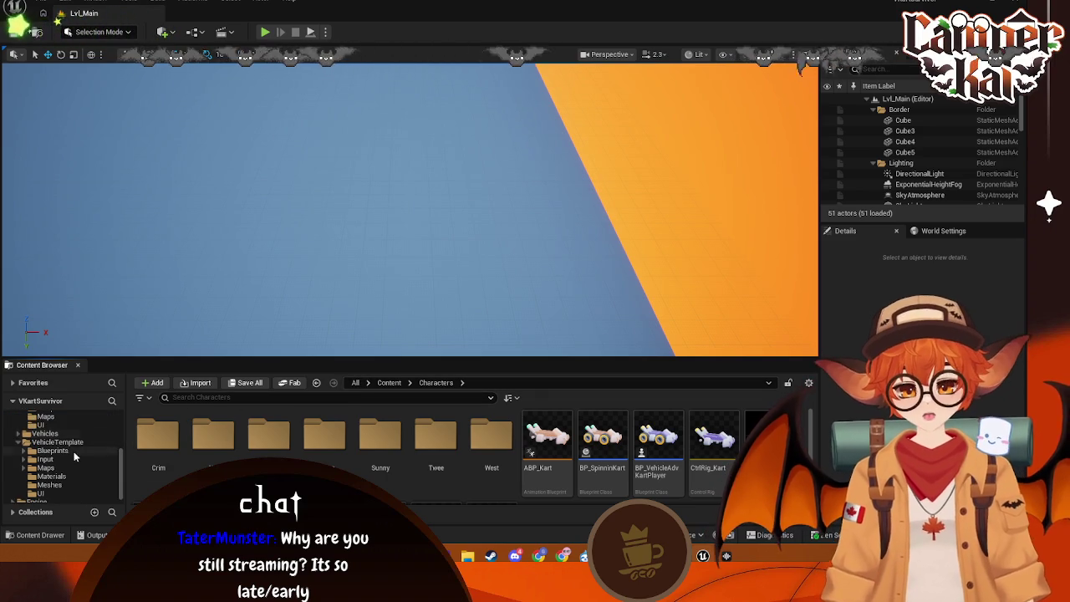
click(52, 426)
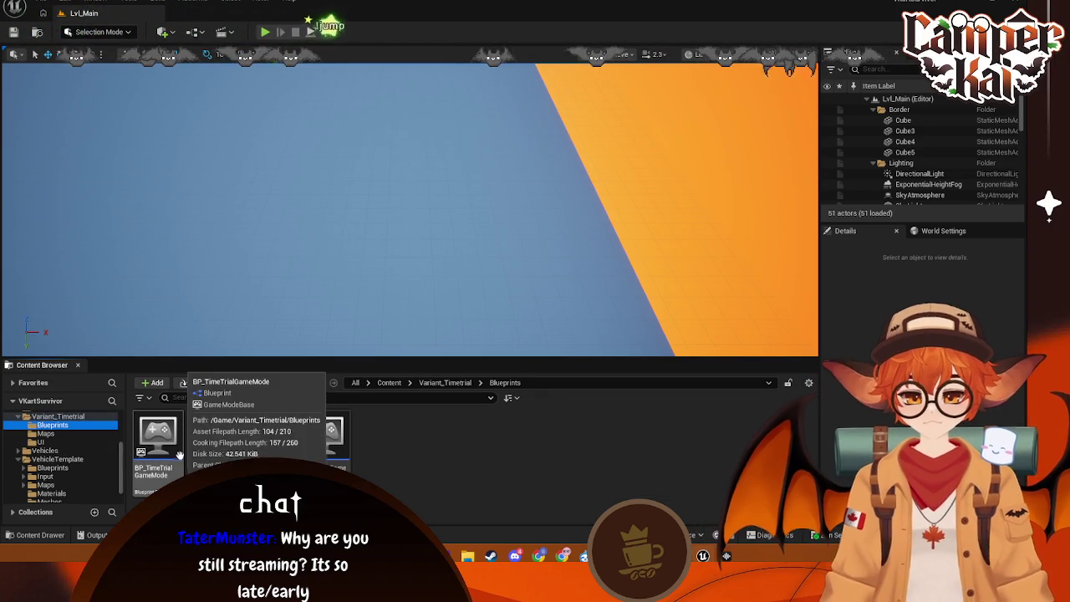
scroll(61, 447, up, 2)
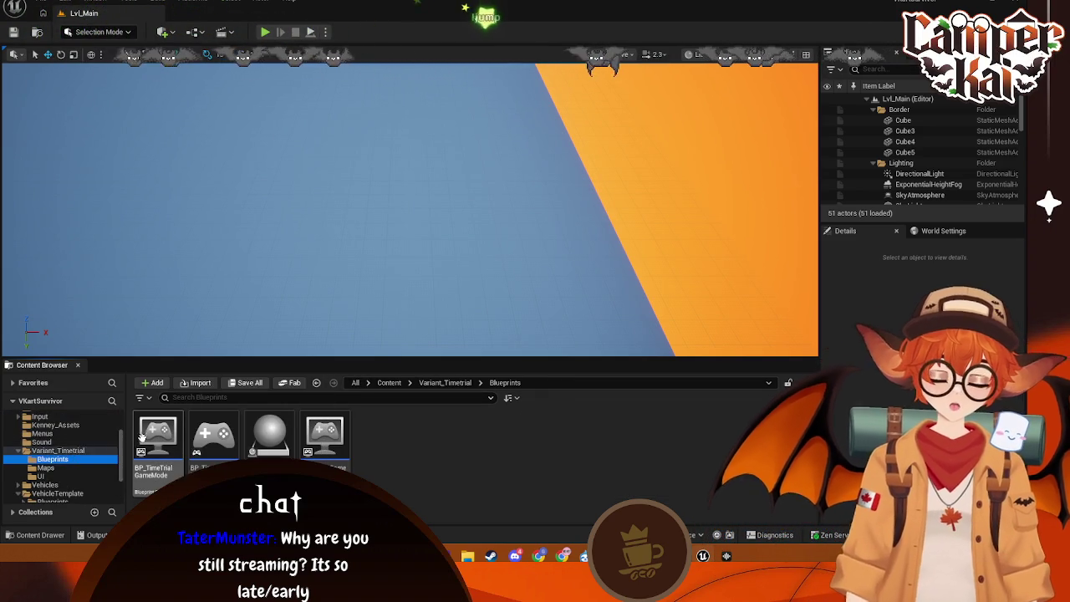
click(46, 469)
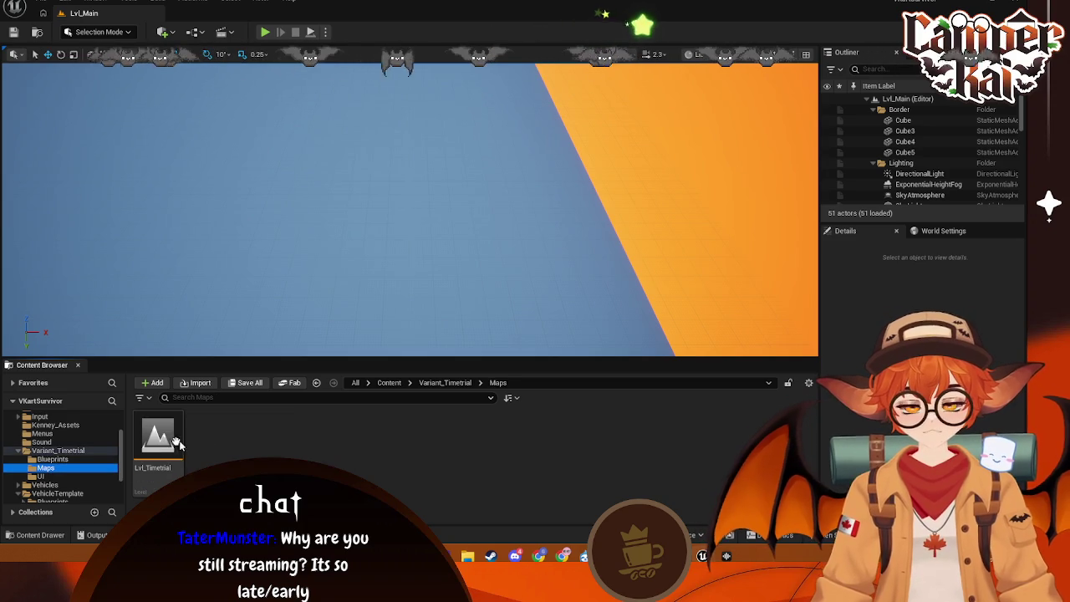
double_click(158, 438)
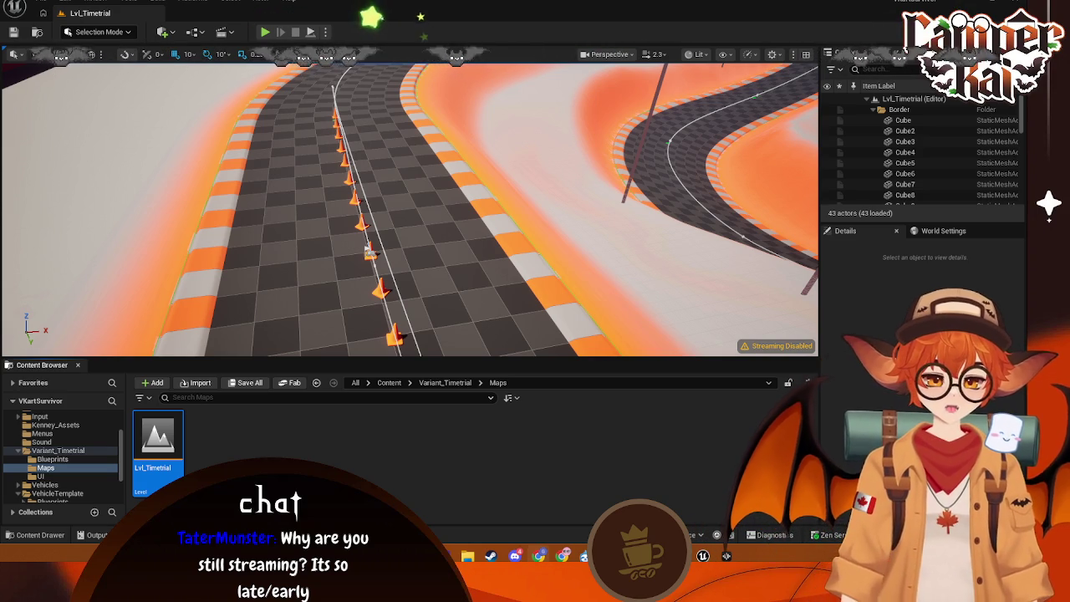
- Open the Lvl_Timetrial level blueprint and add a Play Sound 2D node after SET
click(222, 32)
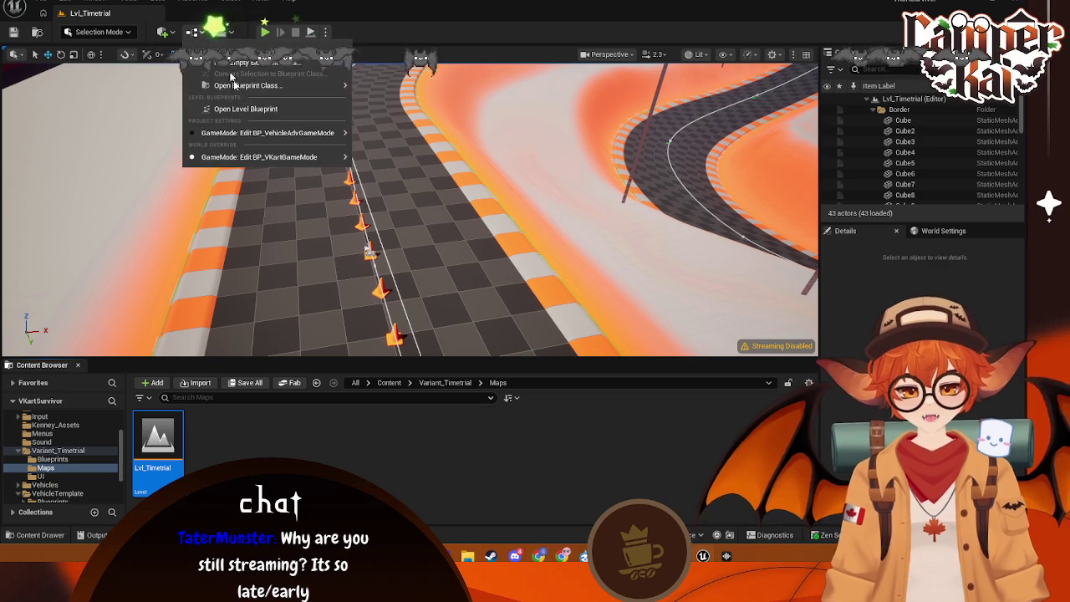
click(251, 108)
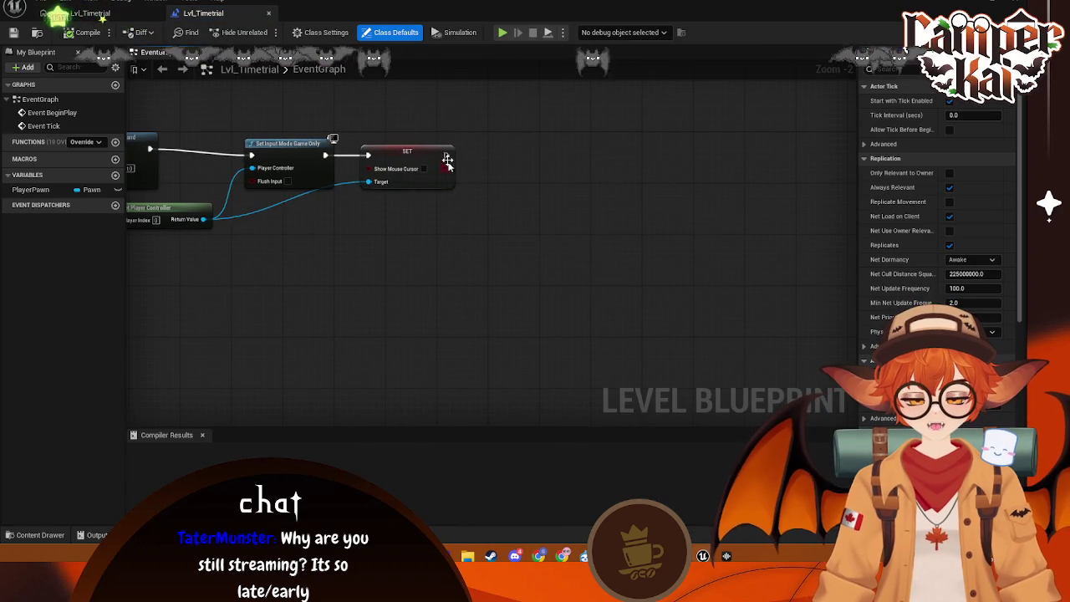
drag(446, 154, 516, 157)
text(play 2d)
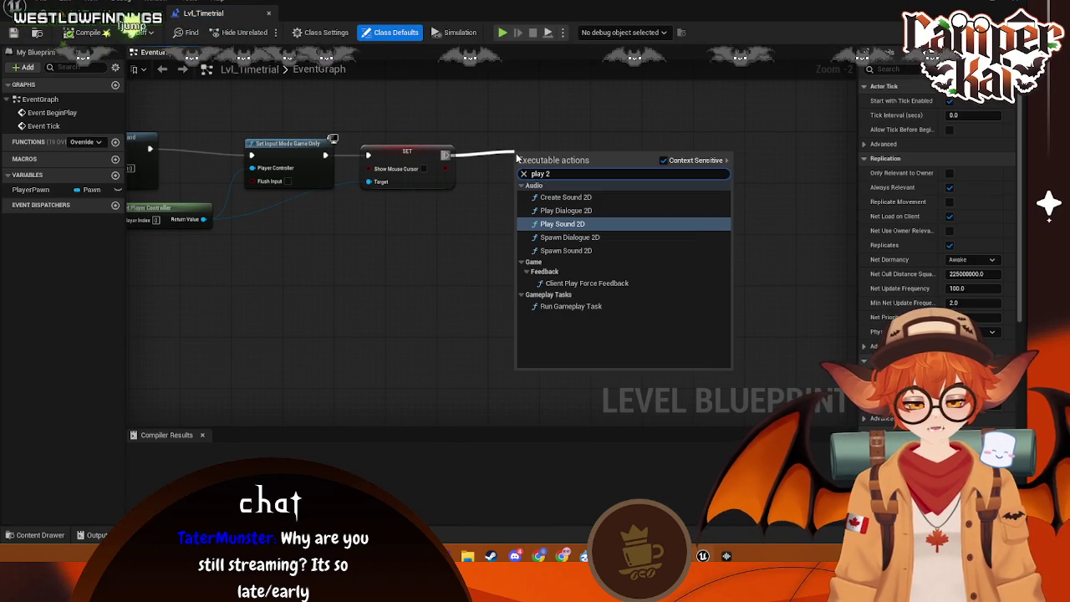
click(540, 235)
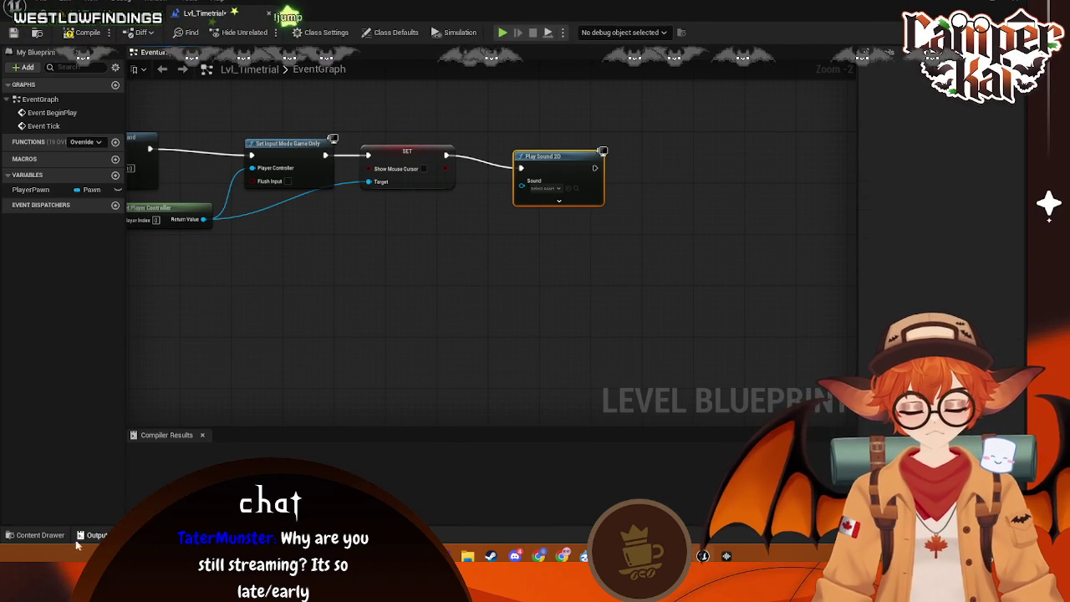
- Set the node's Sound to GameplayMusic, compile the blueprint, and return to the level
click(38, 535)
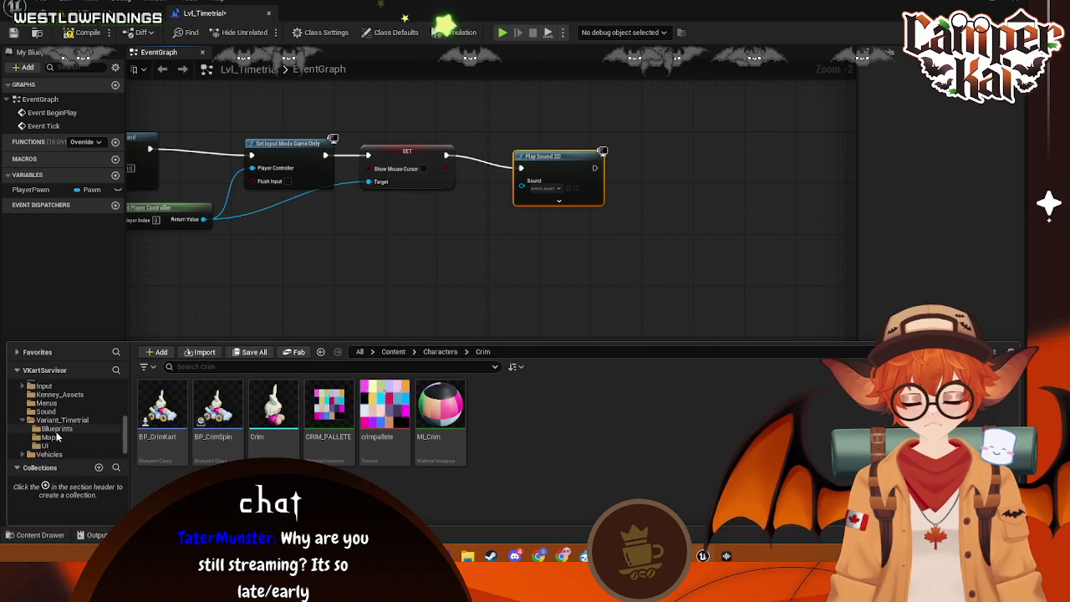
click(559, 191)
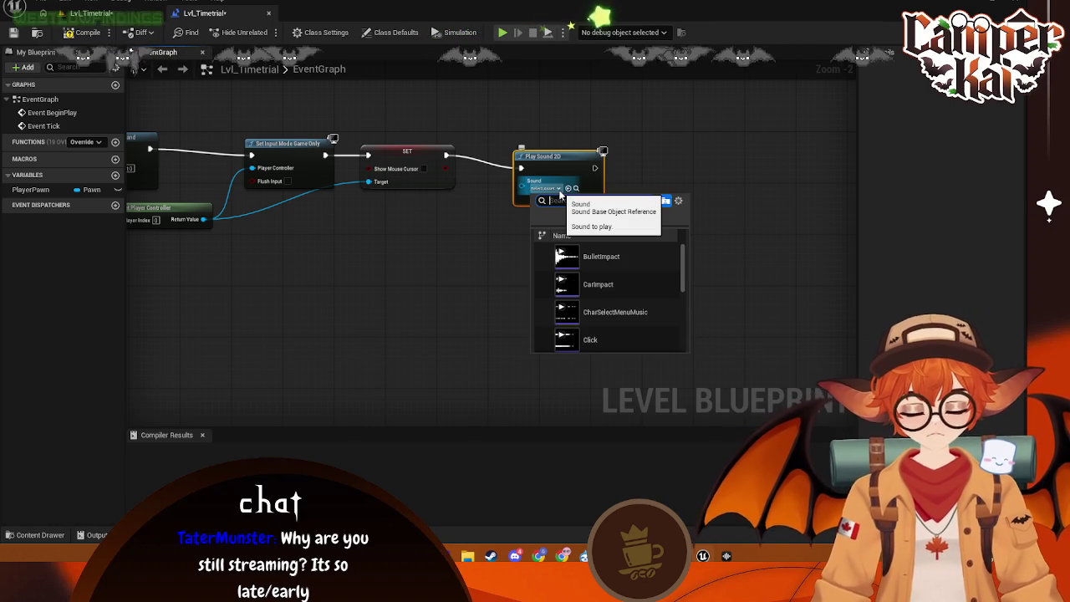
text(gam)
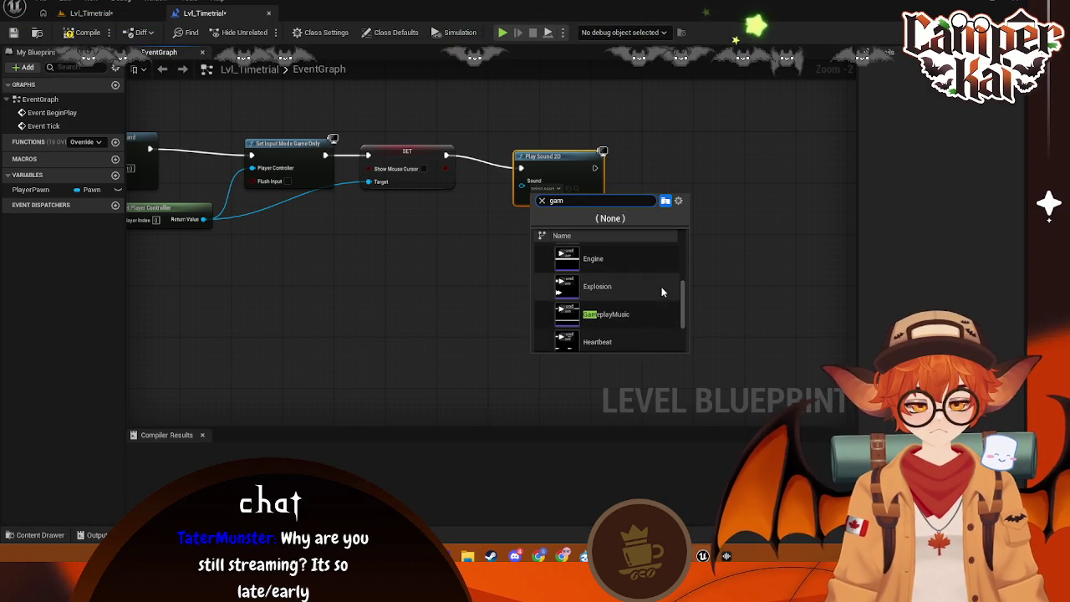
click(640, 301)
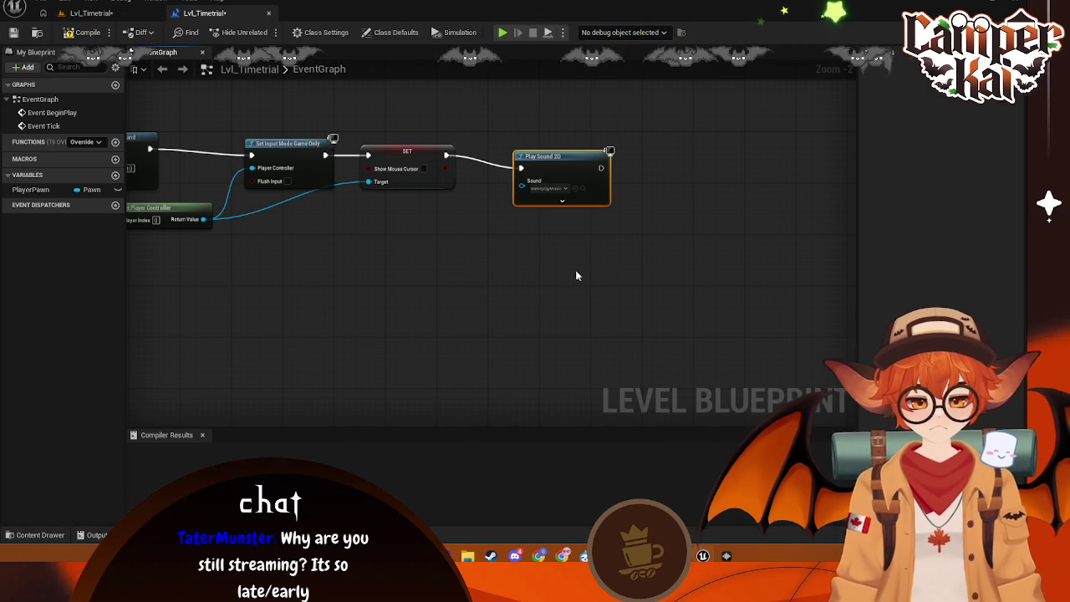
click(81, 32)
drag(557, 174, 532, 161)
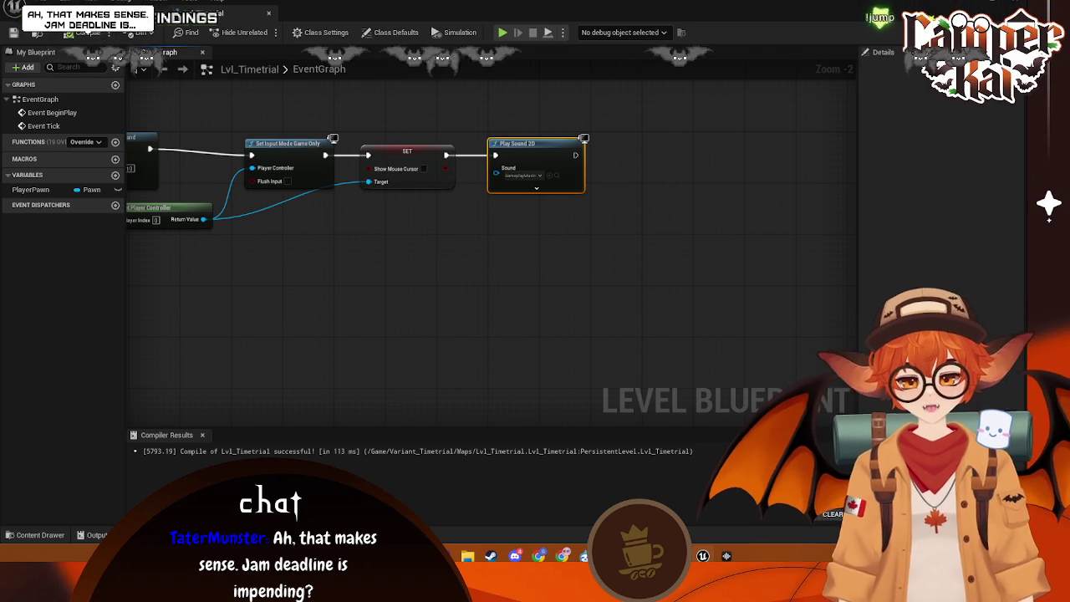
click(101, 13)
scroll(49, 478, down, 2)
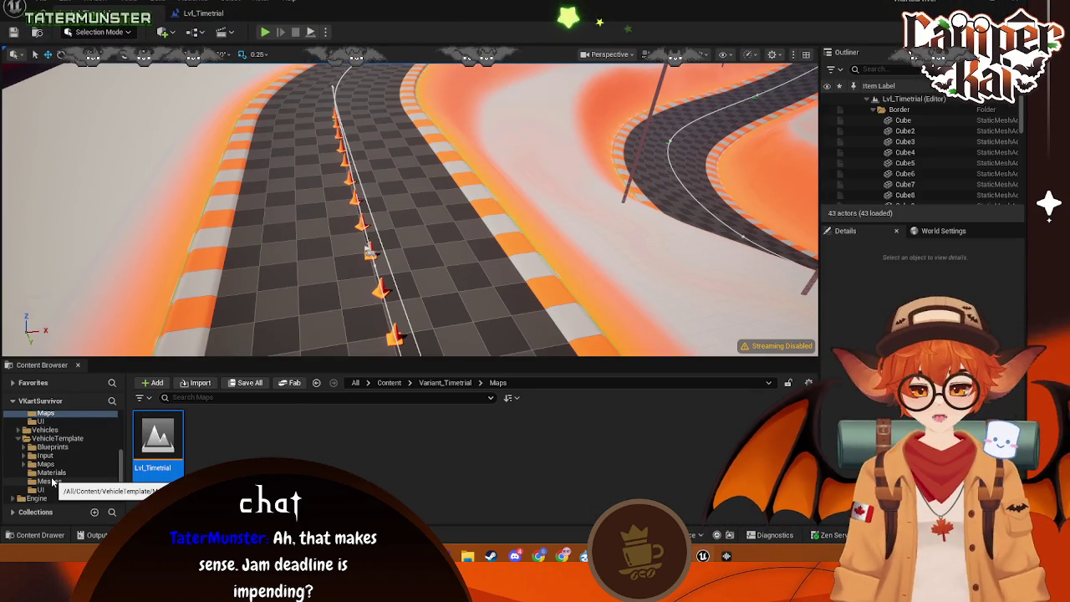
- Navigate the Content Browser to the Menus folder and open the Lvl_Main map
click(52, 482)
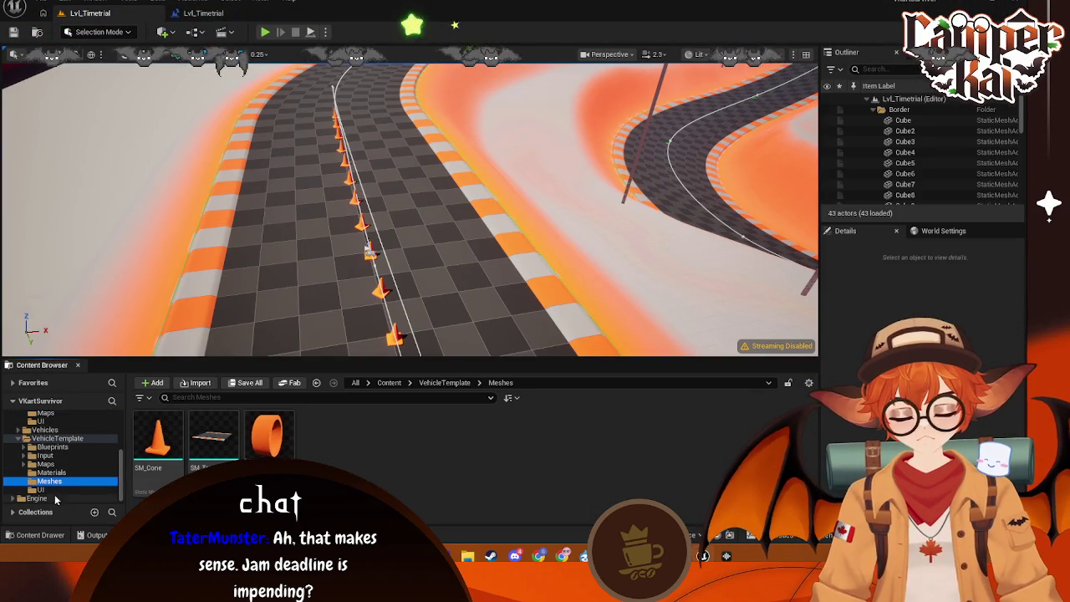
scroll(56, 431, up, 1)
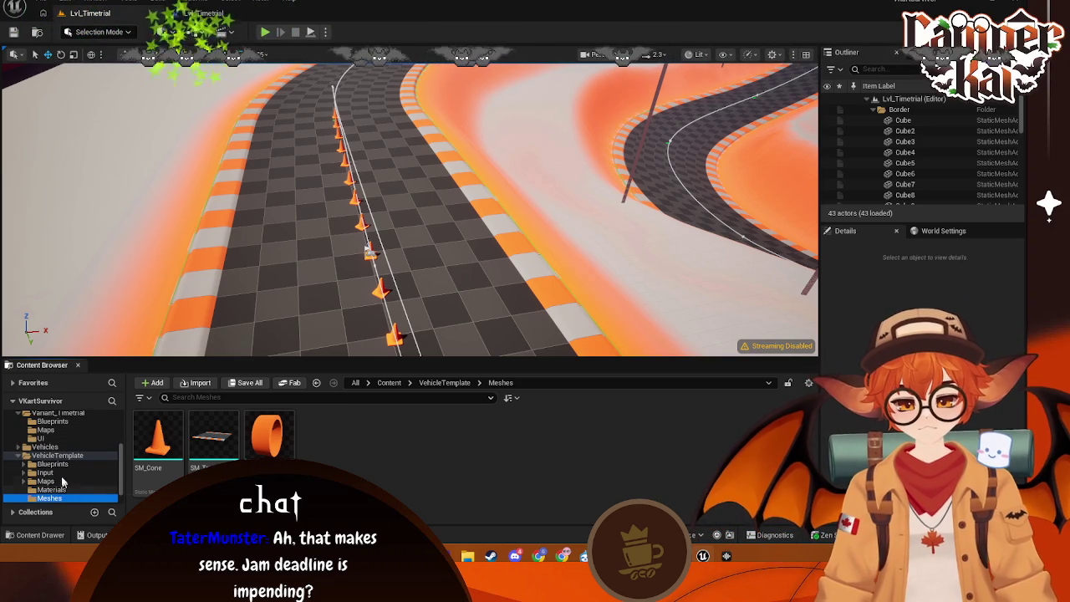
scroll(59, 432, up, 4)
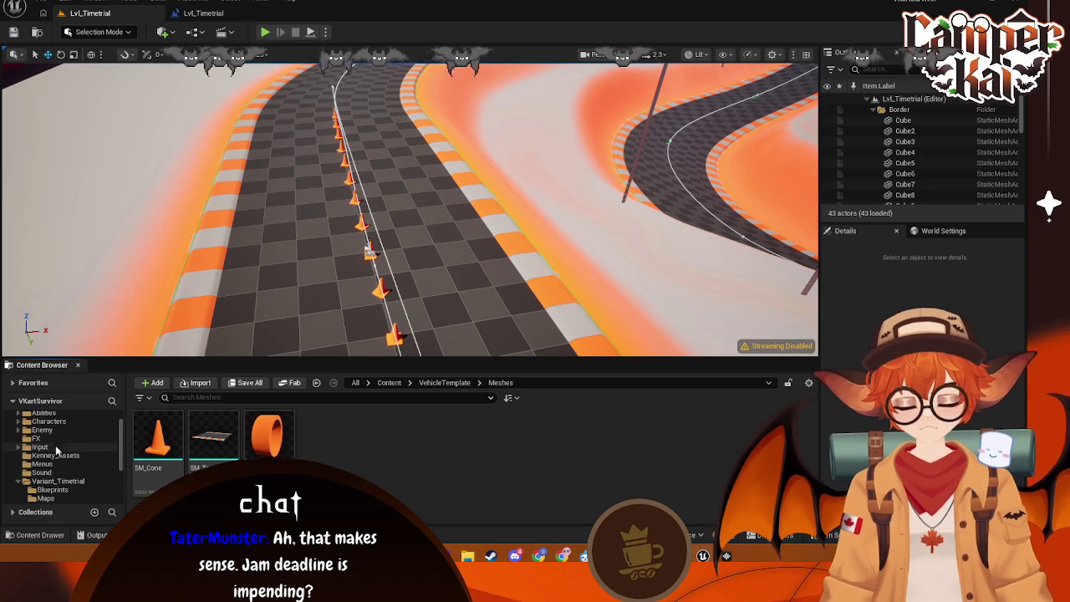
click(41, 464)
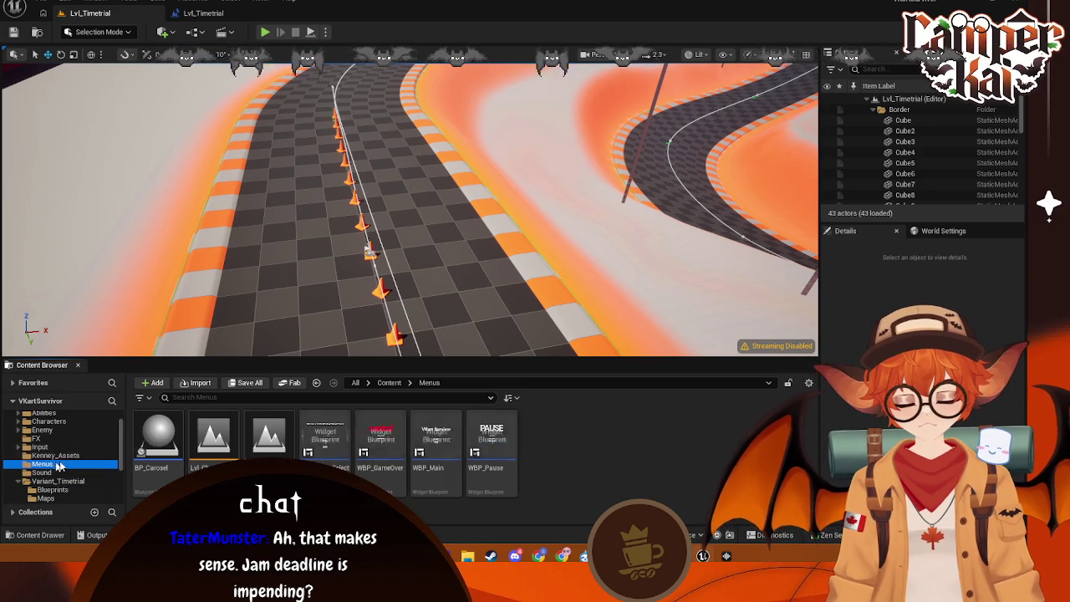
double_click(267, 441)
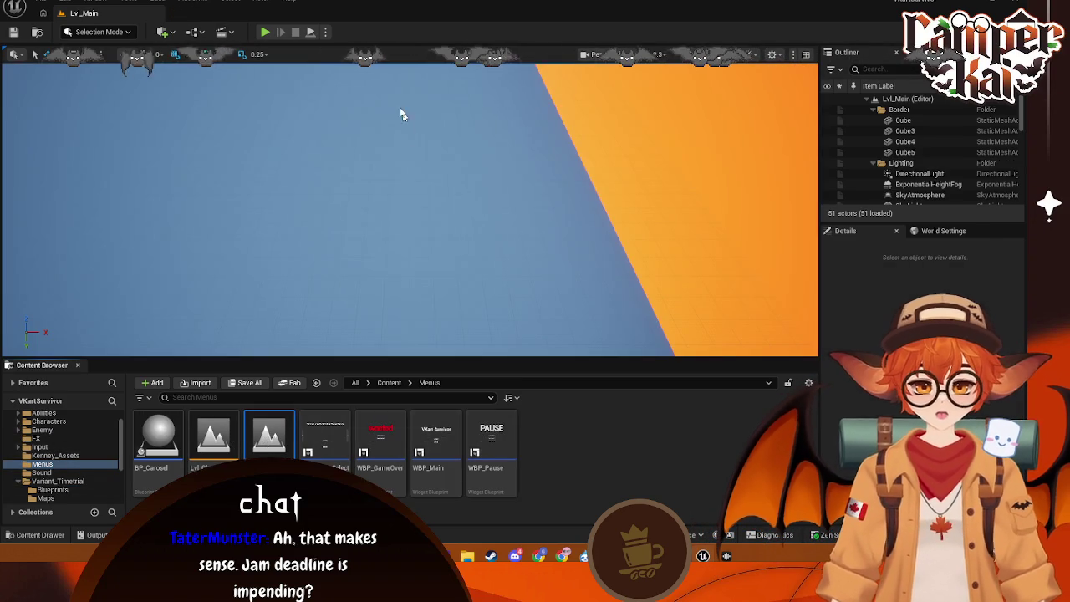
- Play in editor, click PLAY, cycle two racers forward, and start the race
key(alt+p)
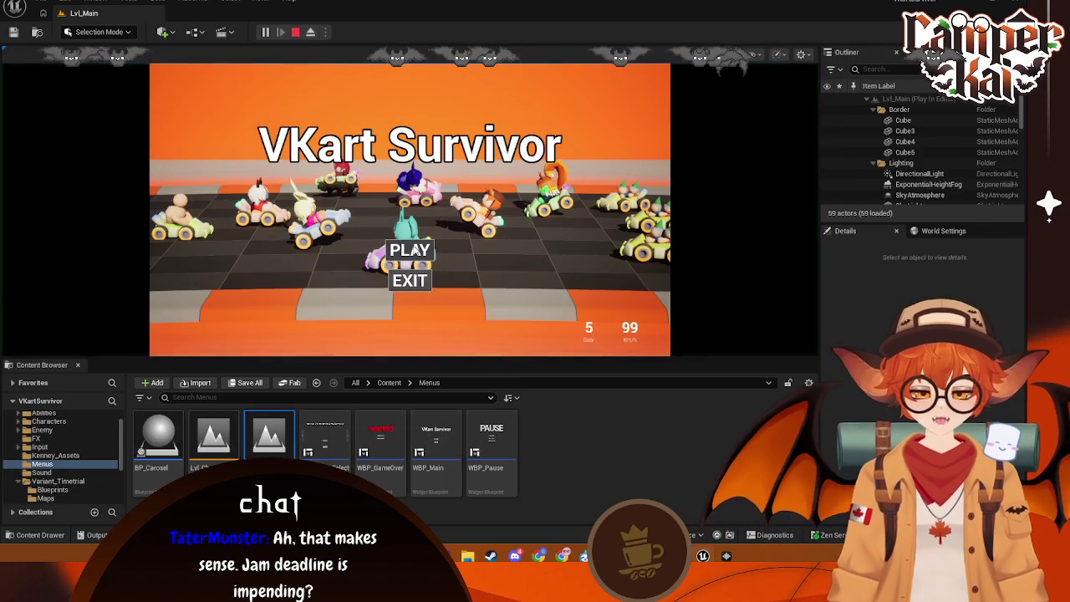
click(411, 250)
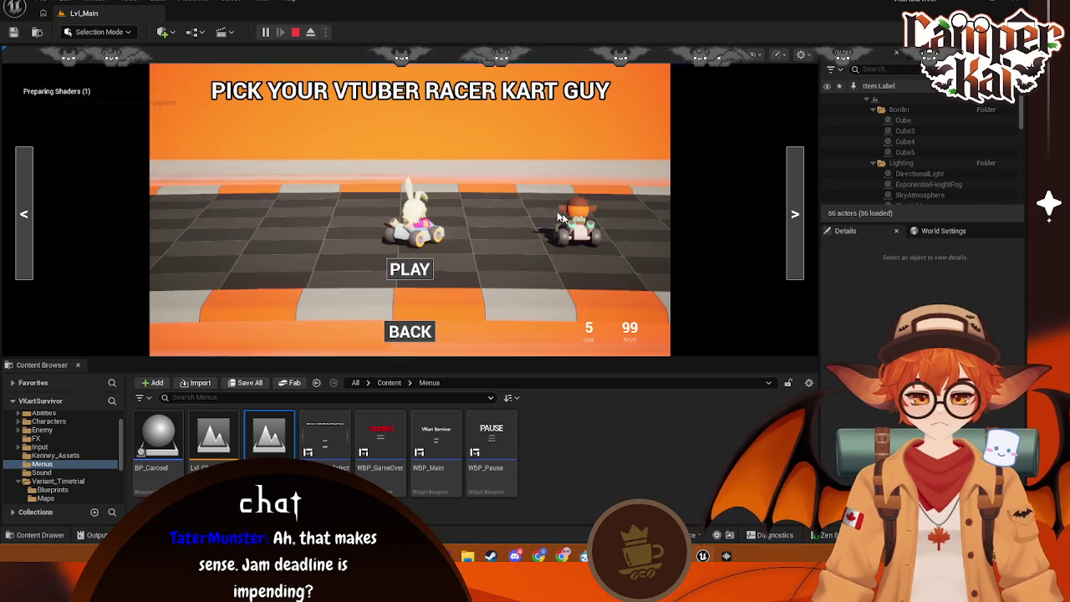
click(795, 214)
click(795, 213)
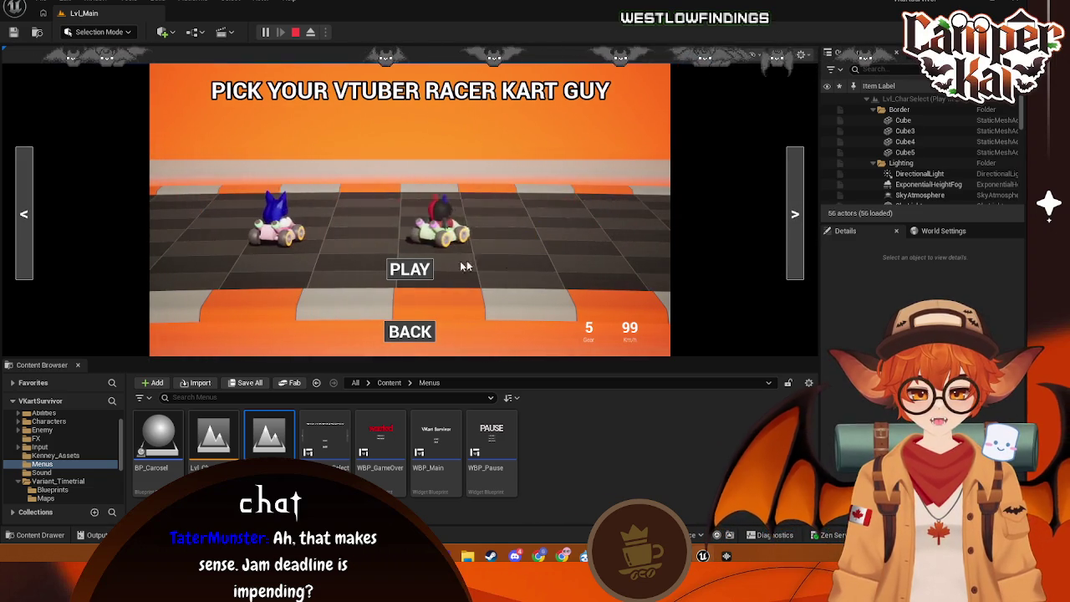
click(410, 268)
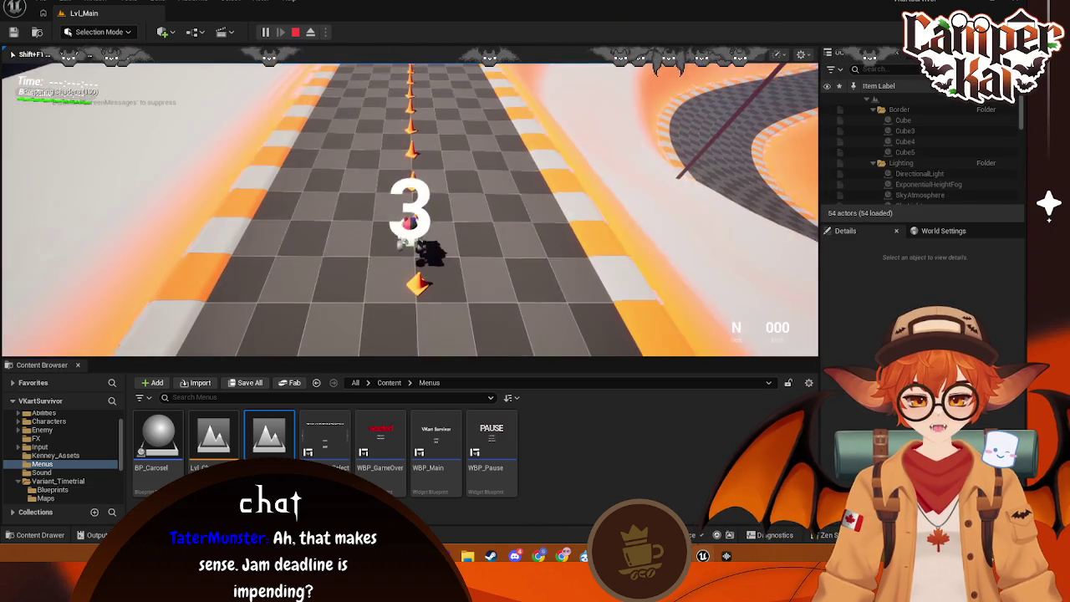
- Drive the kart briefly, stop the session, and show the top-level Content folder
key(w)
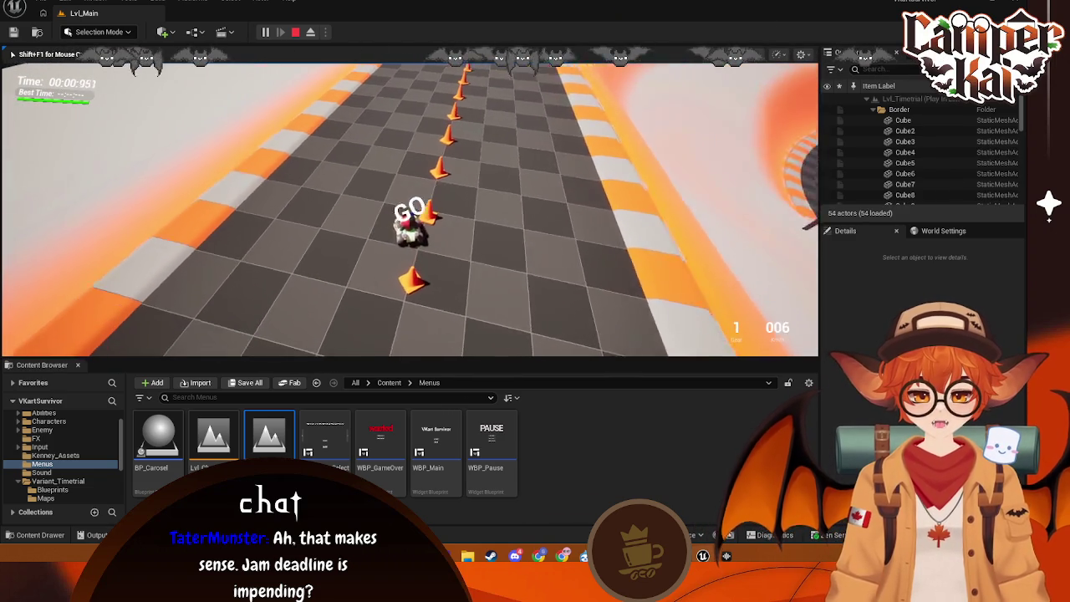
key(w)
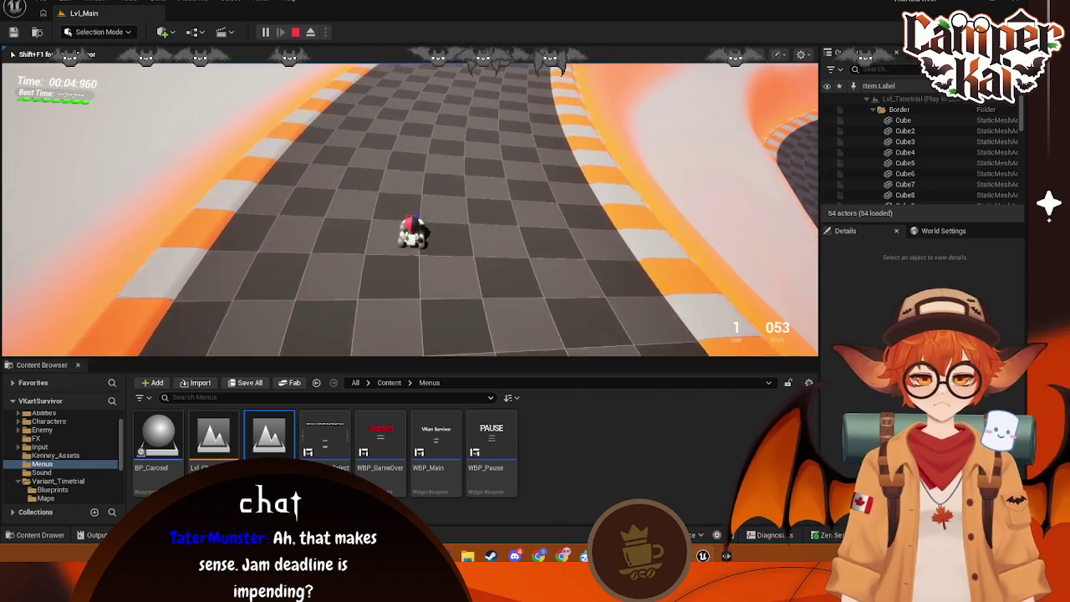
key(d)
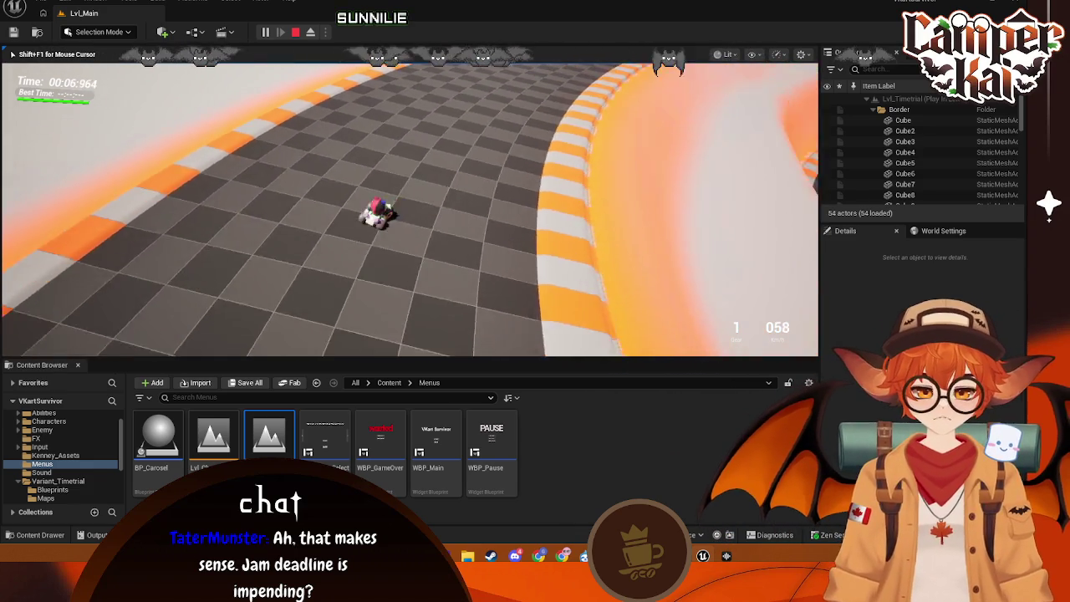
key(Escape)
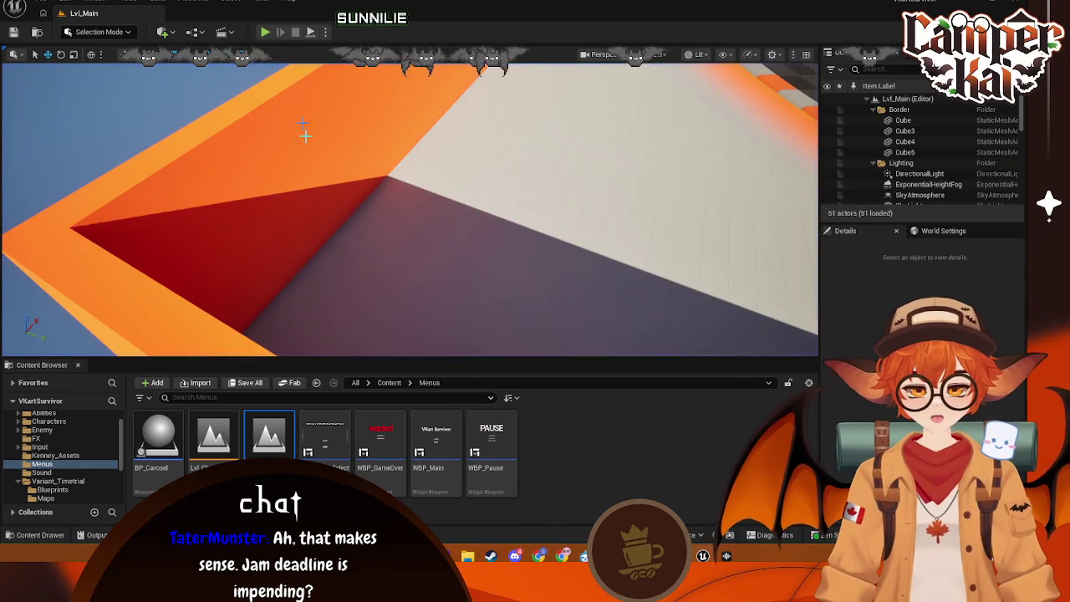
scroll(63, 448, up, 2)
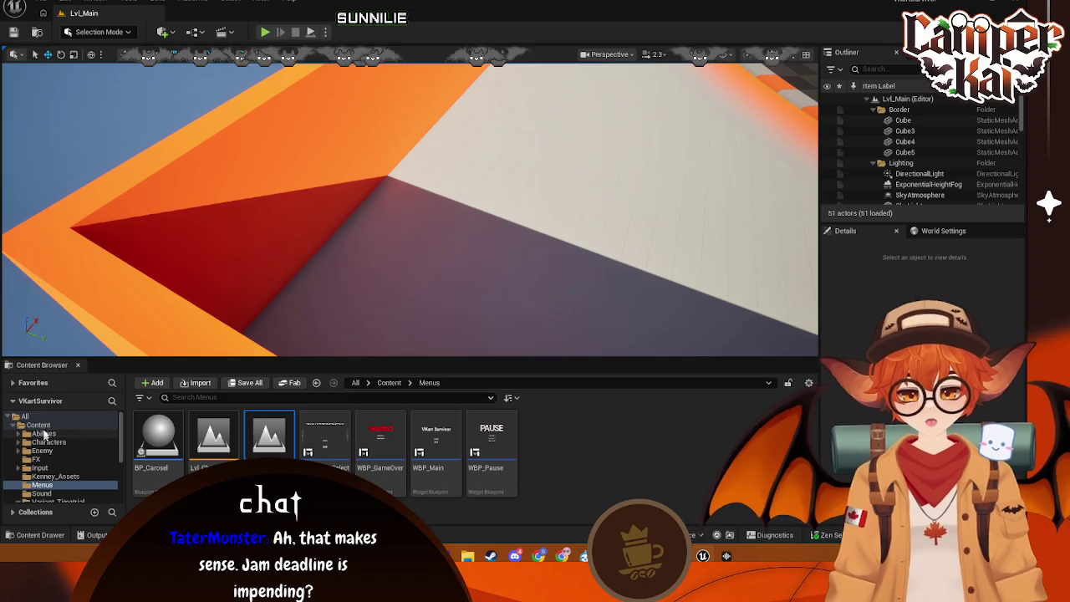
click(42, 425)
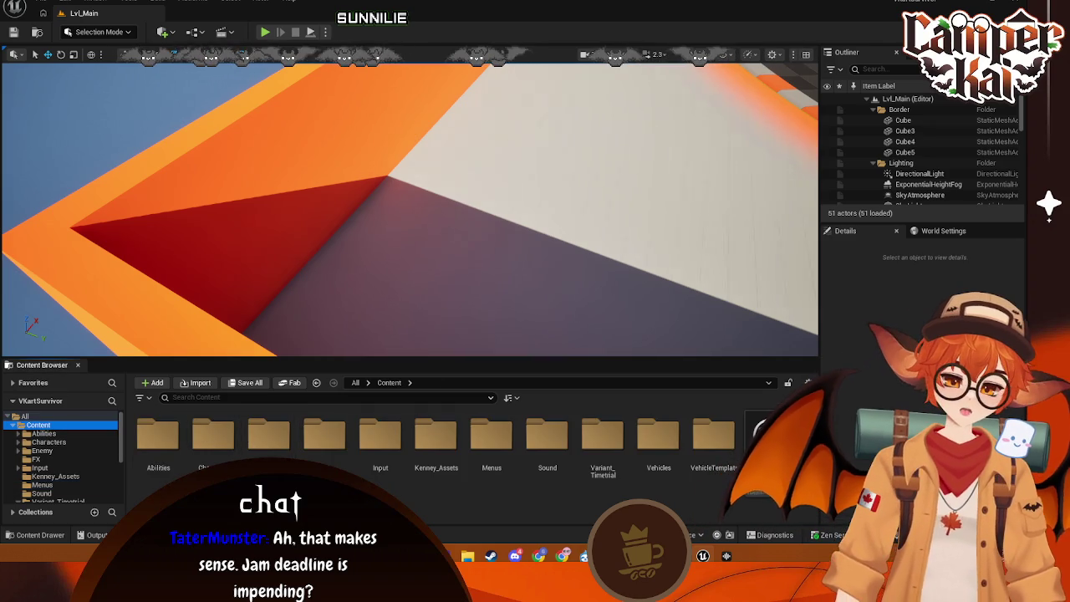
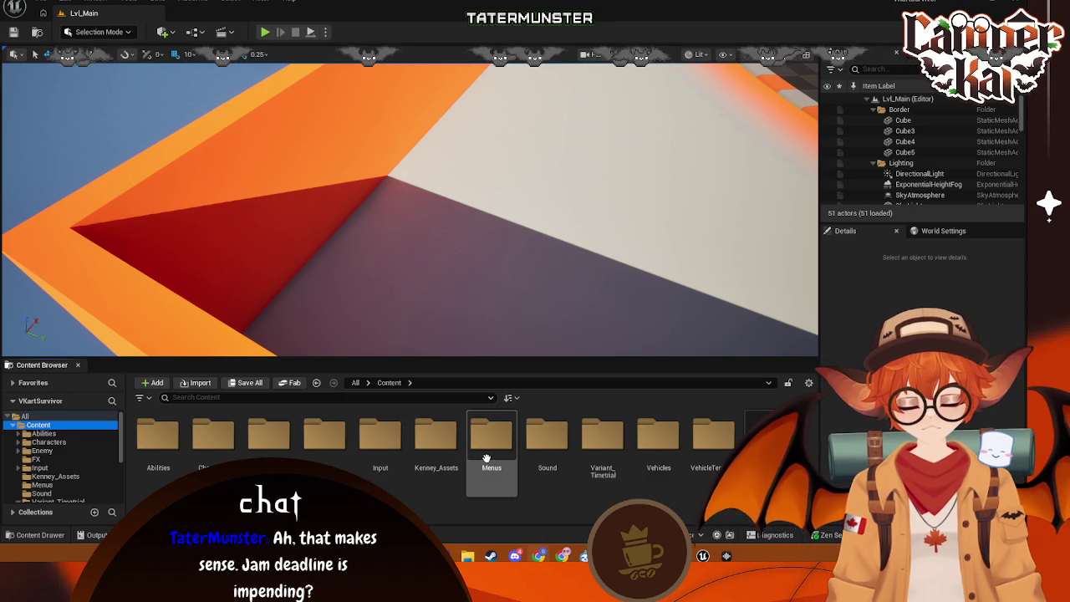
- Open BP_VehicleAdvKartPlayer from Characters, view its event graph near the LevelUp nodes, then switch to Soundly
click(48, 443)
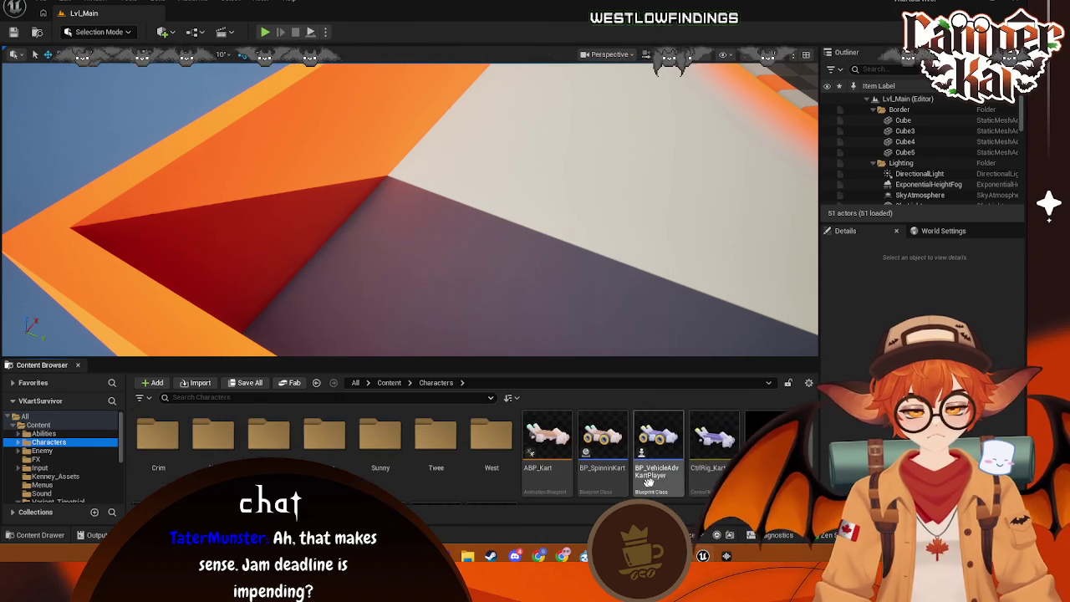
click(648, 482)
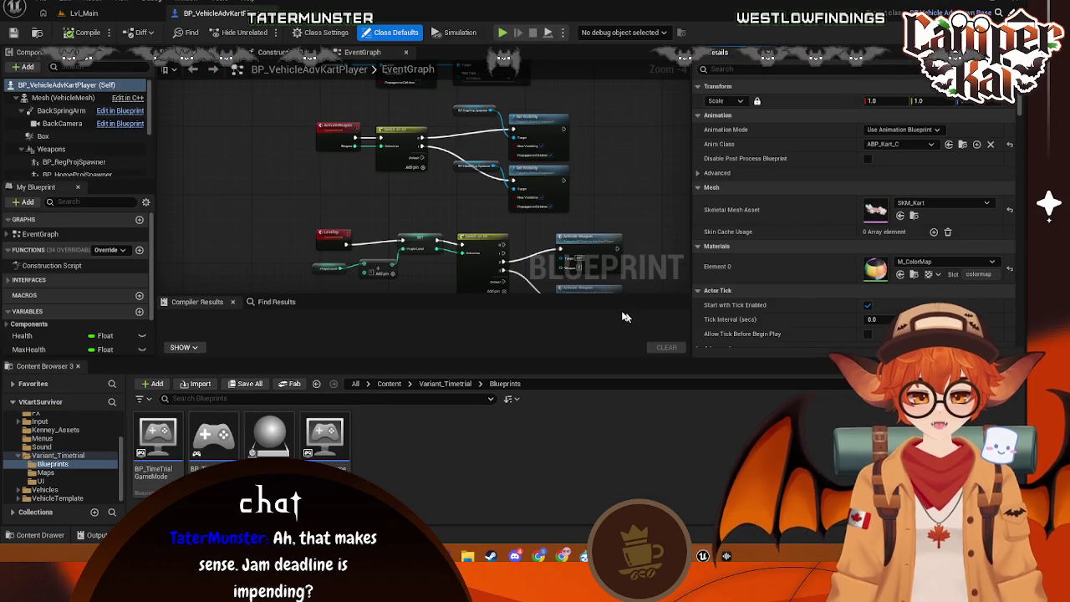
scroll(443, 220, up, 1)
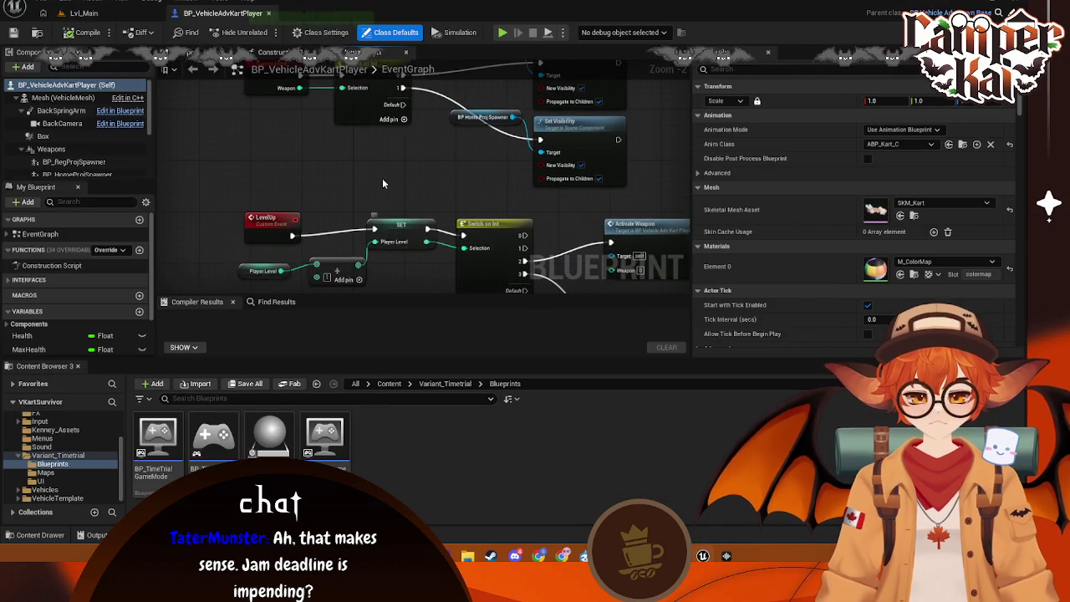
drag(403, 225, 389, 197)
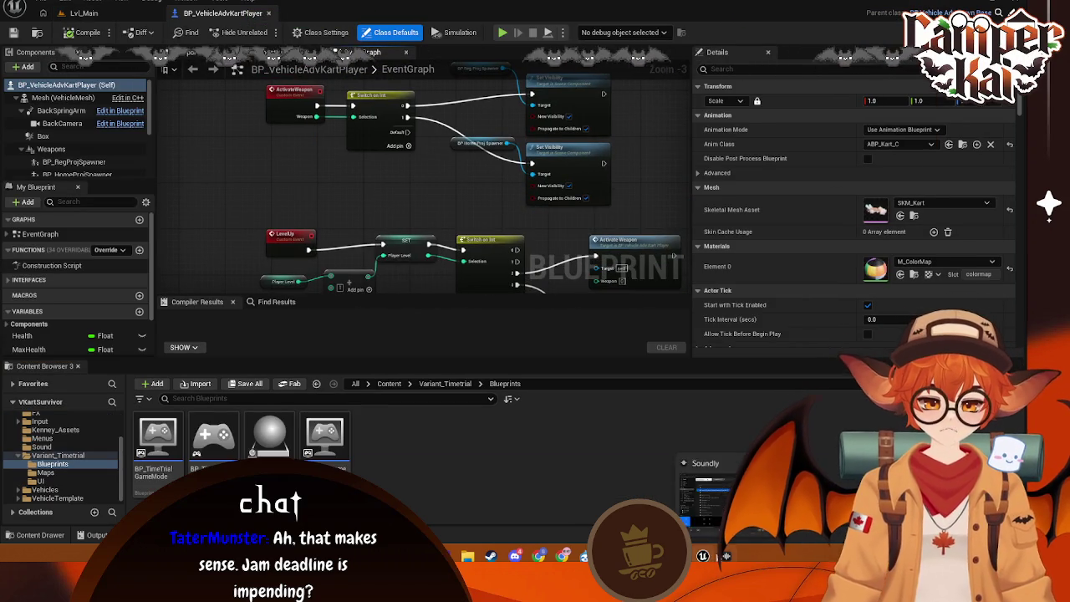
click(707, 493)
- Search Soundly for 'level up' and audition the arcade, voice, retro and arp results
text(level up)
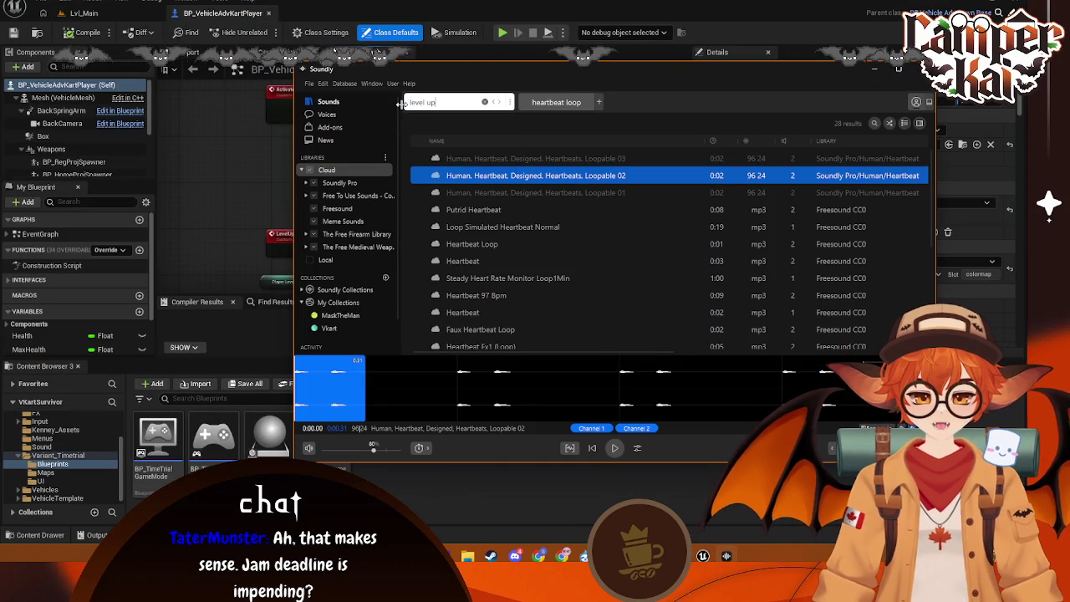
key(Return)
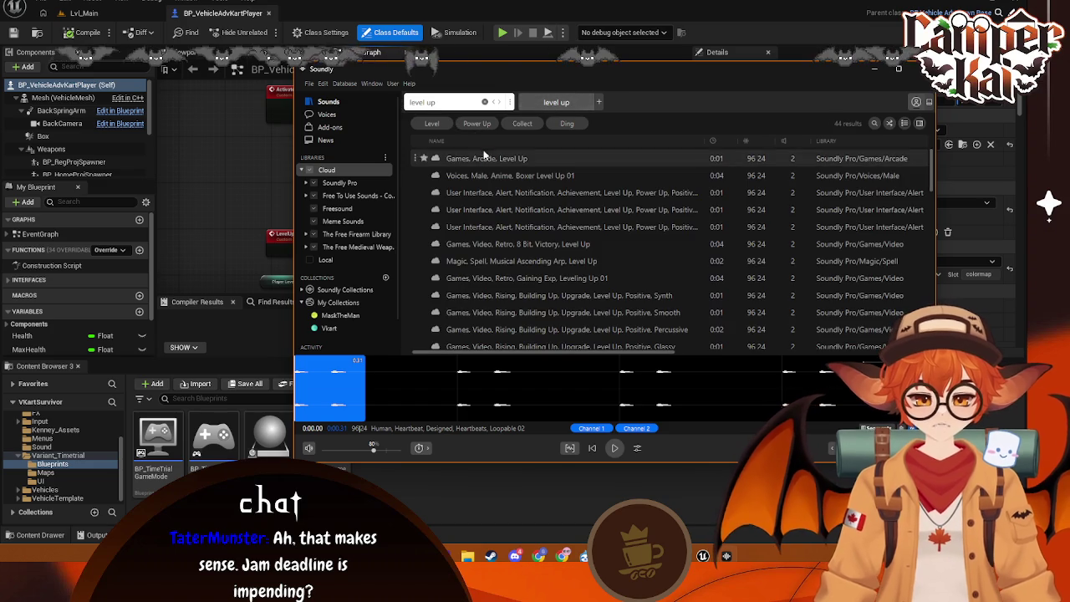
click(478, 158)
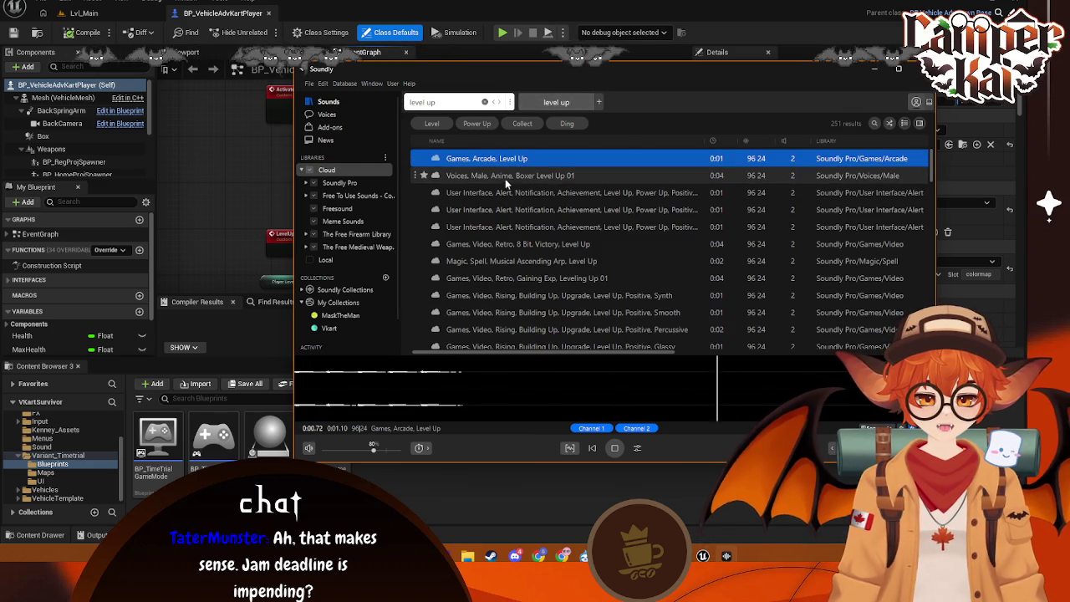
click(505, 178)
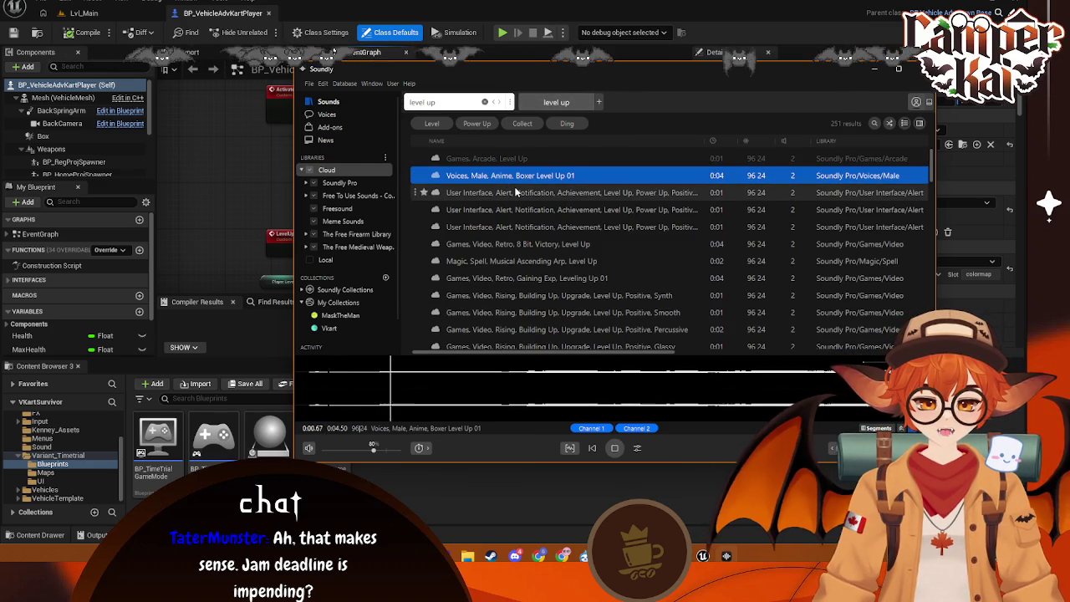
click(540, 245)
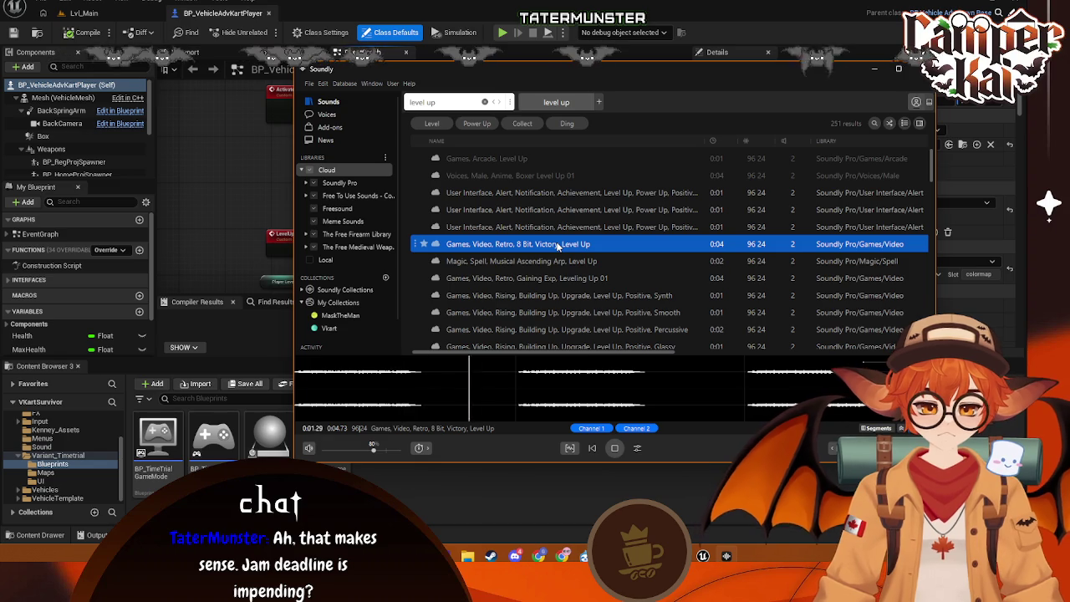
click(587, 263)
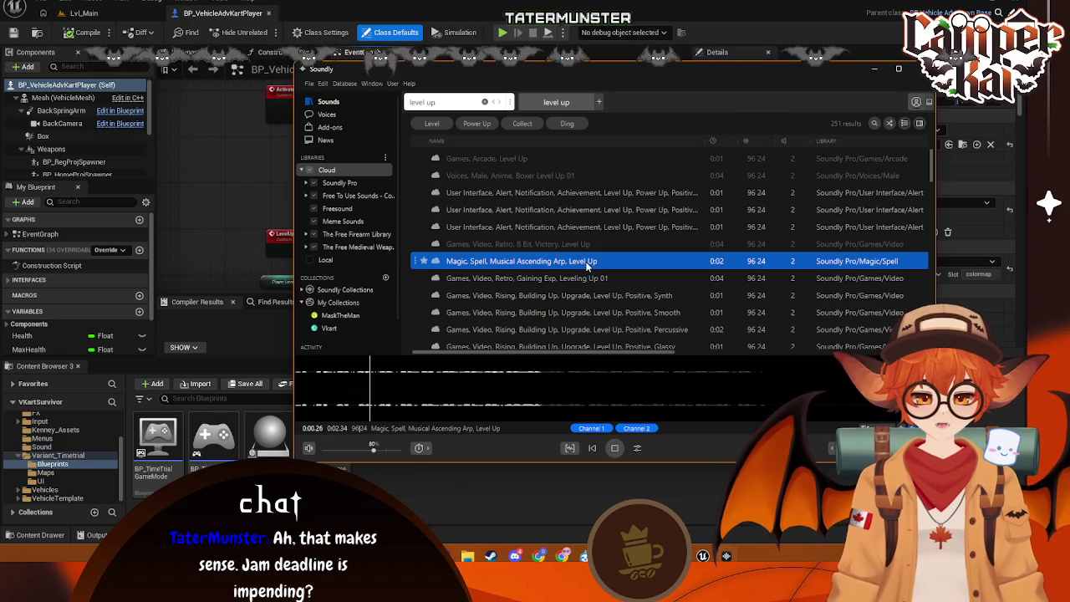
click(571, 281)
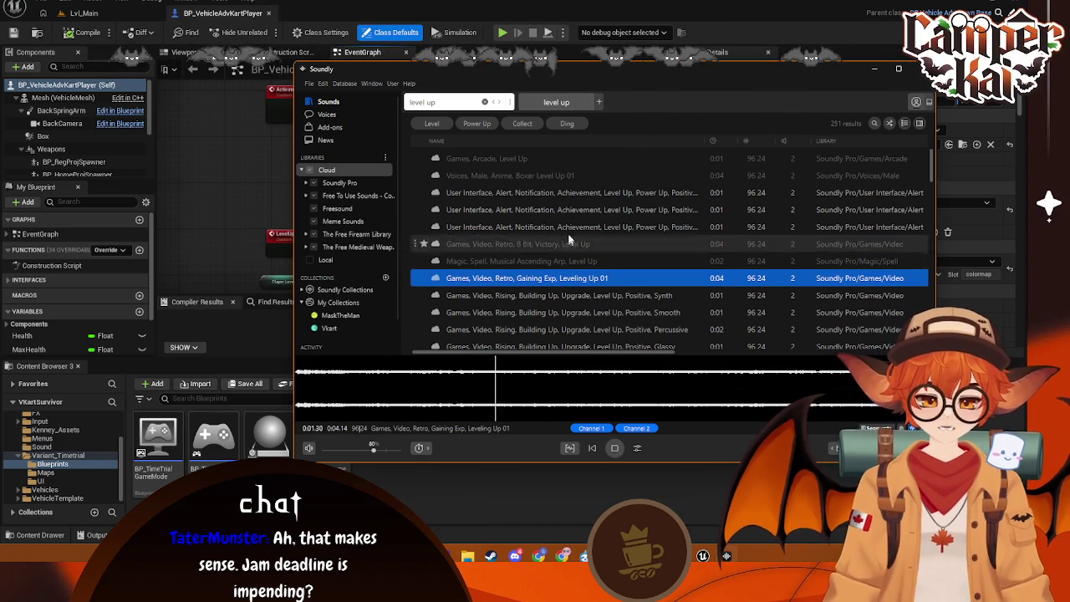
- Sort the results by duration, settle on the UI Alert Short 03 clip, and drag it into Unreal's Sound folder
click(713, 141)
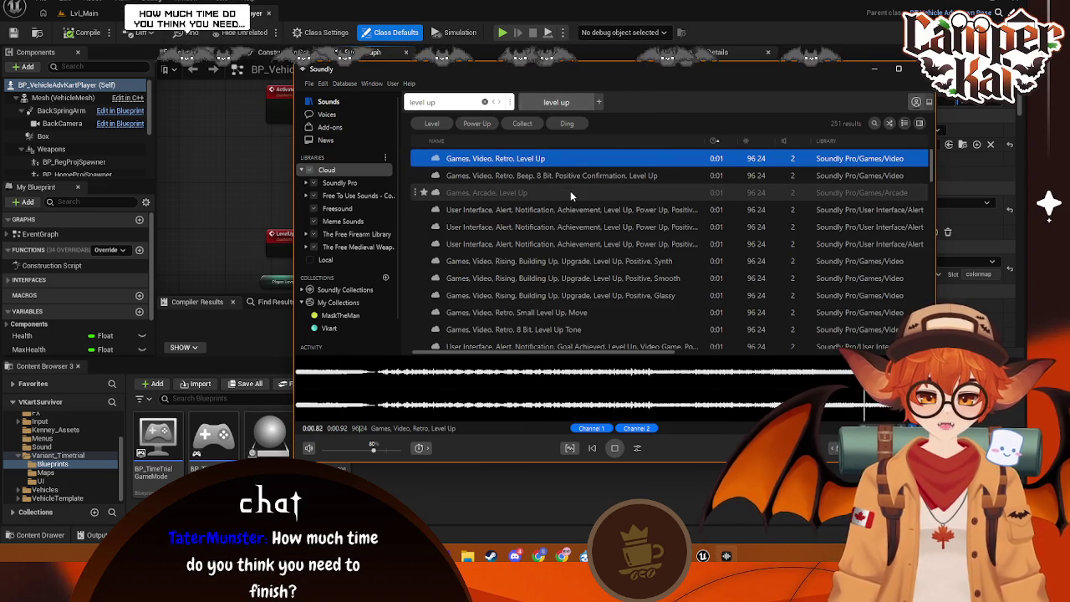
click(568, 177)
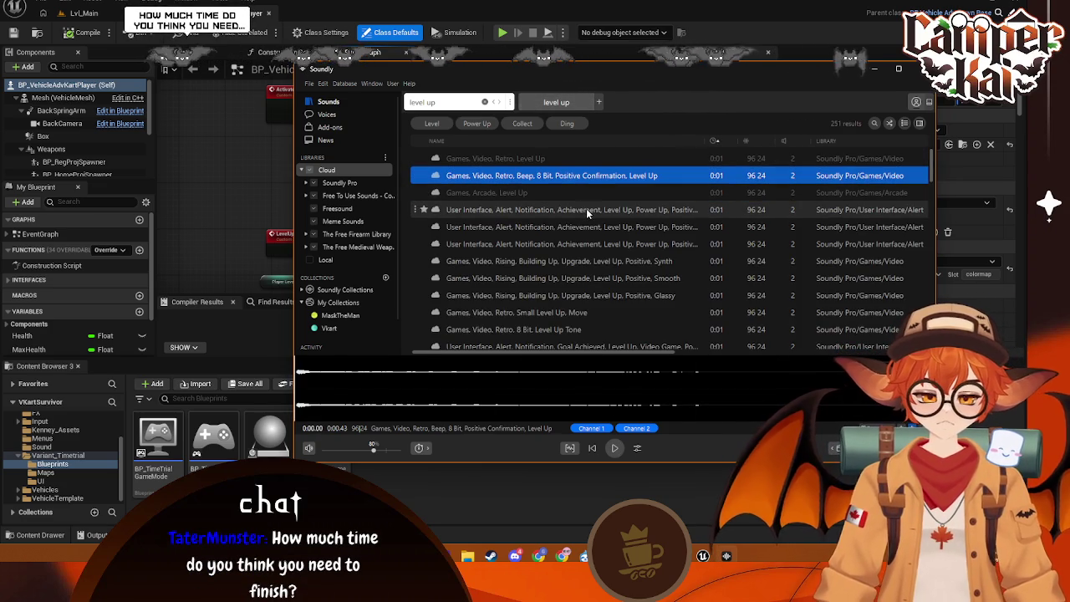
click(591, 209)
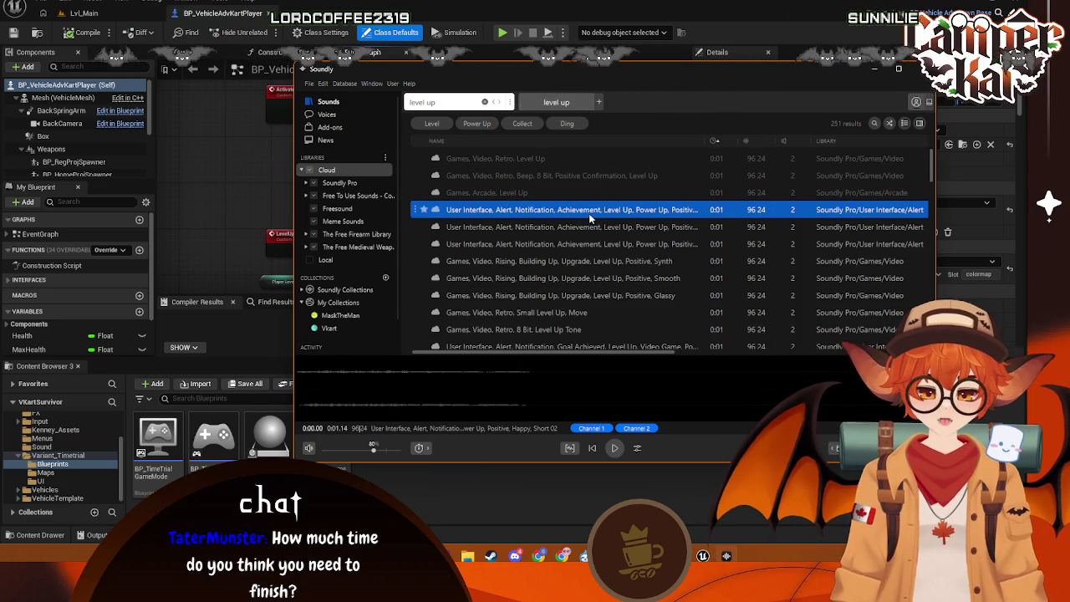
click(586, 226)
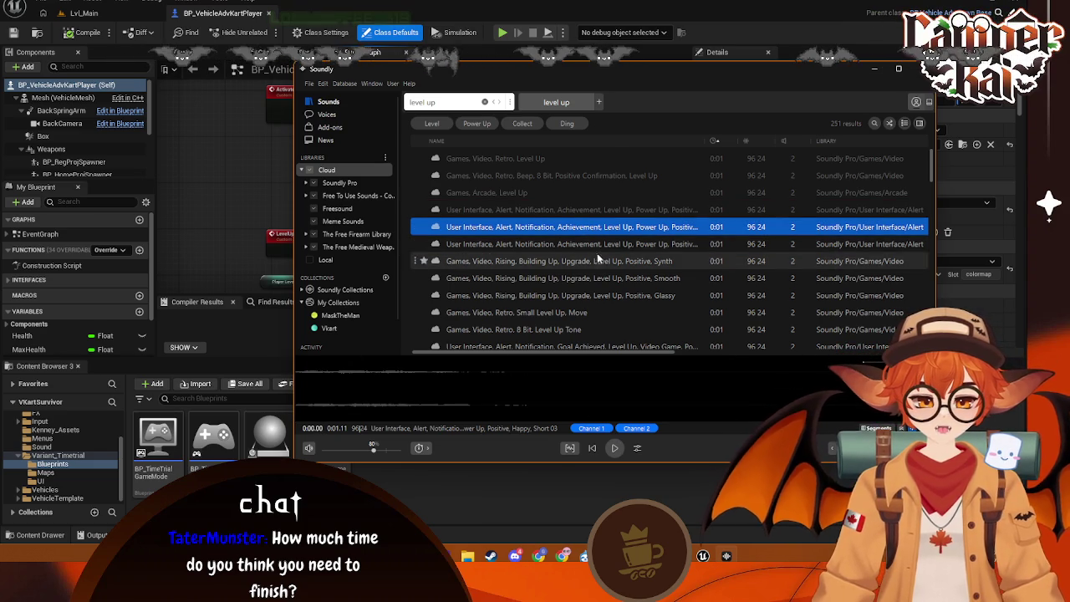
click(581, 241)
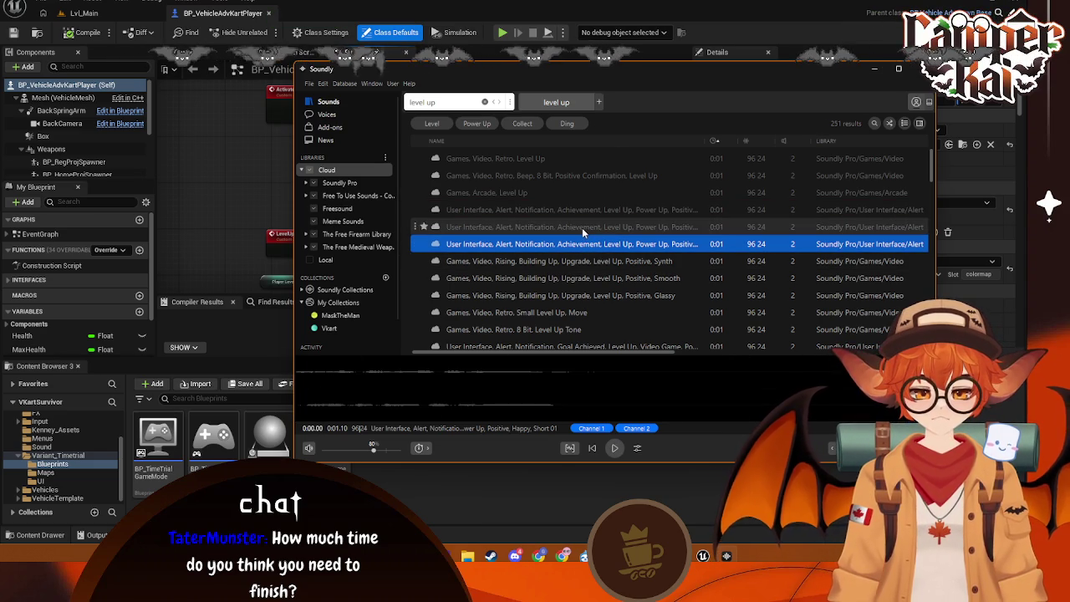
click(582, 227)
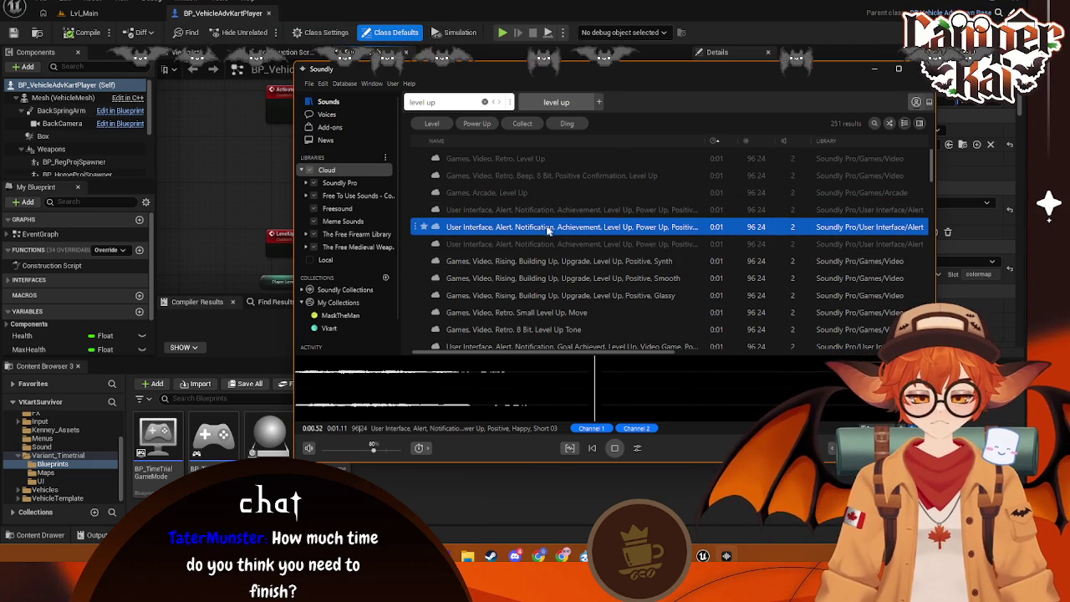
mouse_move(538, 373)
mouse_down()
mouse_move(502, 386)
mouse_move(393, 485)
mouse_move(38, 467)
mouse_move(42, 447)
mouse_up()
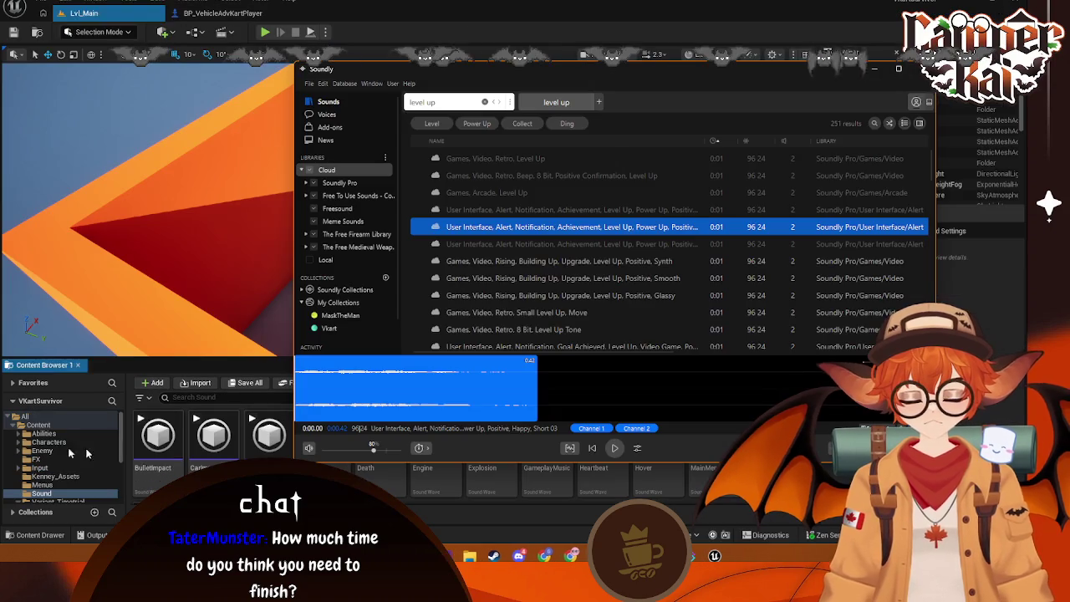
- Rename the imported sound in Content/Sound to LevelUp and go back to the kart blueprint
click(923, 69)
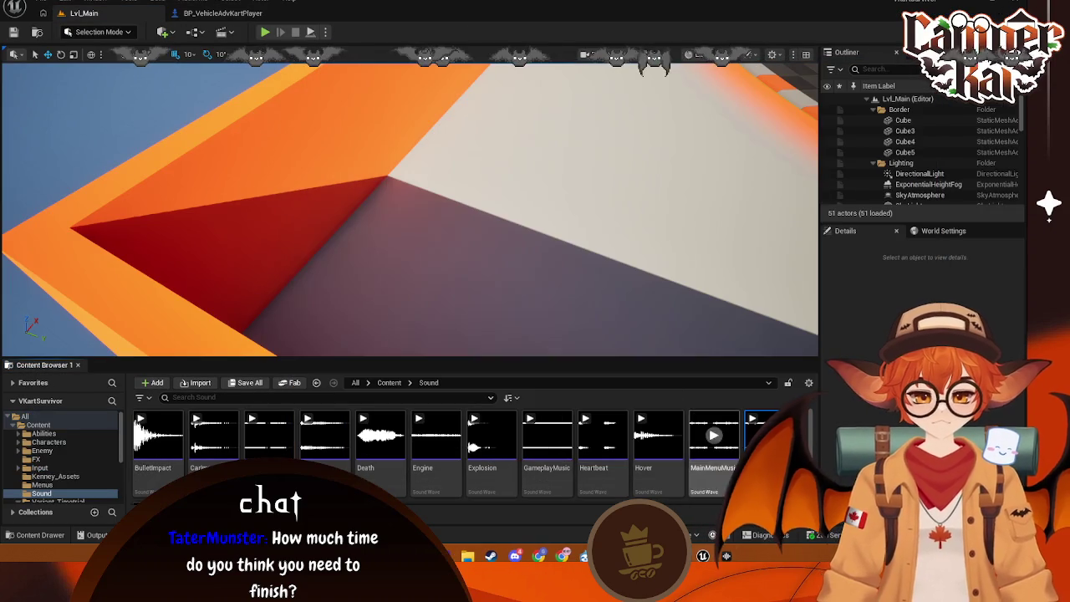
right_click(761, 434)
click(813, 142)
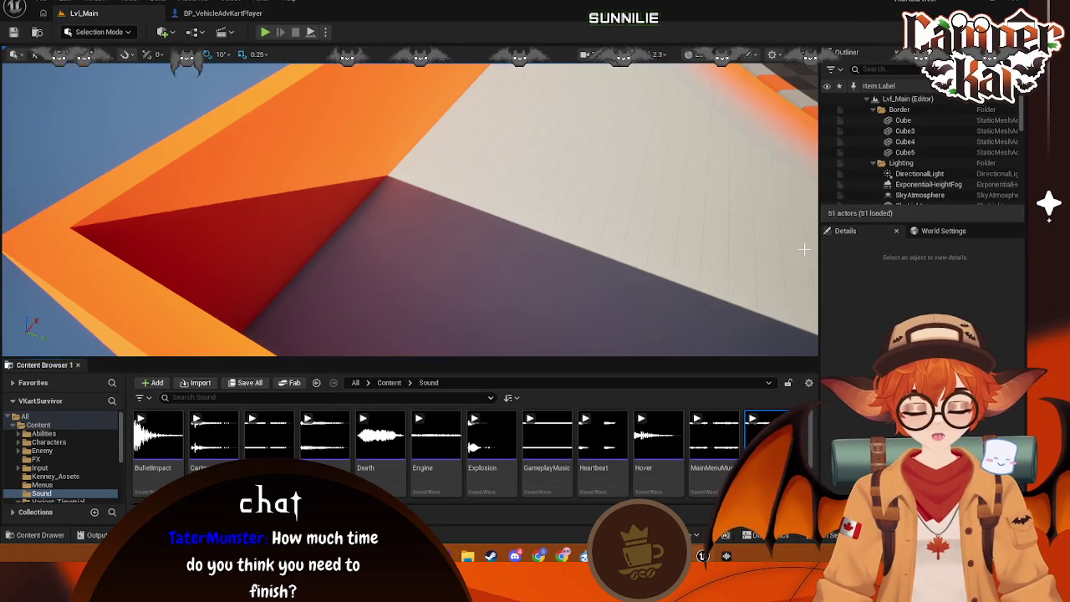
key(Return)
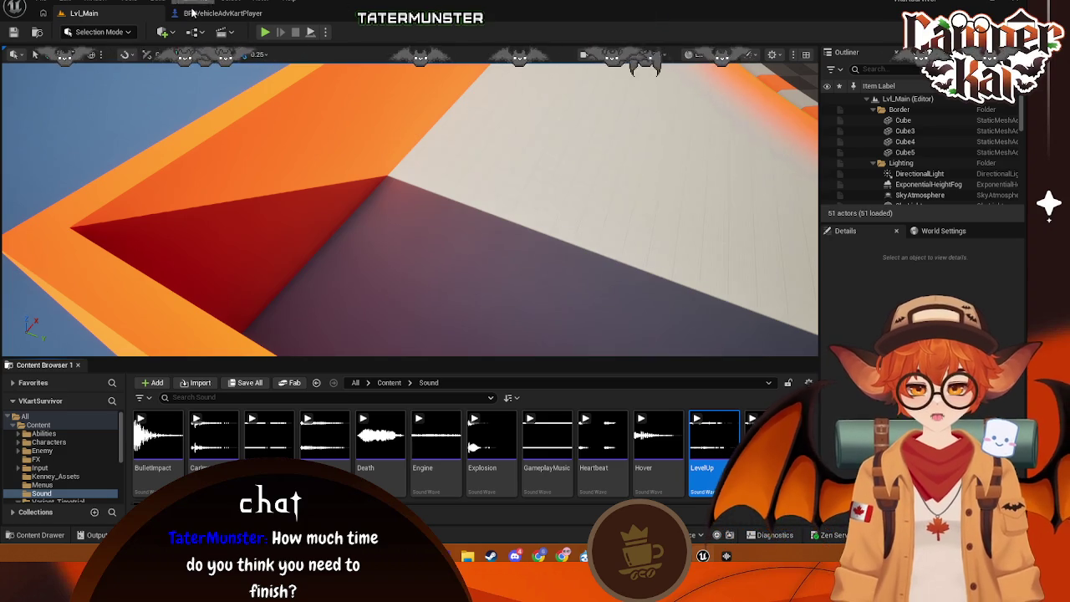
click(192, 12)
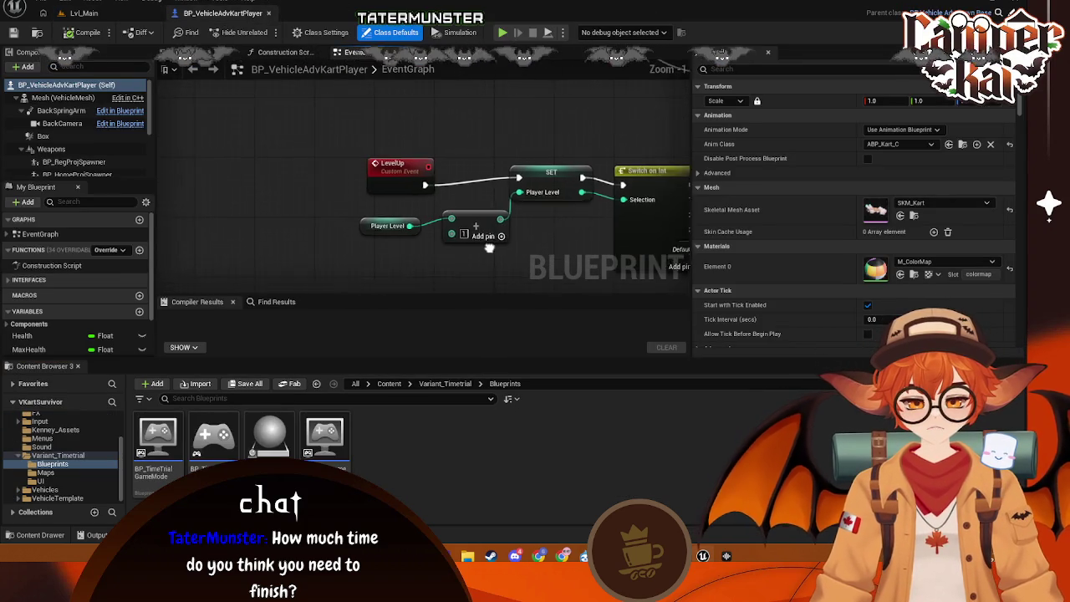
- Insert a Play Sound 2D node after the LevelUp event, set to the LevelUp sound
drag(355, 141, 267, 137)
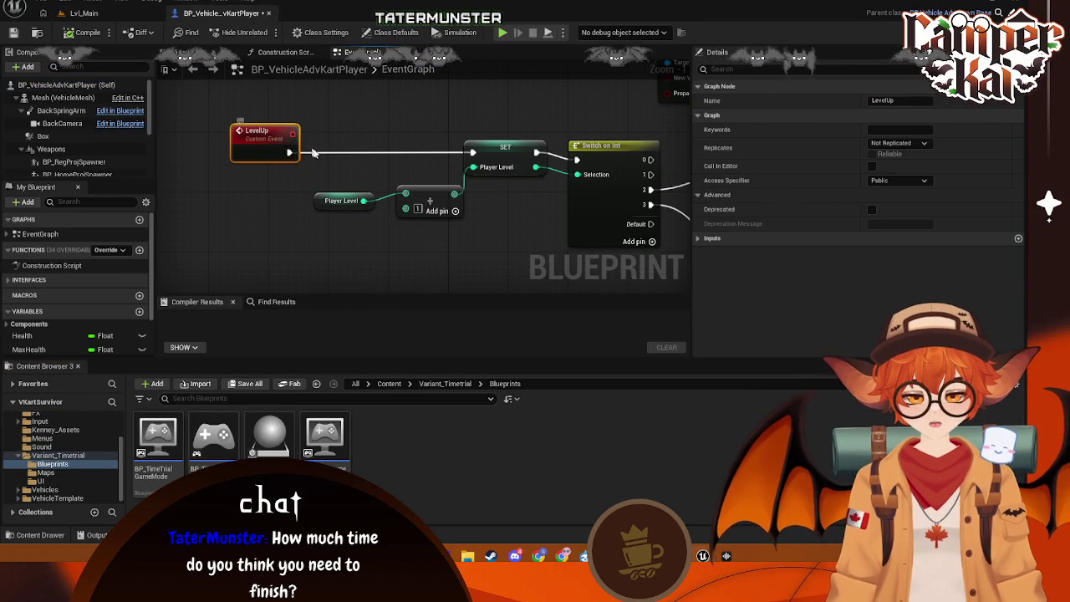
mouse_move(343, 216)
mouse_down()
mouse_move(402, 192)
mouse_move(389, 184)
mouse_up()
text(pla)
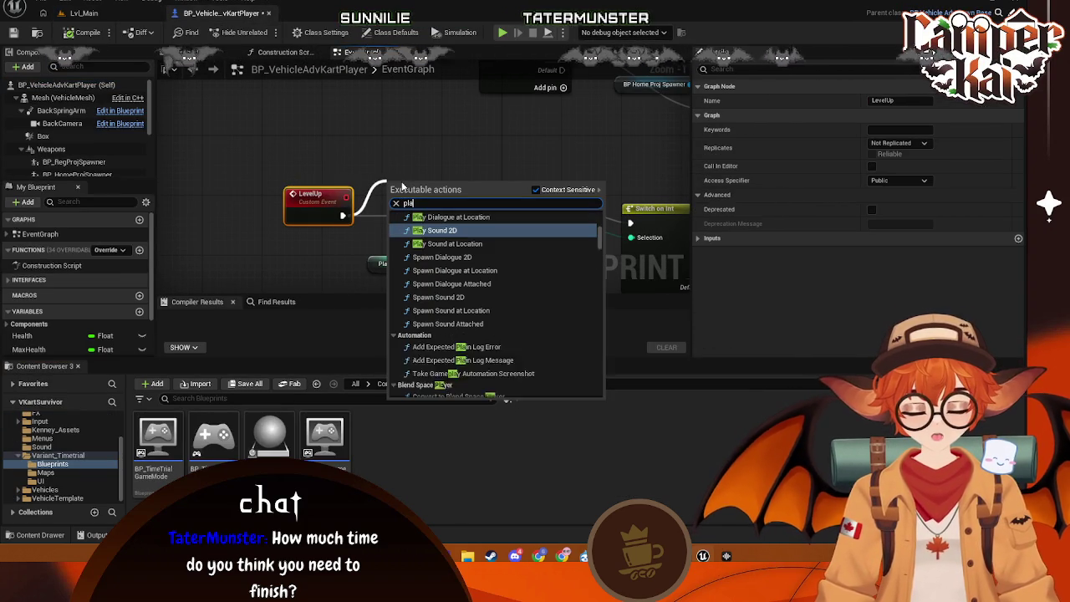
text(y)
click(442, 230)
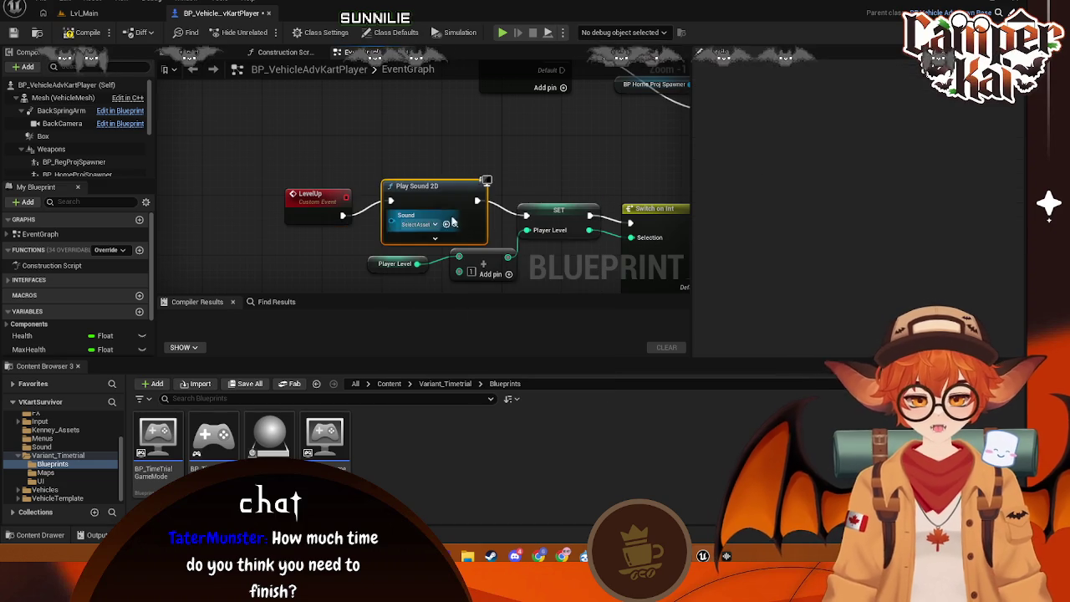
click(435, 224)
text(le)
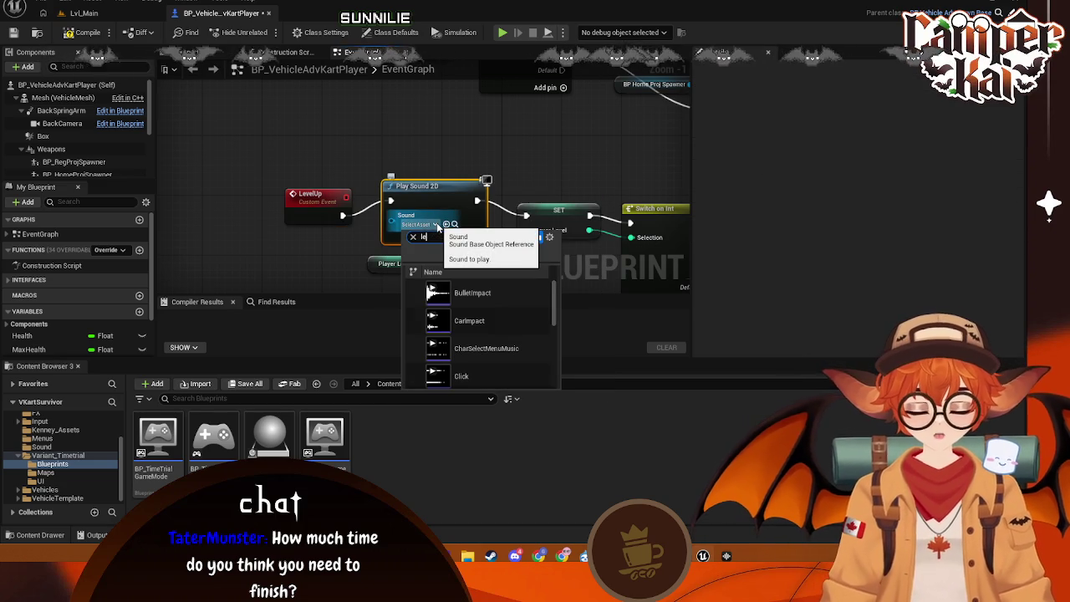
text(vel)
key(Return)
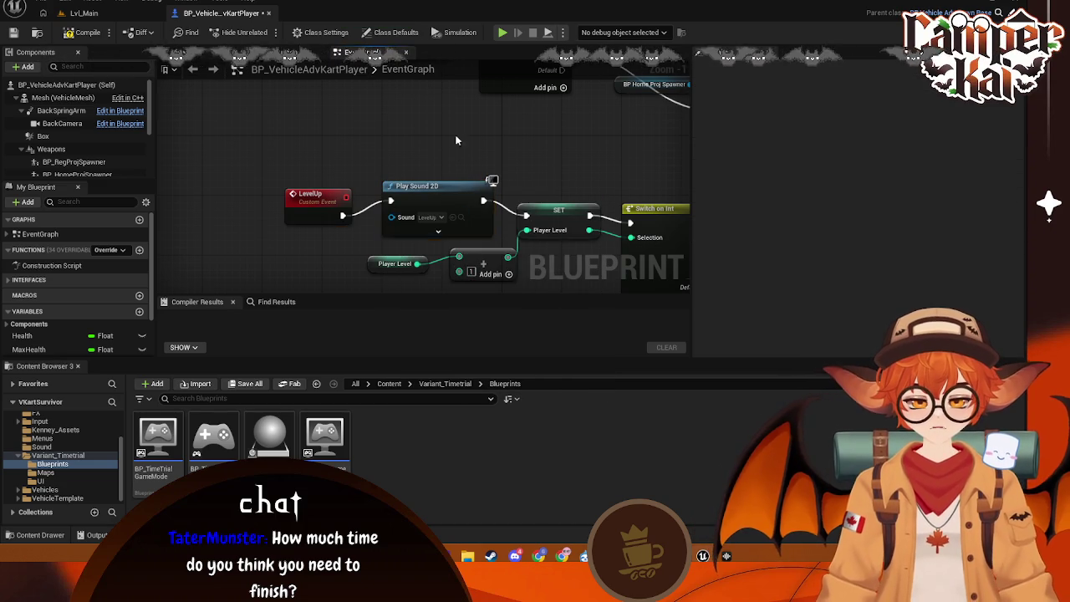
scroll(482, 133, down, 1)
mouse_move(482, 134)
mouse_down()
mouse_move(374, 221)
mouse_move(413, 243)
mouse_move(435, 231)
mouse_move(358, 96)
mouse_move(464, 161)
mouse_move(371, 197)
mouse_move(384, 261)
mouse_up()
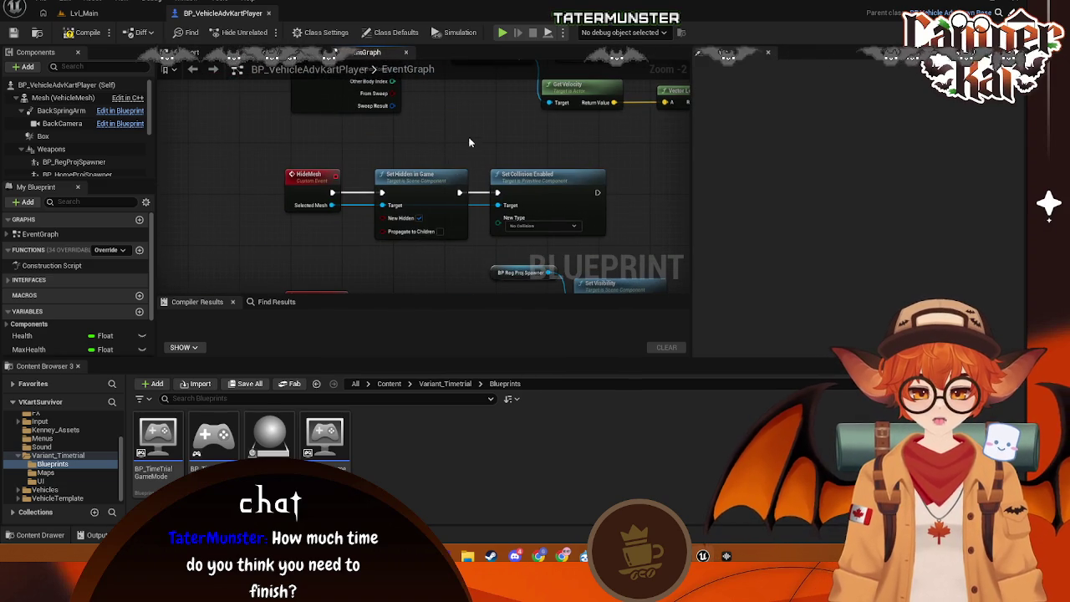
- Add a Play Sound 2D node between the overlap event and Cast To BP_Enemy
mouse_move(469, 142)
mouse_down()
mouse_move(499, 235)
mouse_move(412, 217)
mouse_up()
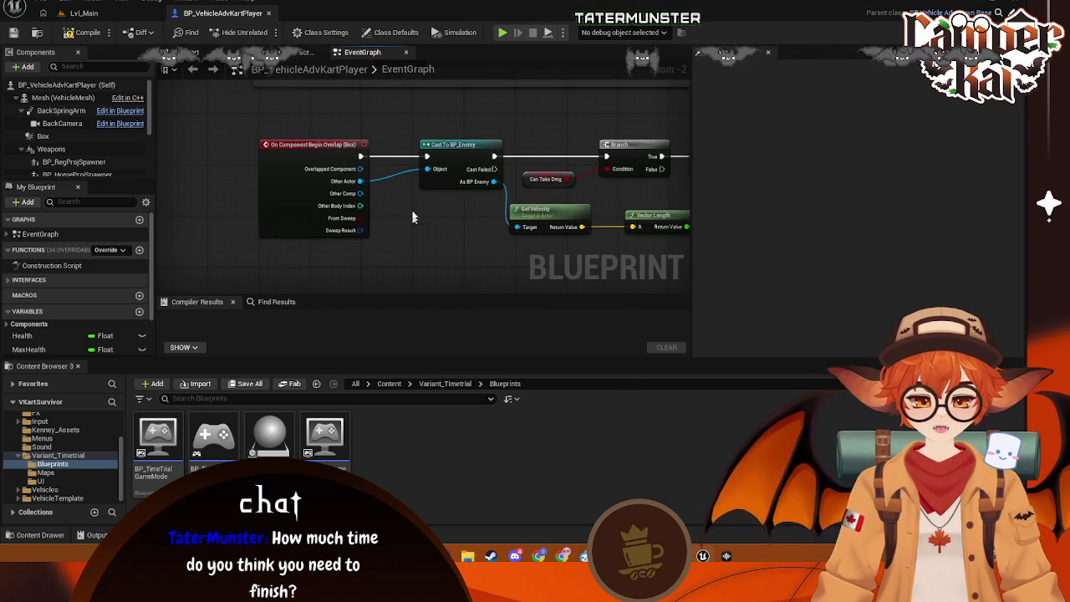
drag(444, 138, 363, 219)
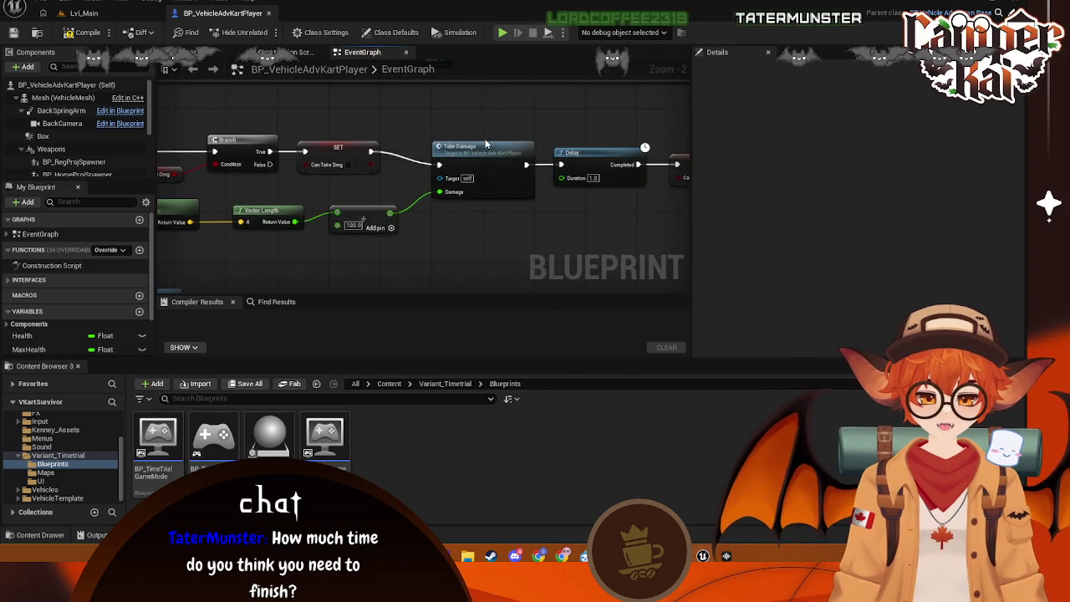
mouse_move(486, 145)
mouse_down()
mouse_move(548, 140)
mouse_move(423, 156)
mouse_up()
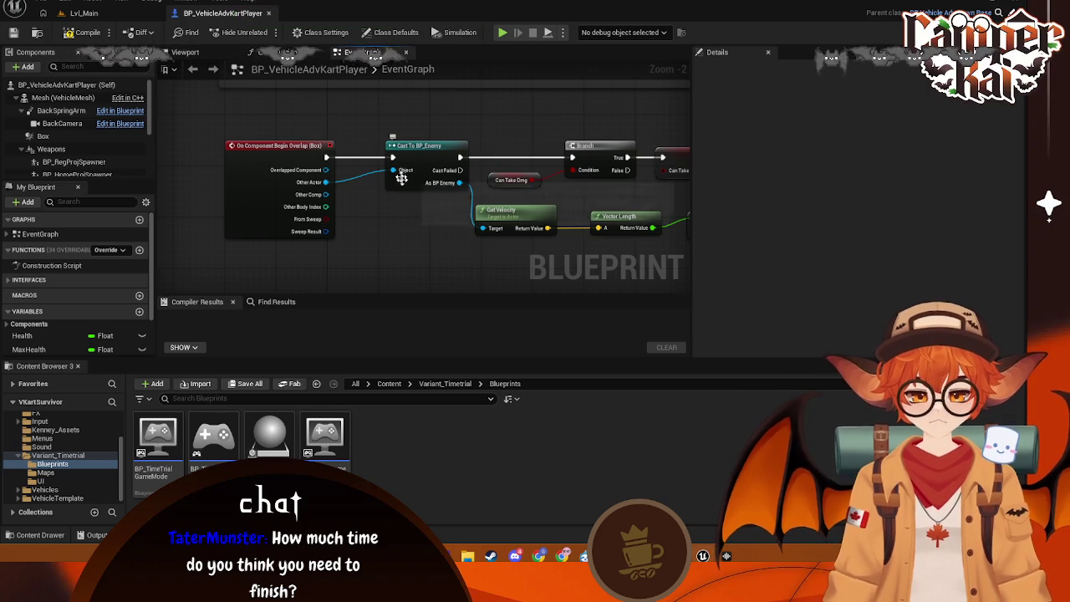
scroll(414, 236, down, 1)
drag(434, 243, 446, 243)
scroll(373, 208, up, 1)
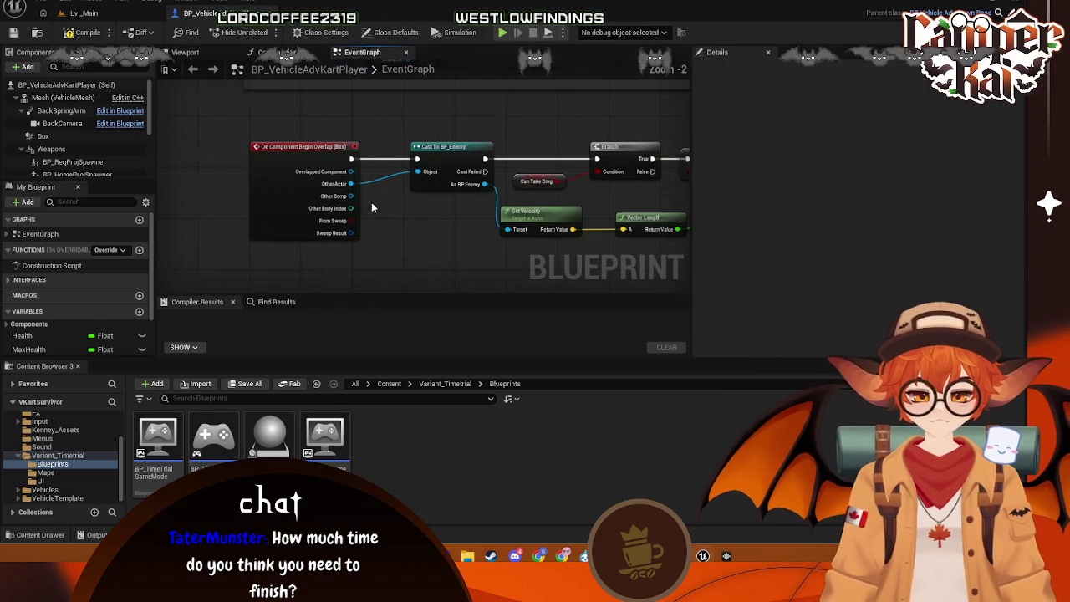
drag(355, 161, 388, 132)
text(pl)
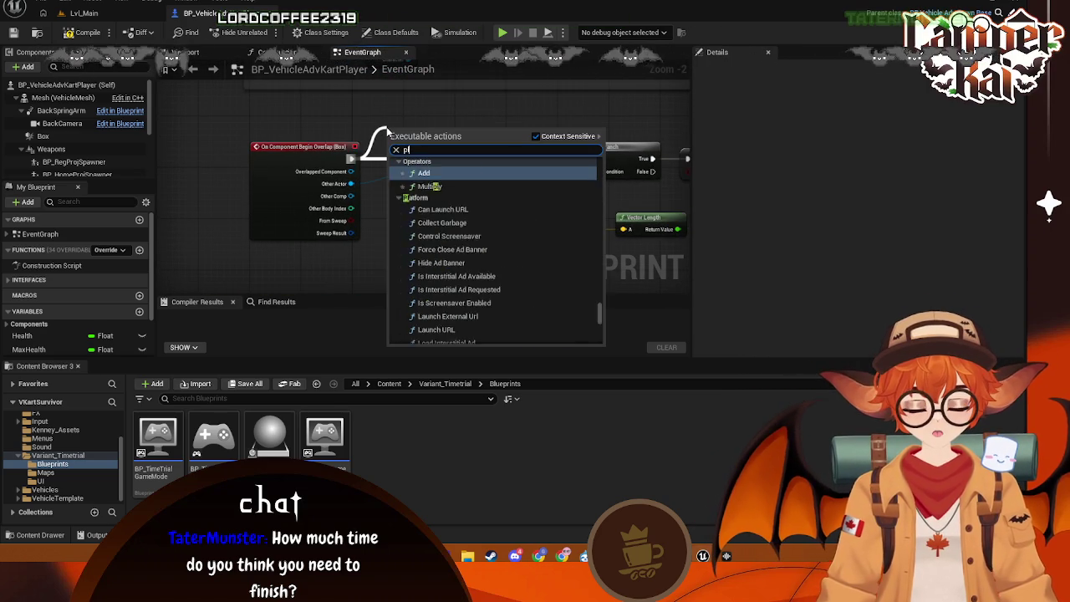
text(ay sound)
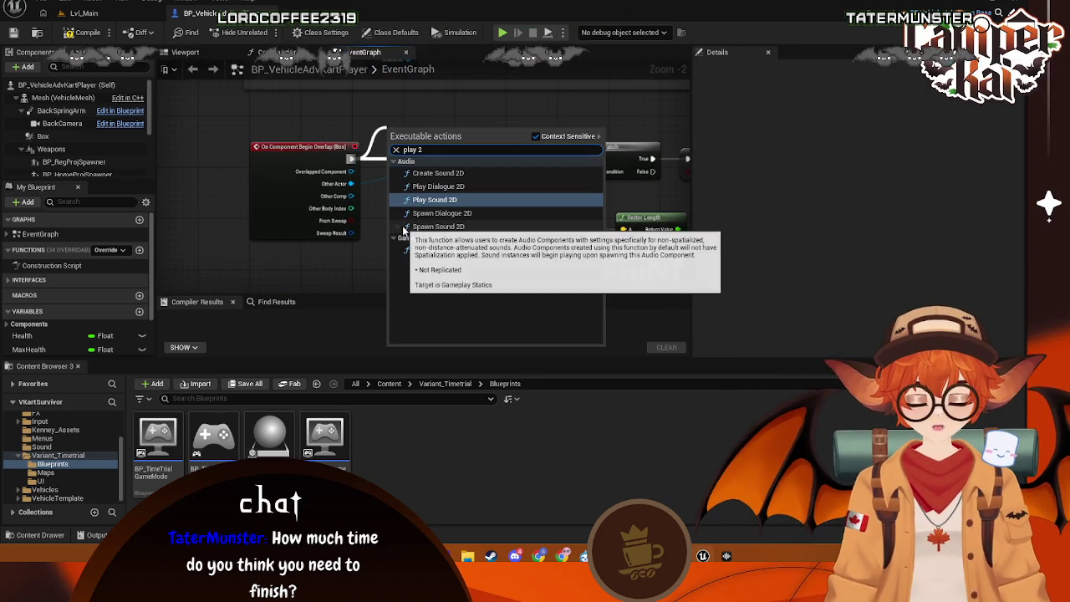
key(Escape)
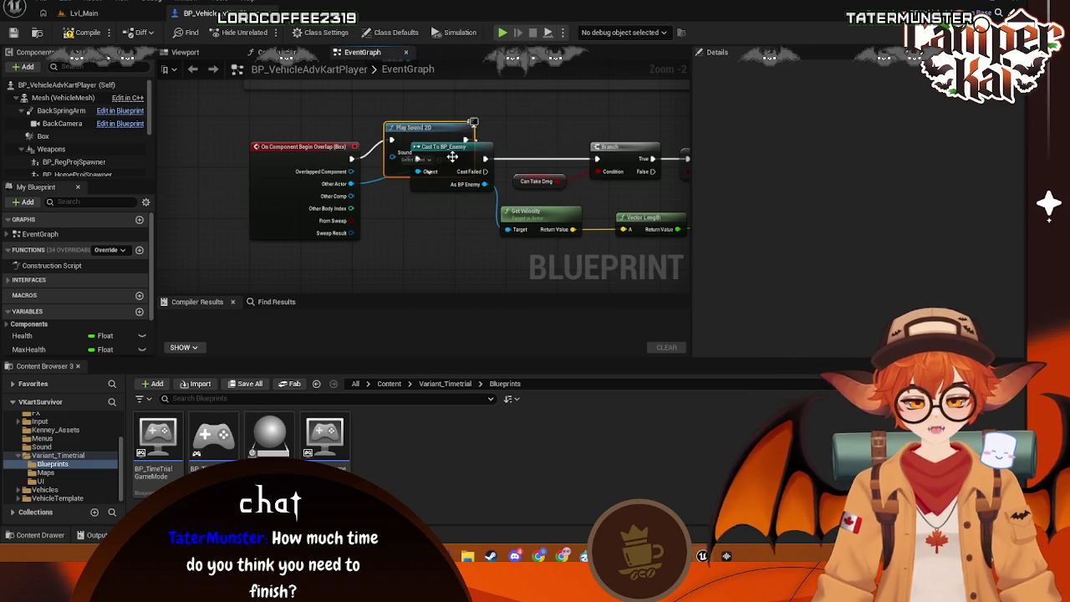
mouse_move(424, 165)
mouse_down()
mouse_move(449, 147)
mouse_move(323, 135)
mouse_move(412, 123)
mouse_up()
drag(284, 155, 219, 148)
mouse_move(389, 131)
mouse_down()
mouse_move(343, 179)
mouse_move(351, 195)
mouse_up()
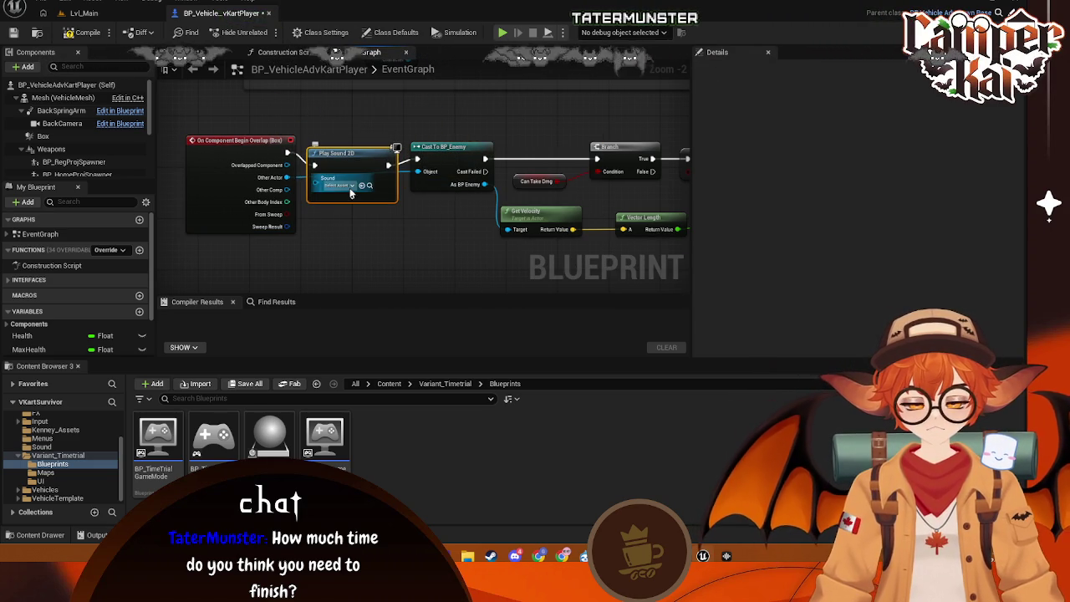
- Delete that misplaced node and wire the overlap event straight into Cast To BP_Enemy
click(342, 185)
text(c)
click(404, 233)
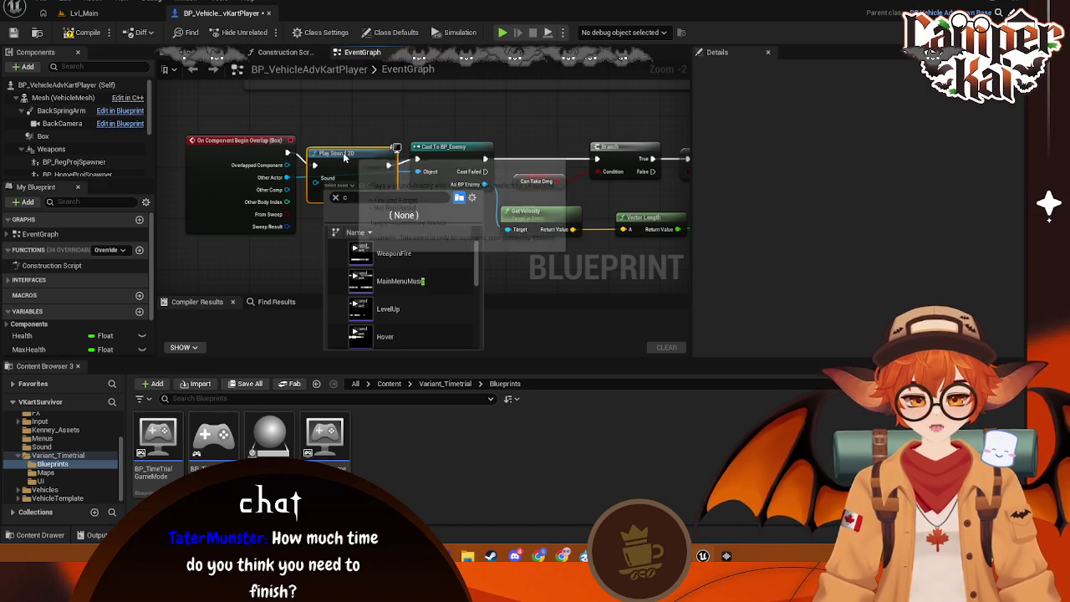
key(Escape)
key(Delete)
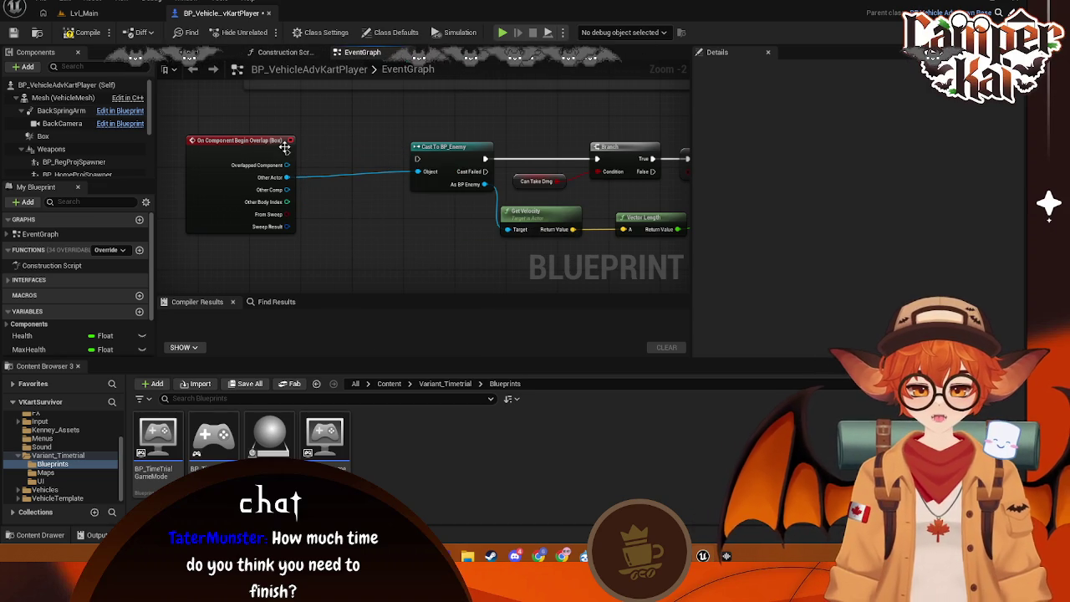
drag(286, 152, 416, 158)
drag(214, 157, 306, 160)
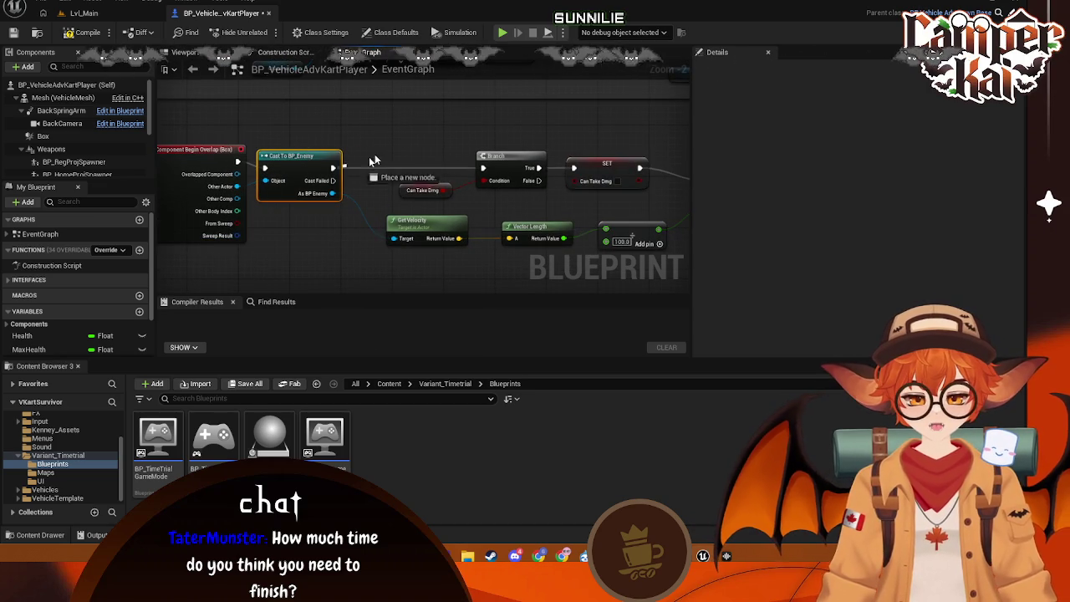
- Add a Play Sound 2D node after the successful cast, playing CarImpact
drag(372, 160, 383, 154)
text(play)
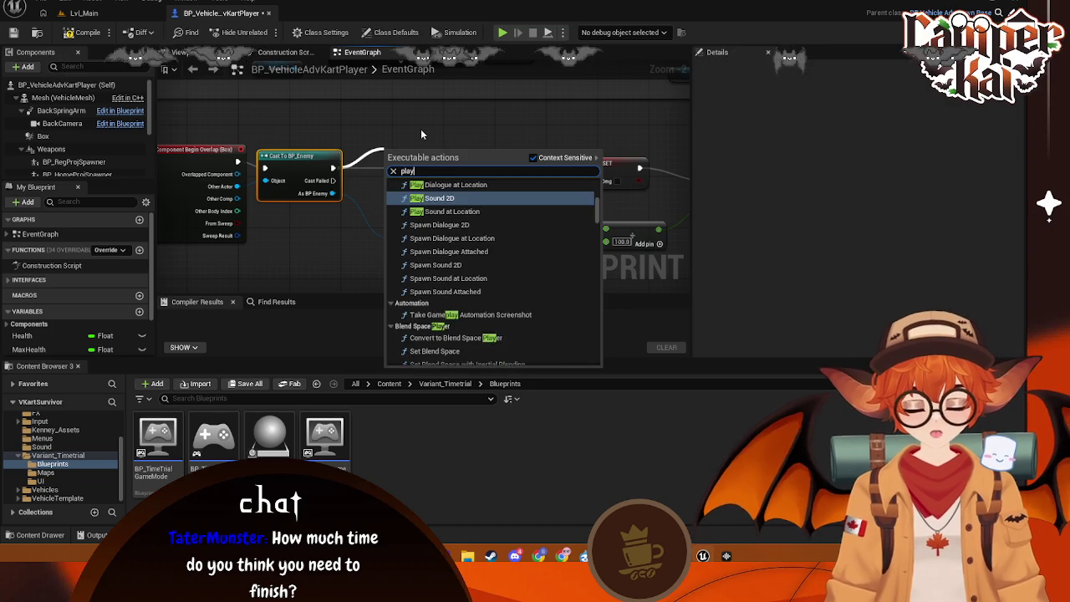
text( 2d)
key(Return)
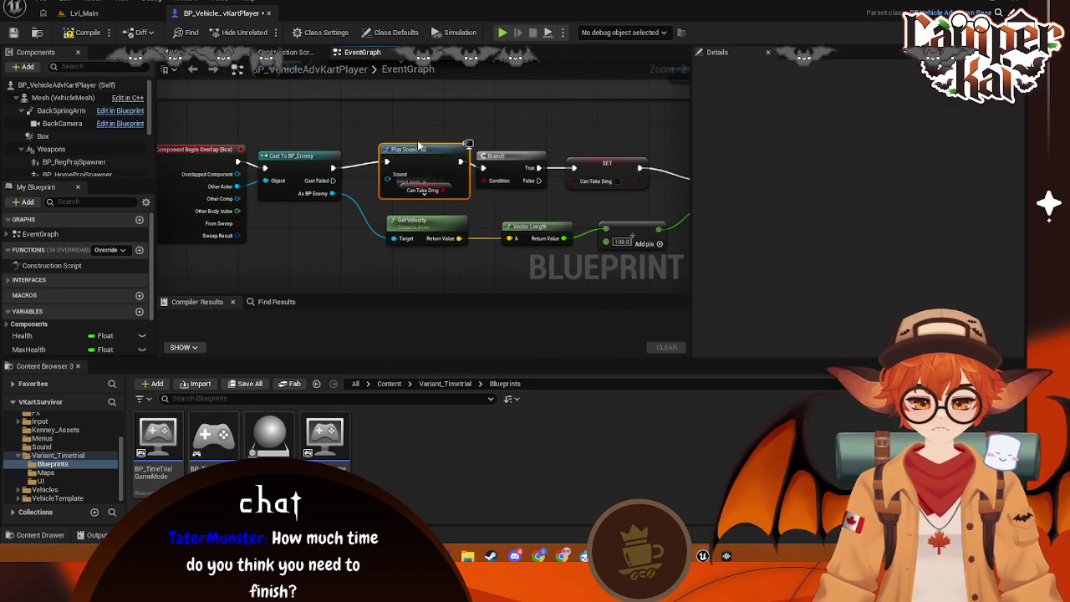
drag(419, 146, 408, 113)
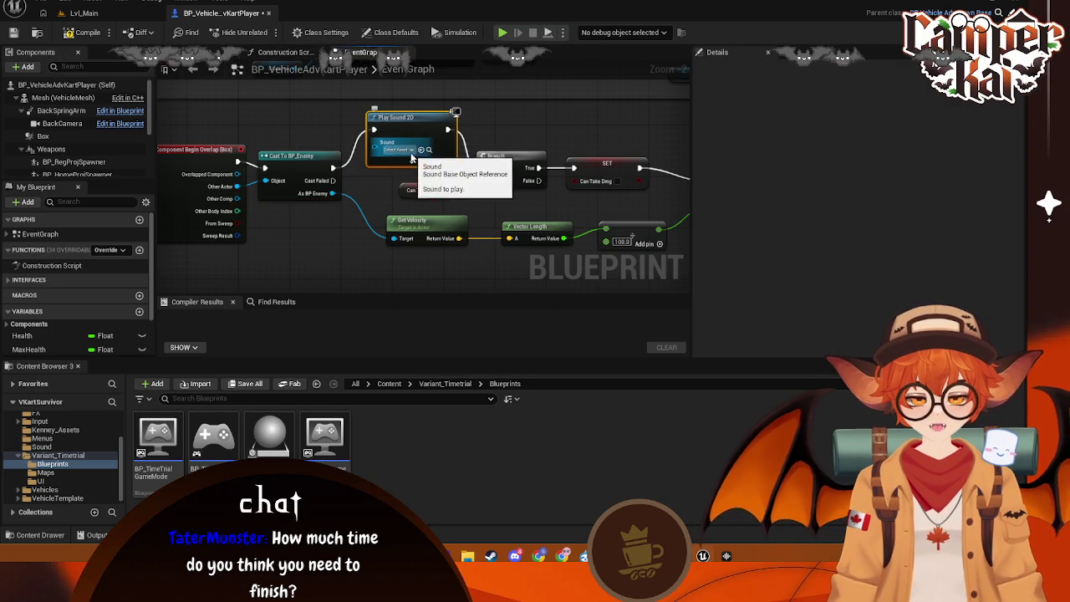
click(407, 151)
text(cras)
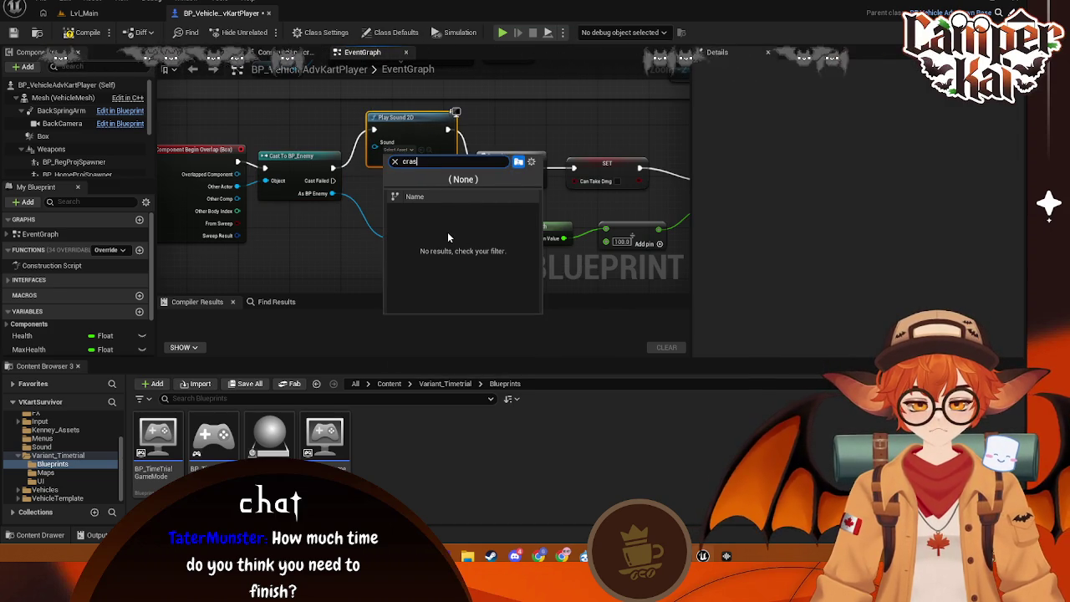
key(BackSpace)
key(BackSpace)
key(BackSpace)
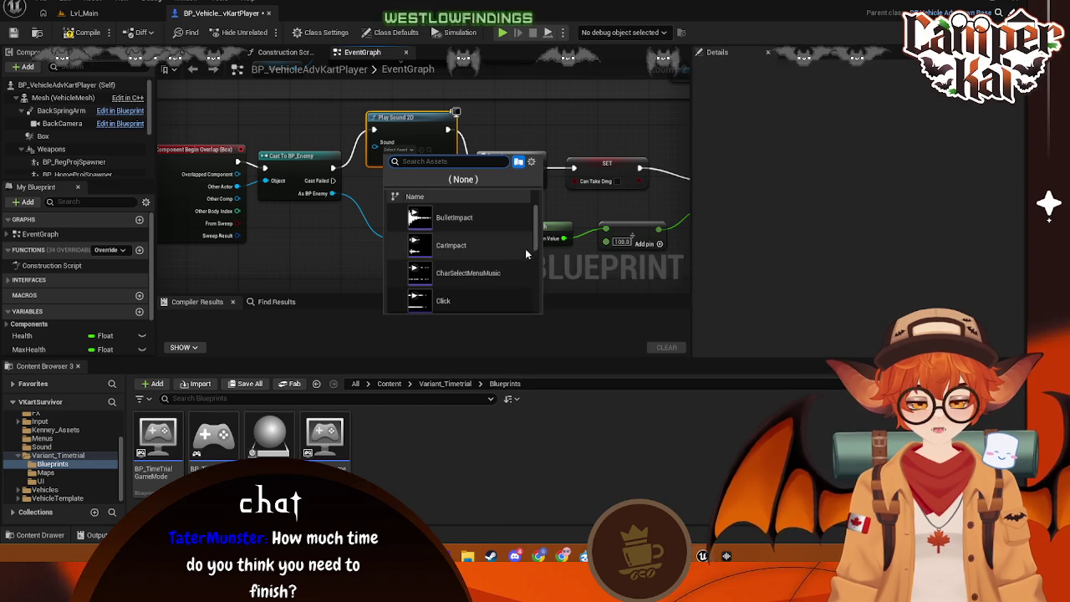
mouse_move(483, 247)
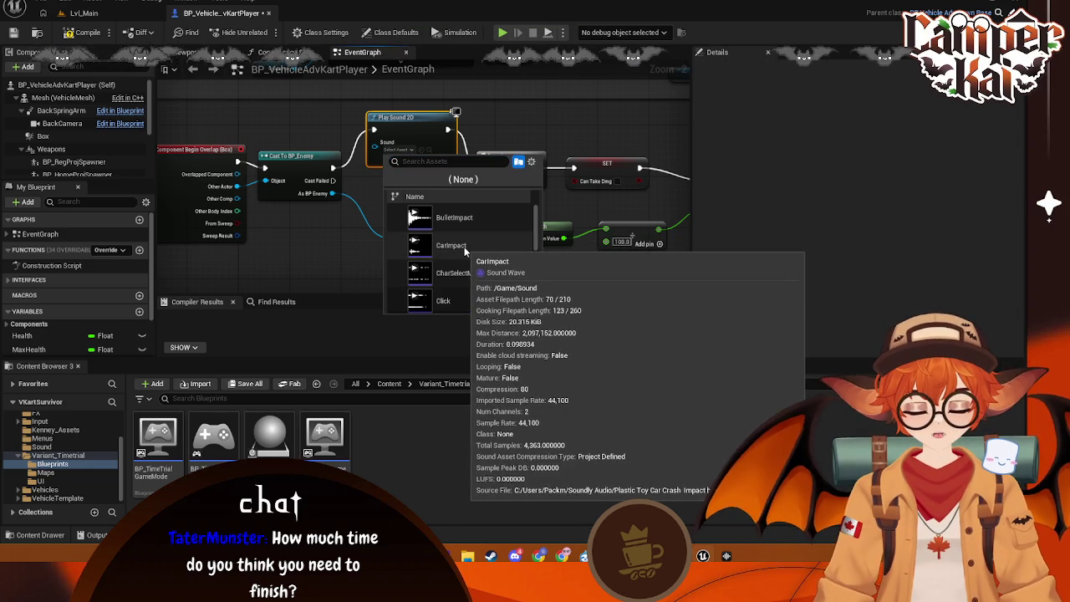
click(456, 245)
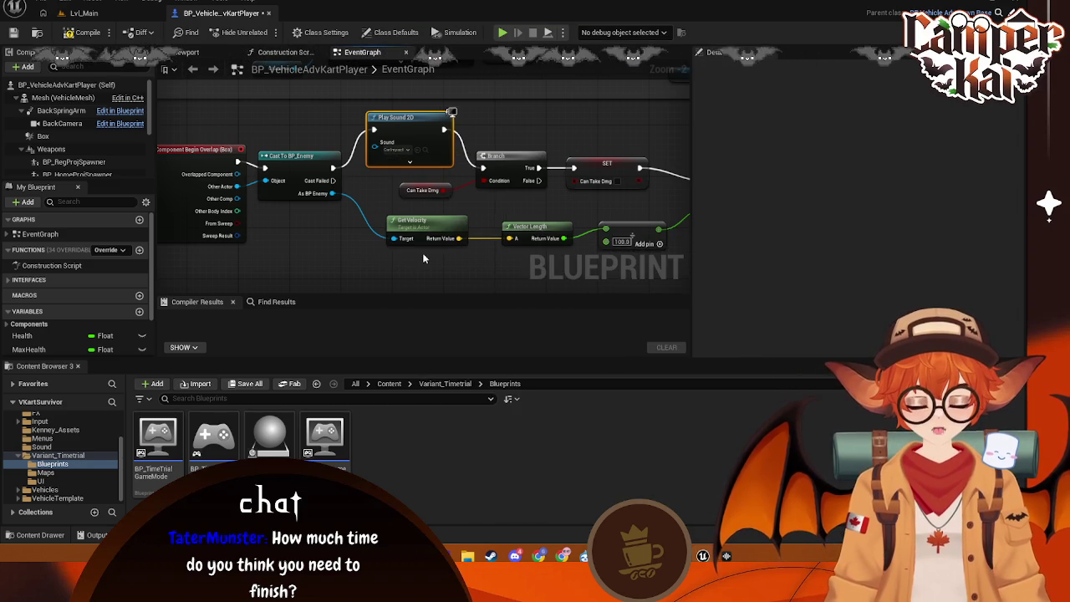
scroll(316, 227, down, 1)
drag(316, 227, 318, 153)
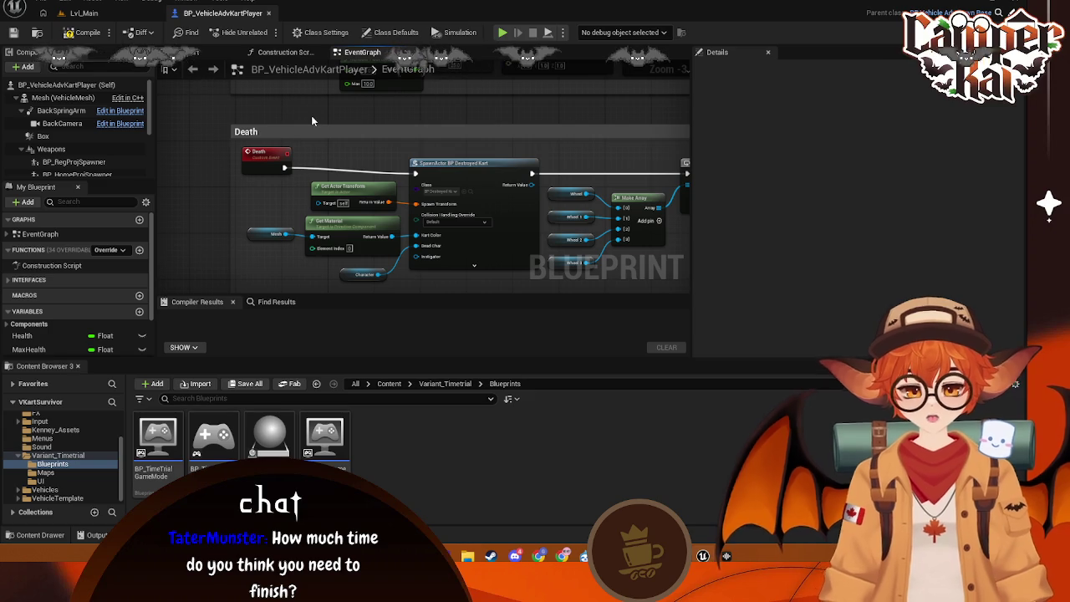
mouse_move(332, 114)
mouse_down()
mouse_move(358, 209)
mouse_move(423, 172)
mouse_move(425, 153)
mouse_move(485, 240)
mouse_move(394, 239)
mouse_up()
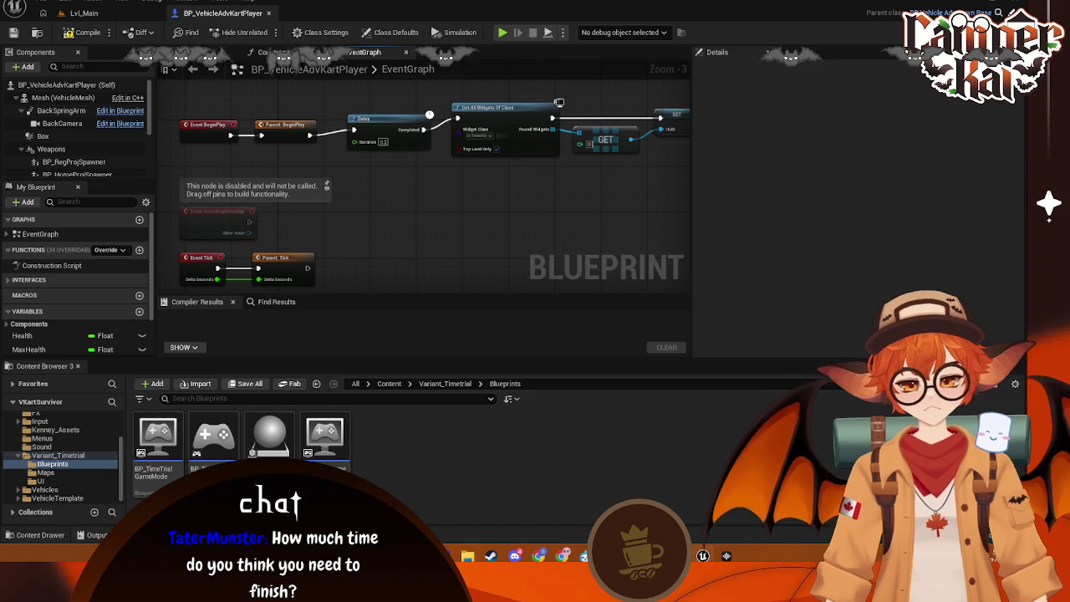
mouse_move(569, 280)
mouse_down()
mouse_move(366, 269)
mouse_move(339, 235)
mouse_move(258, 210)
mouse_move(641, 192)
mouse_move(463, 186)
mouse_move(365, 191)
mouse_move(663, 218)
mouse_move(516, 207)
mouse_up()
scroll(443, 206, down, 1)
scroll(364, 191, up, 1)
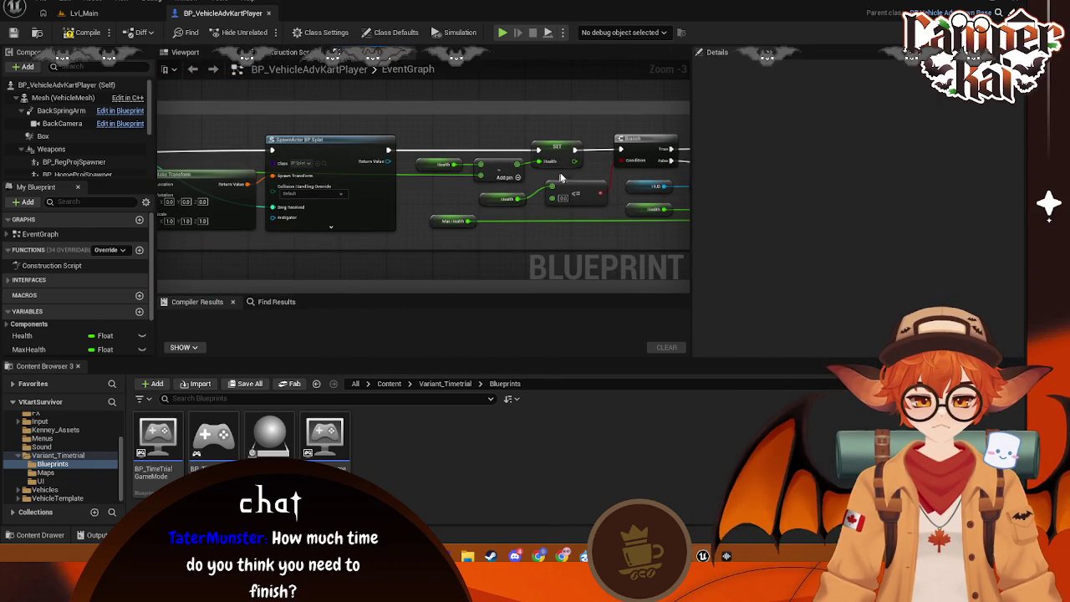
drag(569, 172, 359, 167)
mouse_move(680, 176)
mouse_down()
mouse_move(425, 159)
mouse_move(675, 171)
mouse_up()
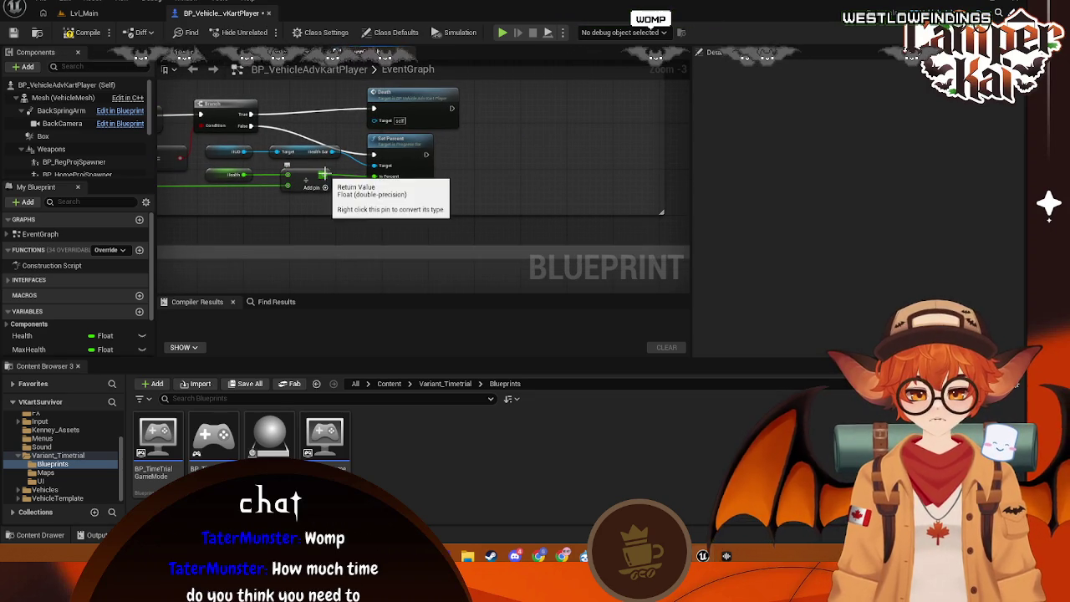
- Add a Branch node after Set Percent
drag(425, 154, 474, 162)
text(if)
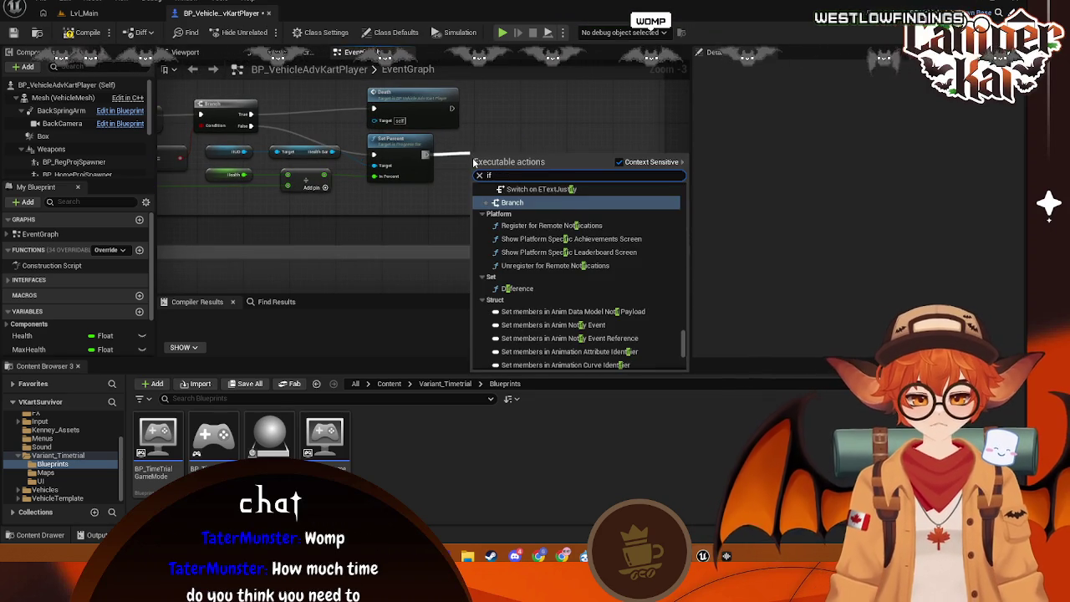
key(BackSpace)
text(brac)
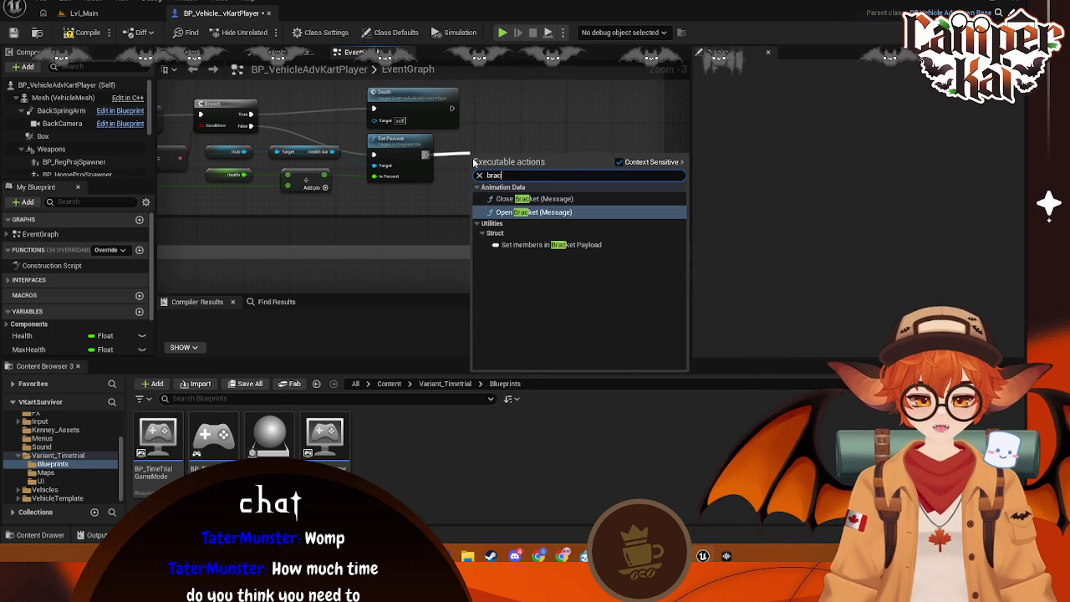
key(BackSpace)
text(nch)
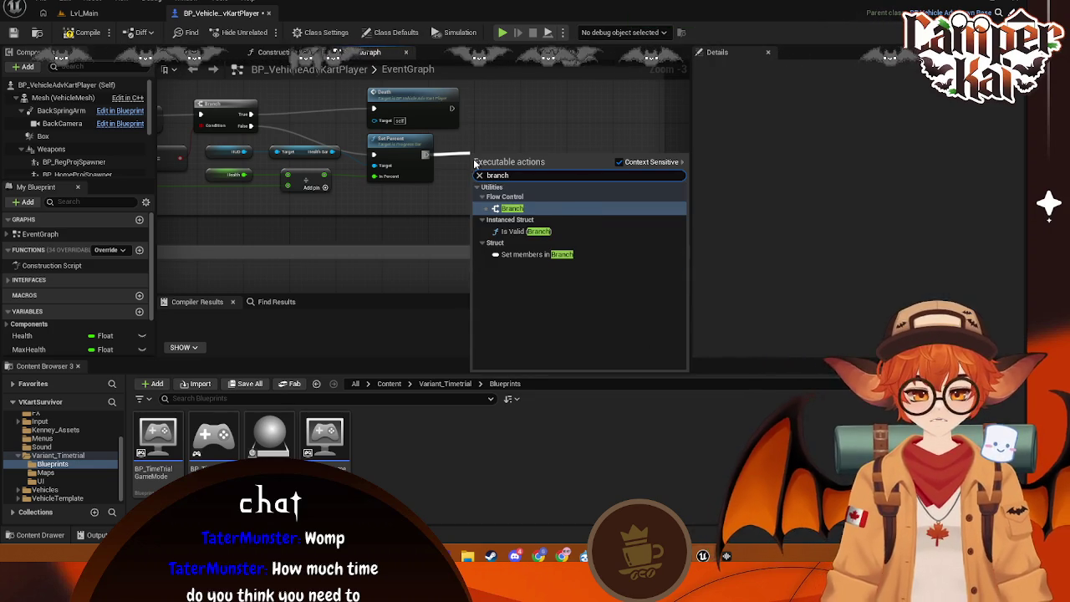
click(538, 207)
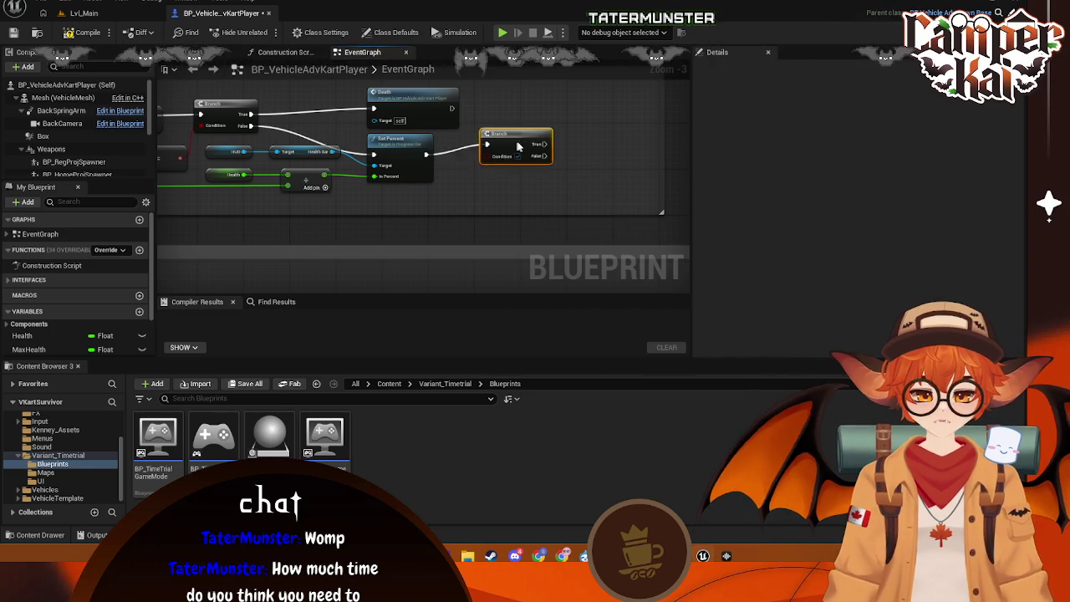
- Feed the health-percent result into a new Less-than comparison node
mouse_move(323, 174)
mouse_down()
mouse_move(447, 211)
mouse_move(452, 195)
mouse_move(458, 205)
mouse_up()
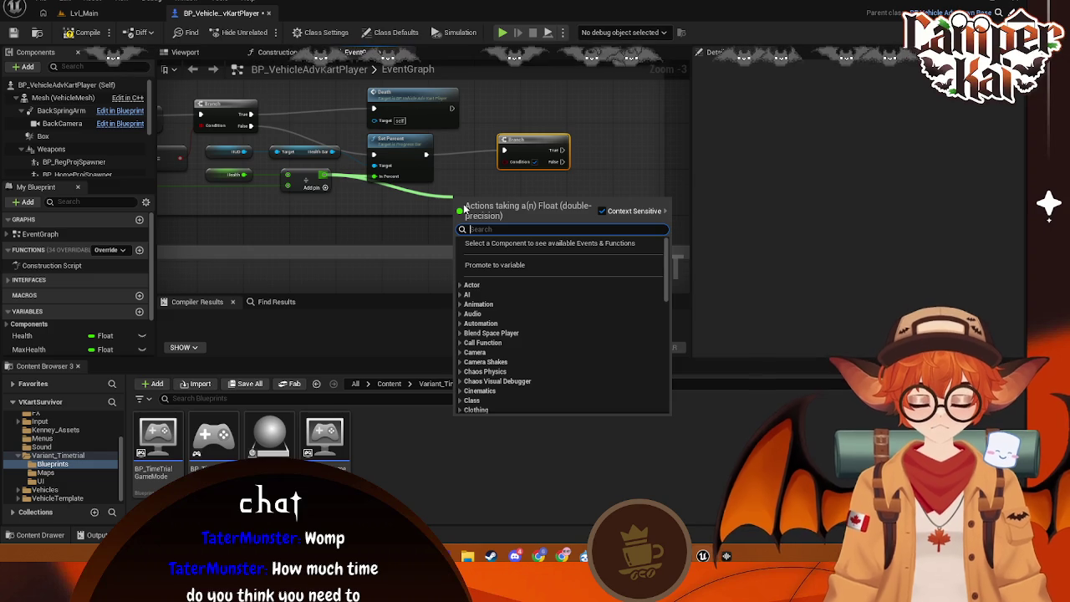
text(c)
key(BackSpace)
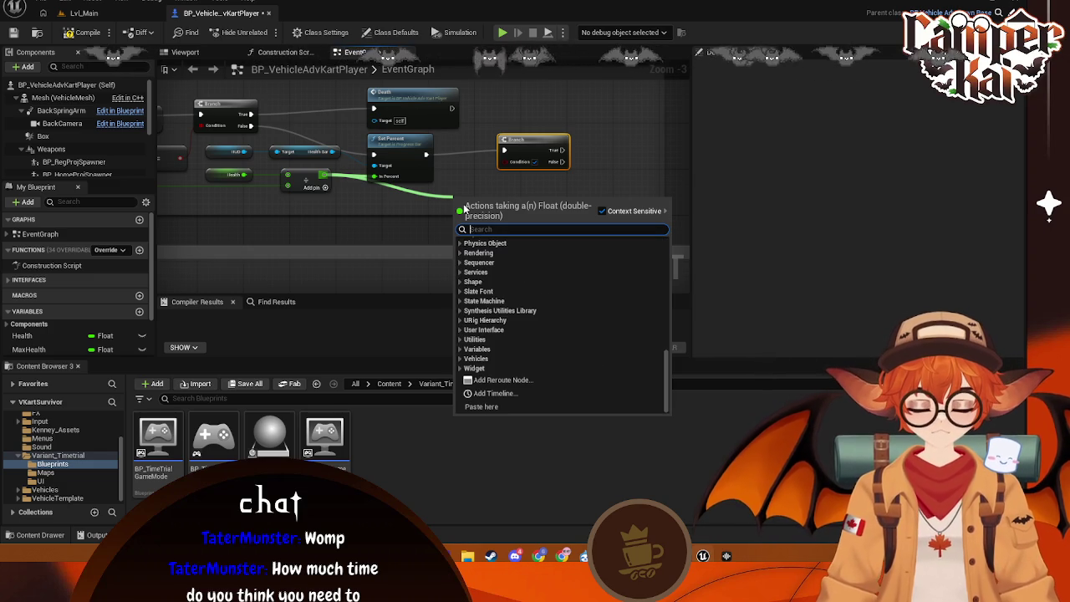
text(less)
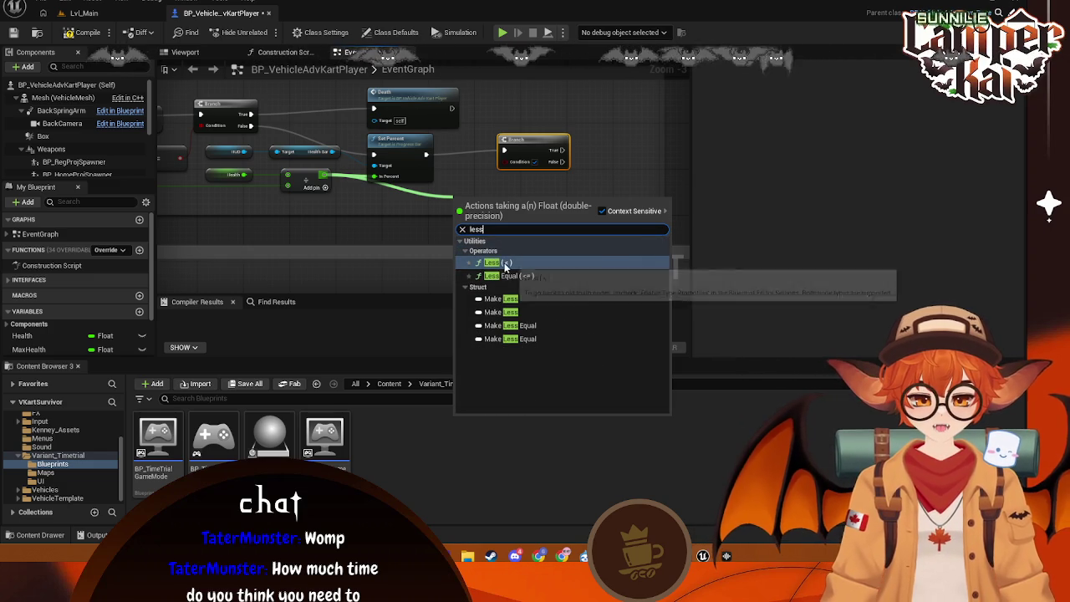
click(505, 267)
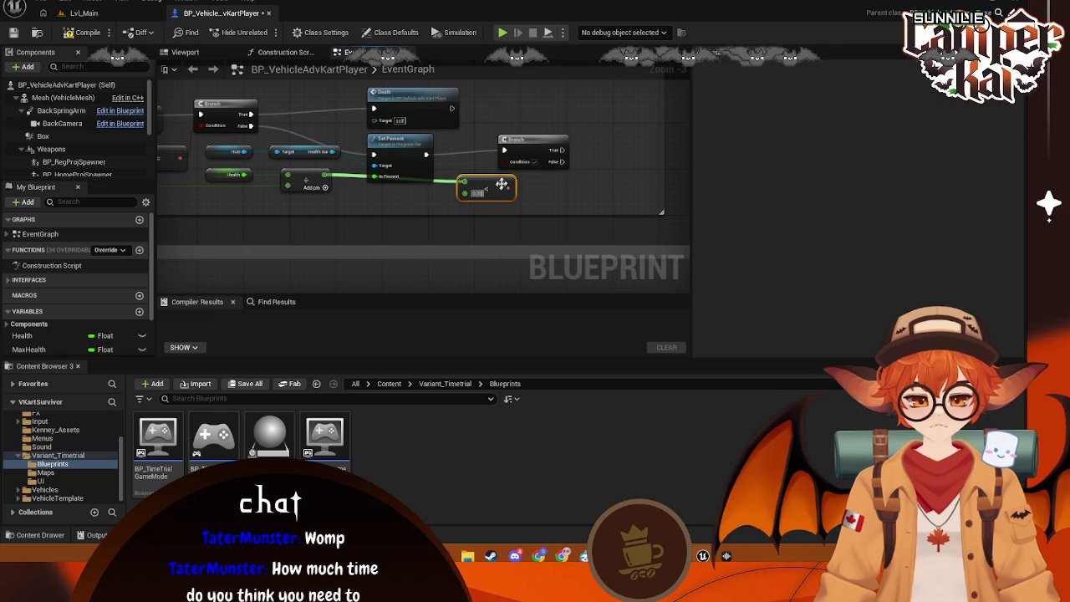
mouse_move(501, 184)
mouse_down()
mouse_move(490, 190)
mouse_move(499, 172)
mouse_move(589, 144)
mouse_up()
- Add a Play Sound 2D node on the Branch's True output, set to Heartbeat
text(play)
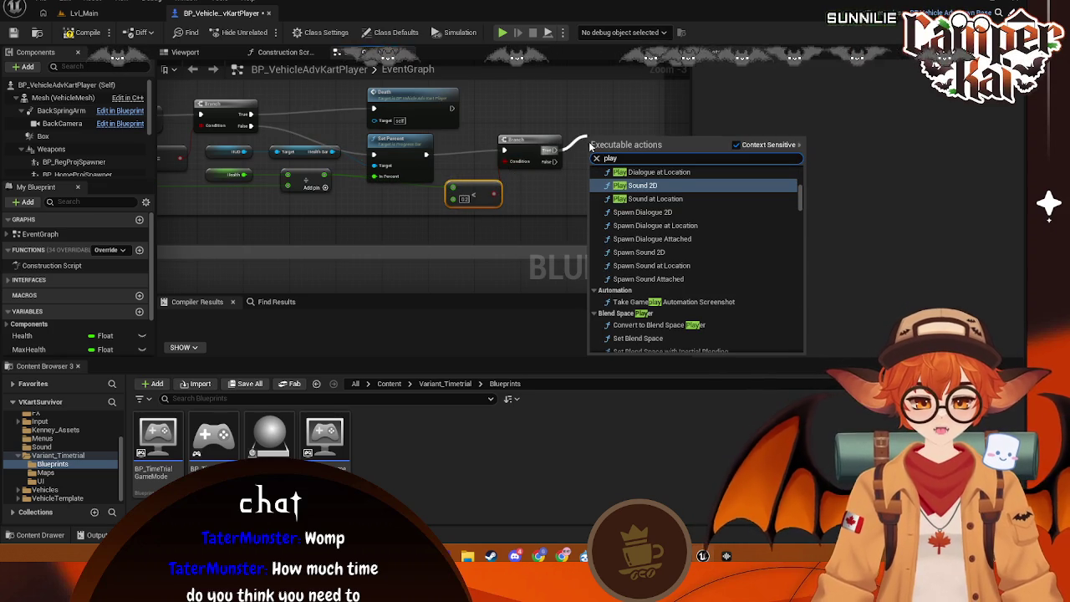
click(655, 186)
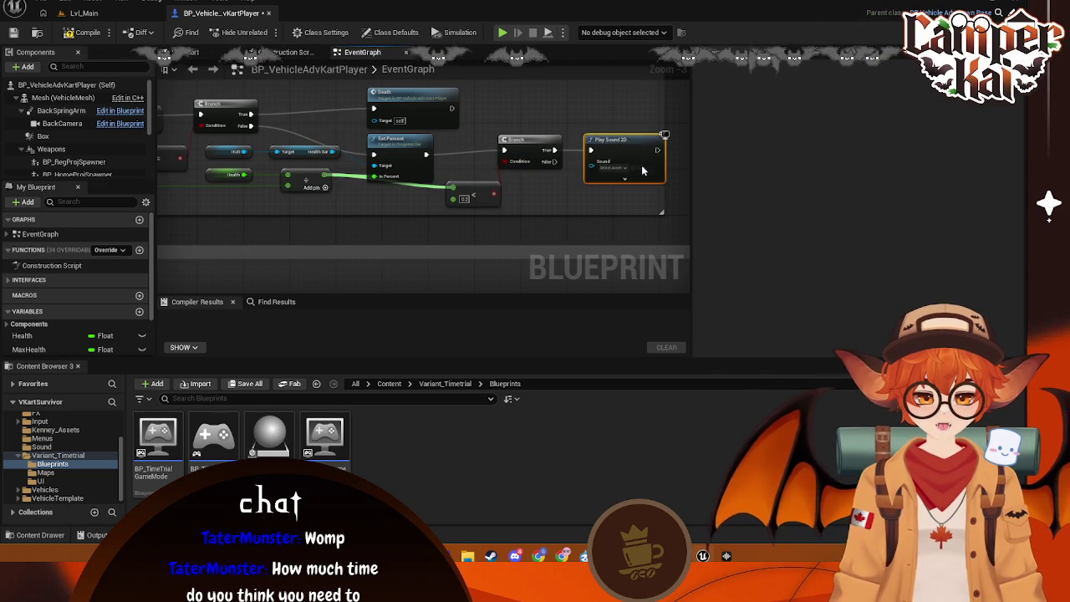
click(622, 169)
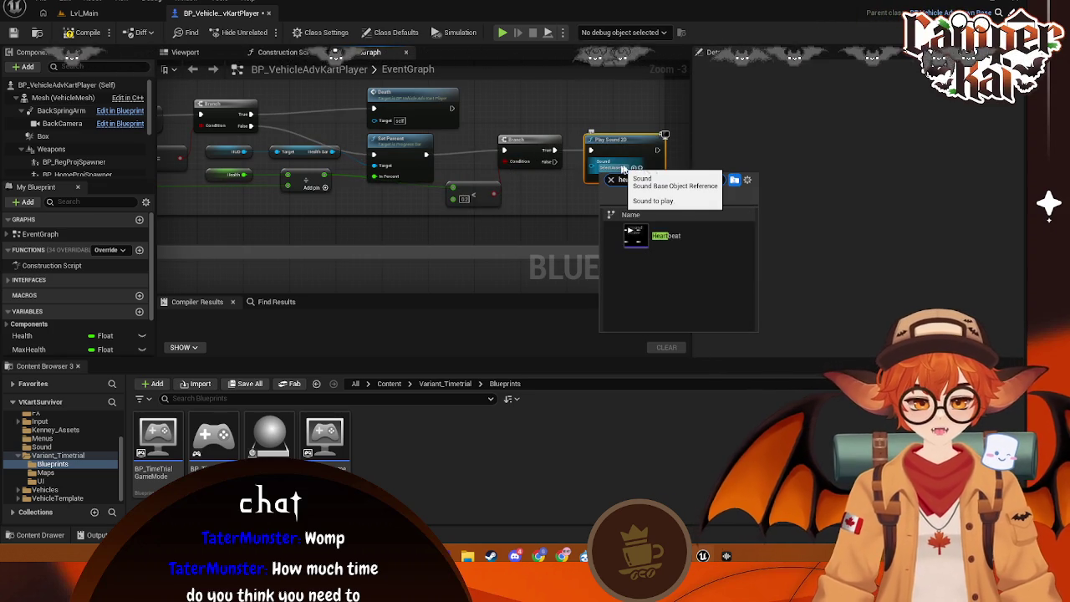
key(Escape)
mouse_move(616, 150)
mouse_down()
mouse_move(600, 149)
mouse_move(600, 122)
mouse_up()
drag(555, 162, 583, 186)
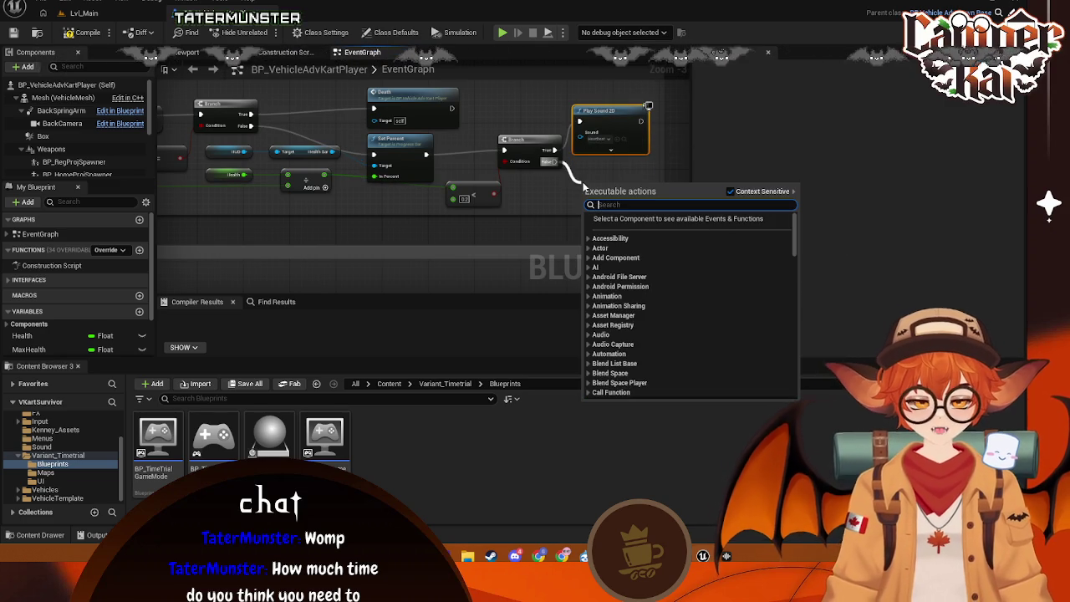
click(598, 176)
- Tidy the Heartbeat sound node's position and save the kart player blueprint
click(610, 150)
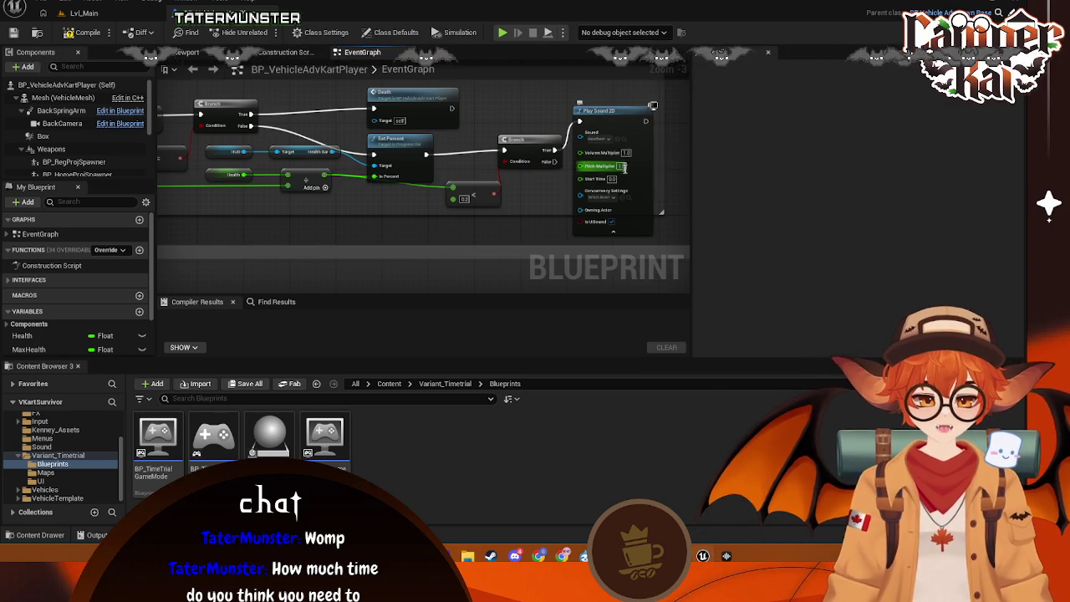
scroll(628, 180, up, 3)
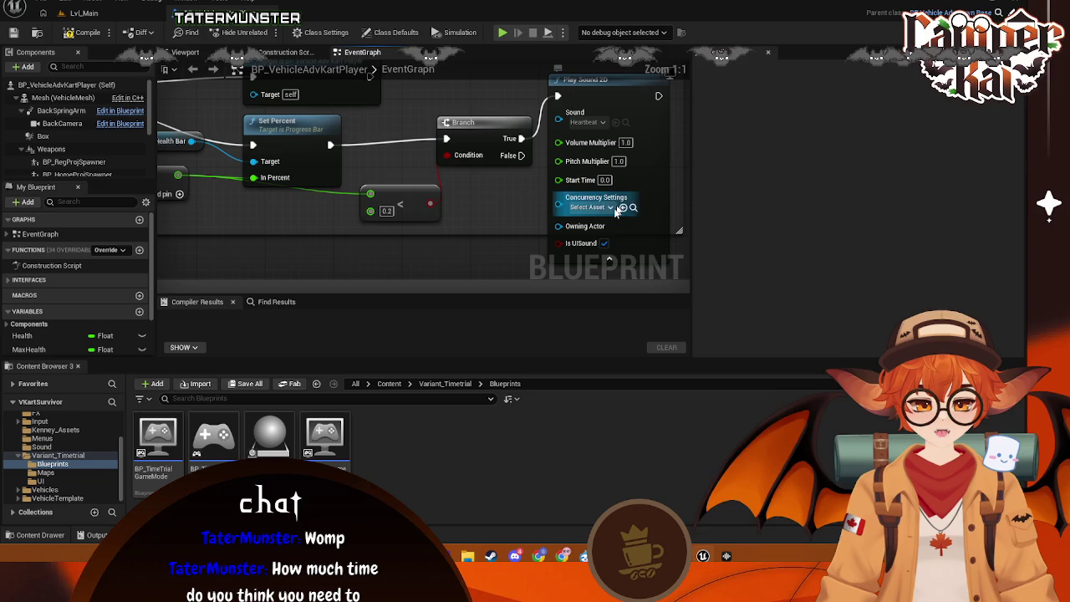
click(609, 263)
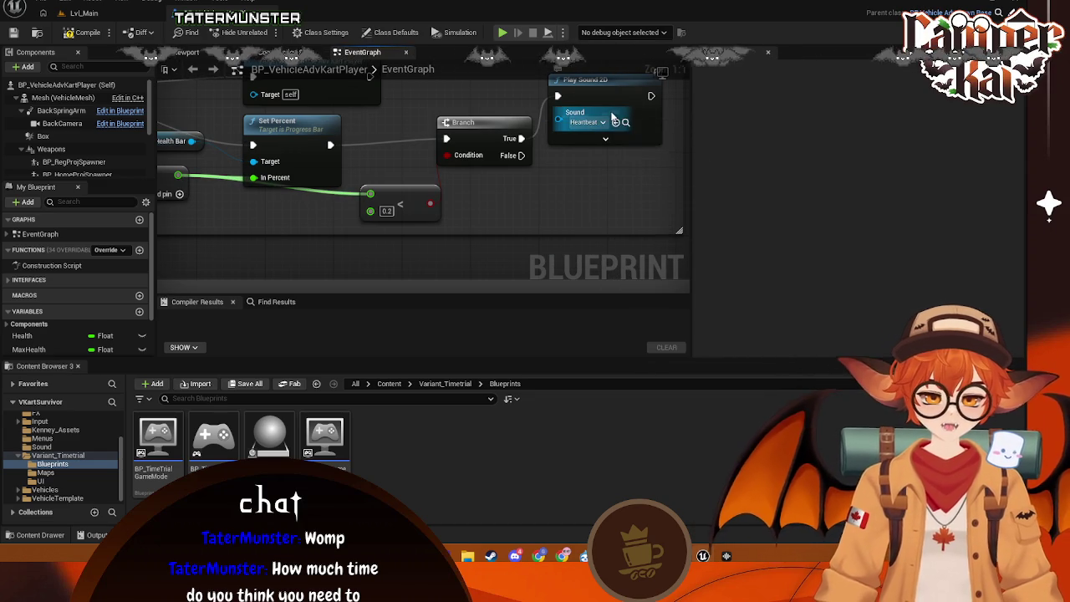
drag(589, 115, 590, 149)
key(ctrl+s)
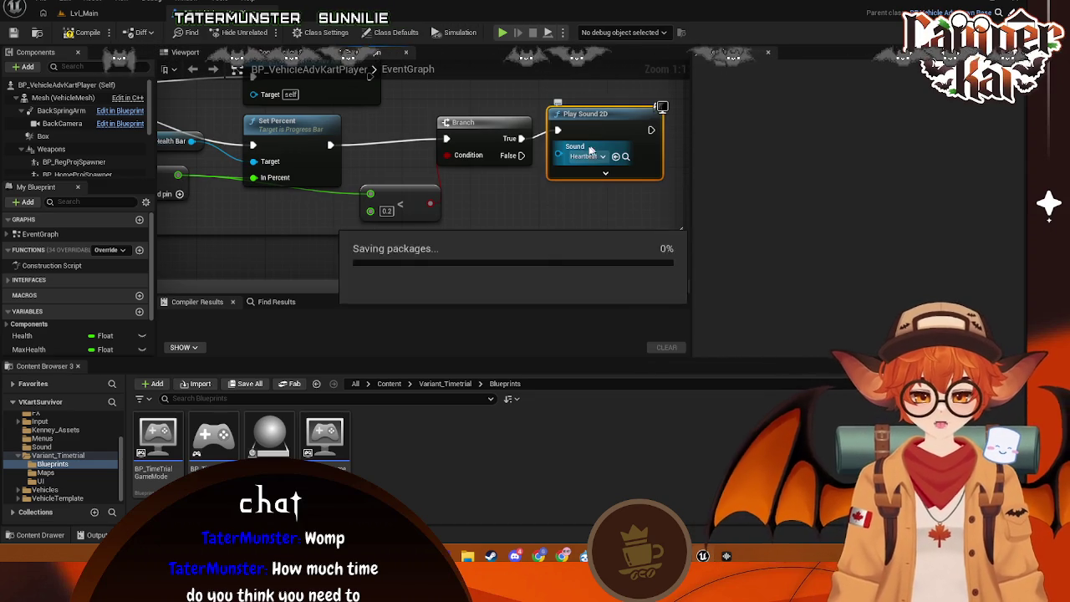
click(393, 198)
key(ctrl+s)
drag(287, 225, 402, 229)
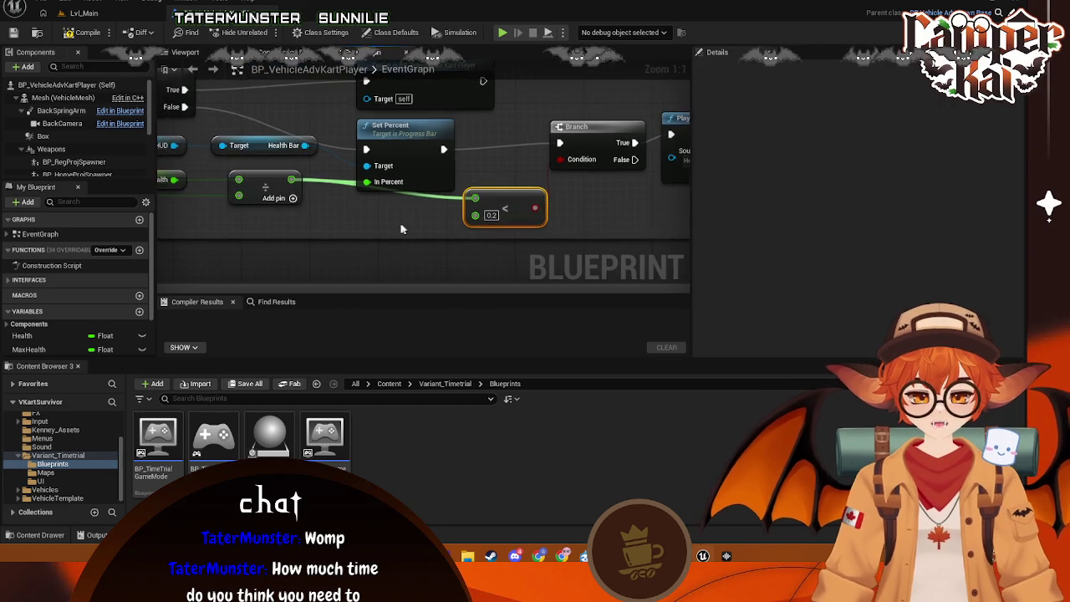
scroll(380, 203, down, 4)
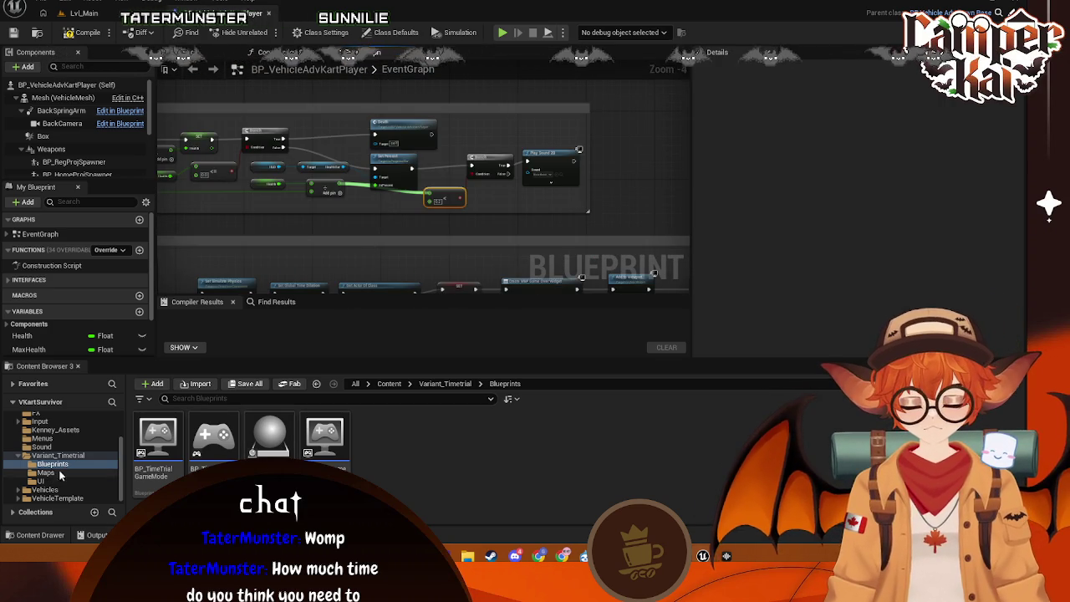
- Open the Sound folder and inspect the Play Sound 2D node's sound choices
click(42, 447)
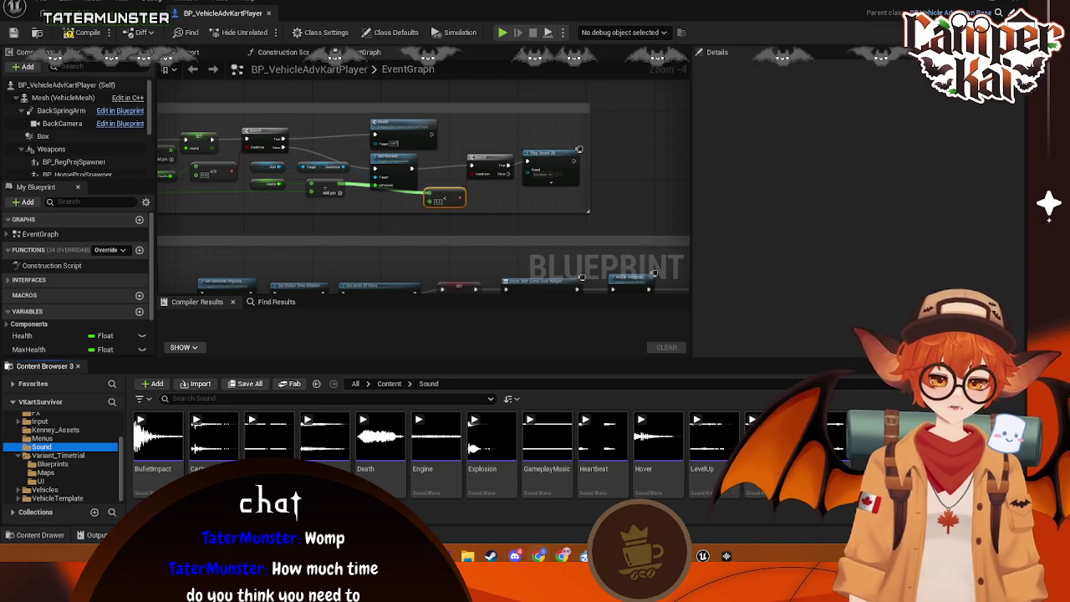
click(540, 152)
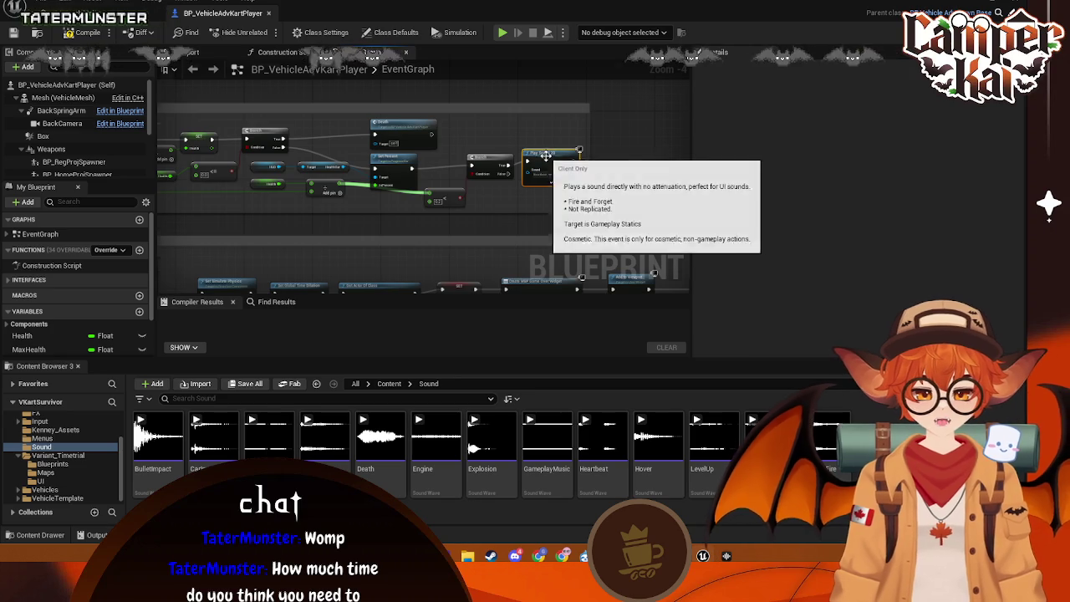
scroll(546, 153, up, 4)
right_click(586, 158)
click(574, 161)
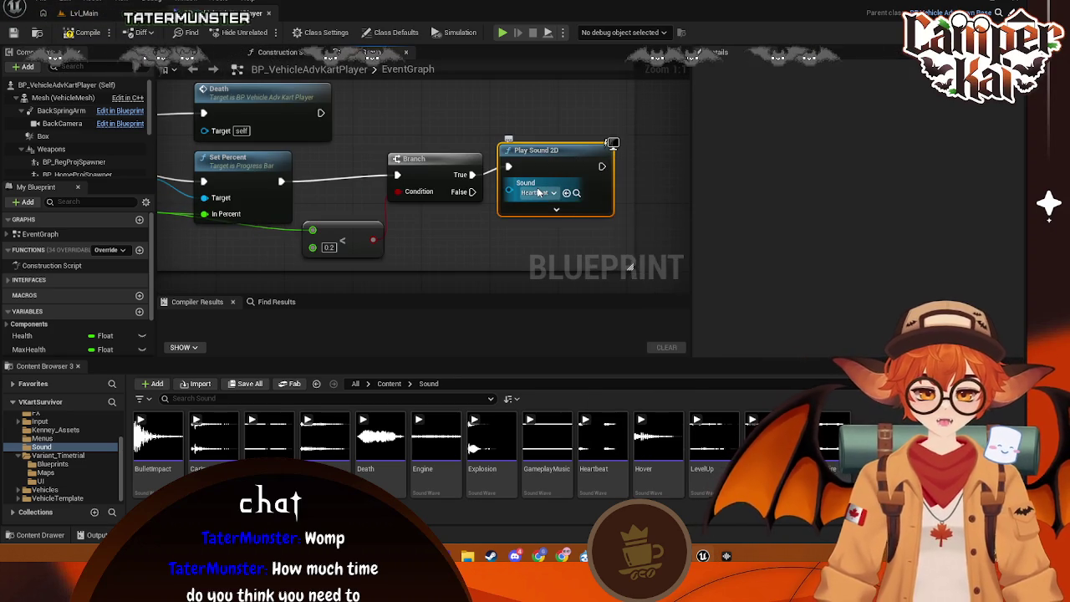
click(556, 193)
click(557, 193)
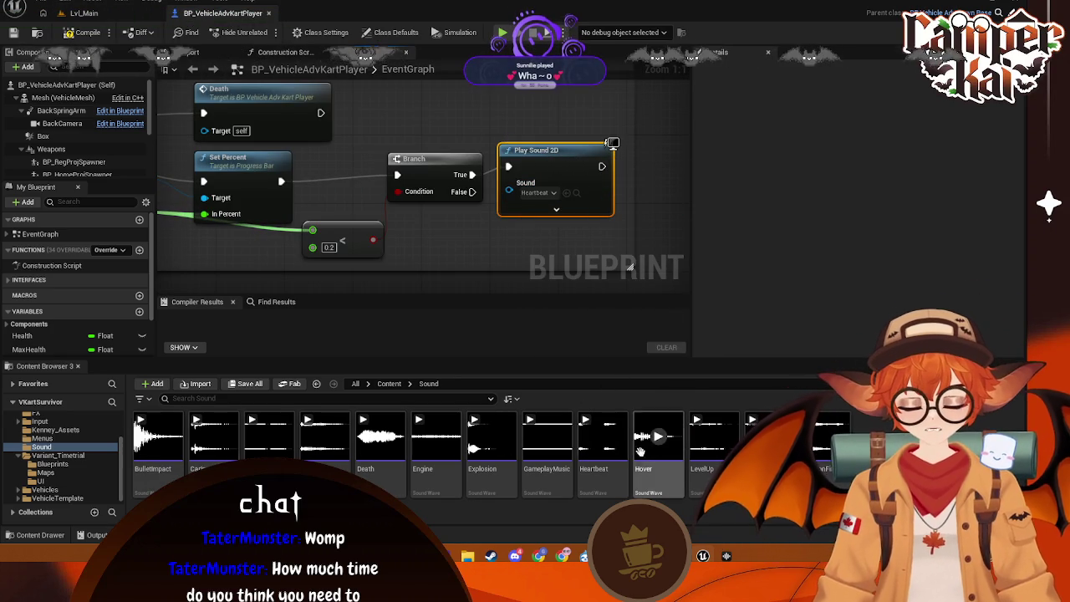
- Open the Heartbeat sound wave and enable Looping in its Details
mouse_move(713, 436)
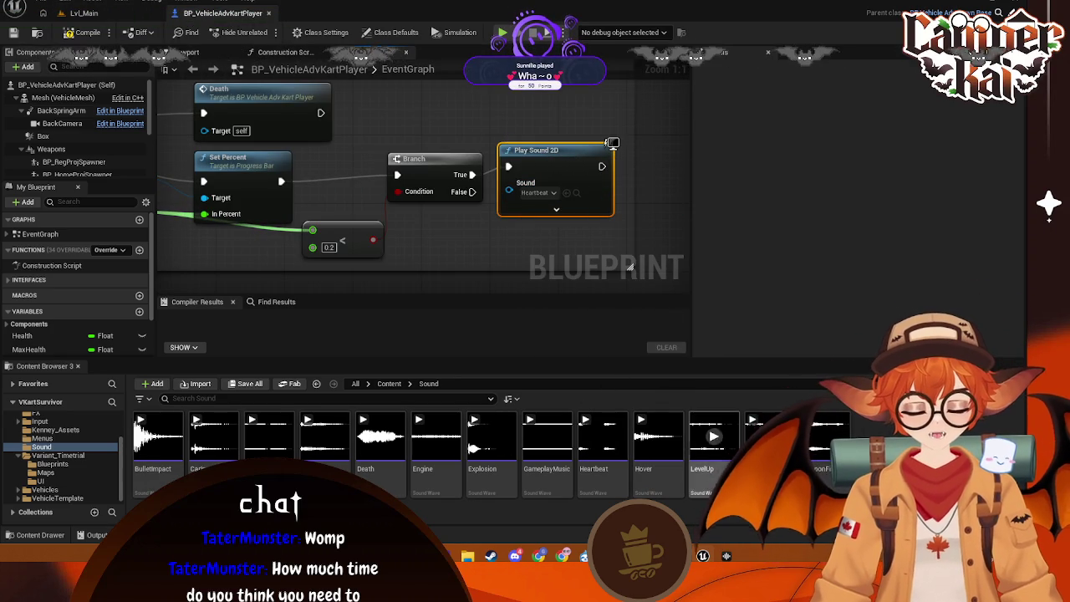
click(599, 452)
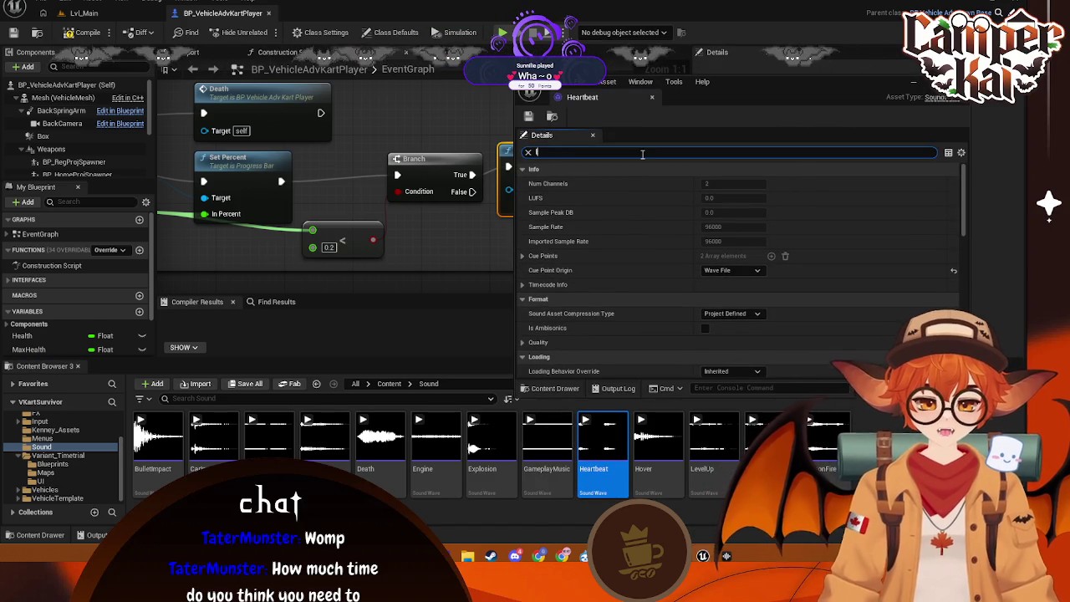
text(loo)
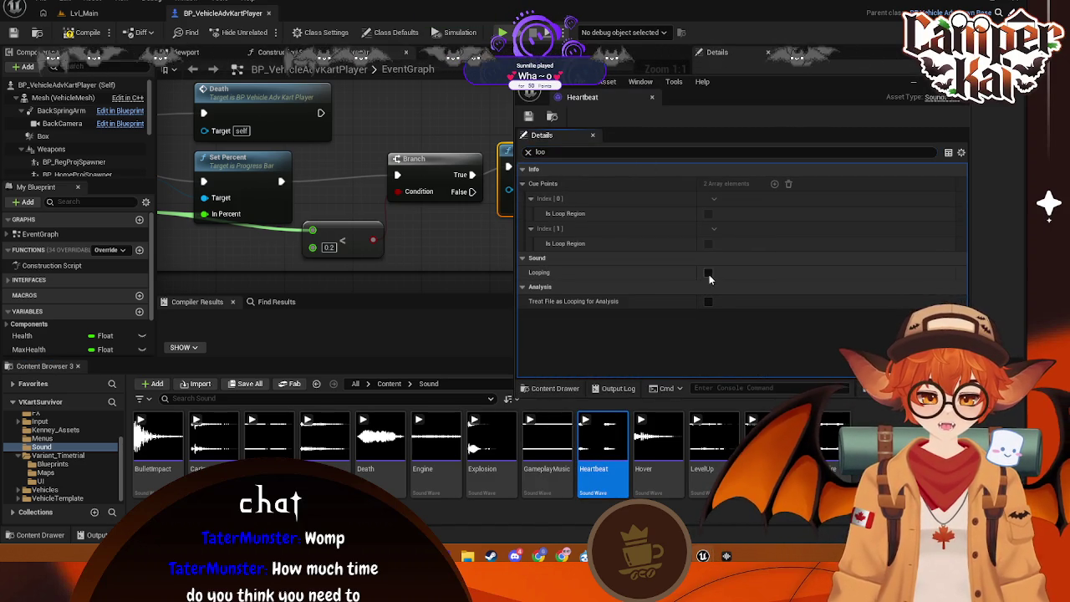
click(708, 274)
click(551, 117)
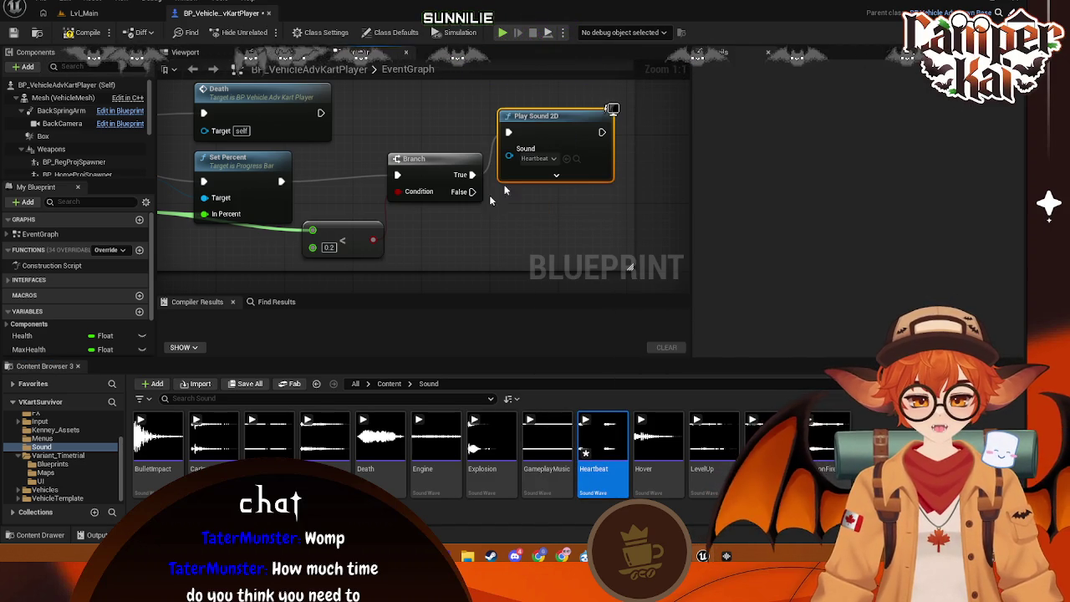
drag(473, 192, 501, 223)
- Cancel the pending node search off Branch False and delete the Heartbeat Play Sound 2D node
text(styo)
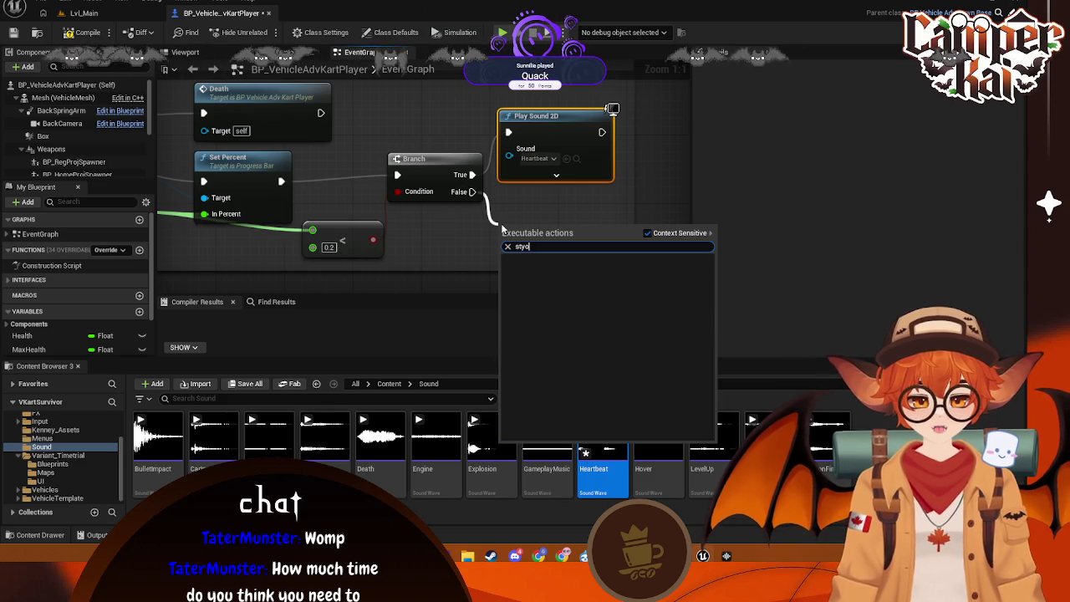
text(p)
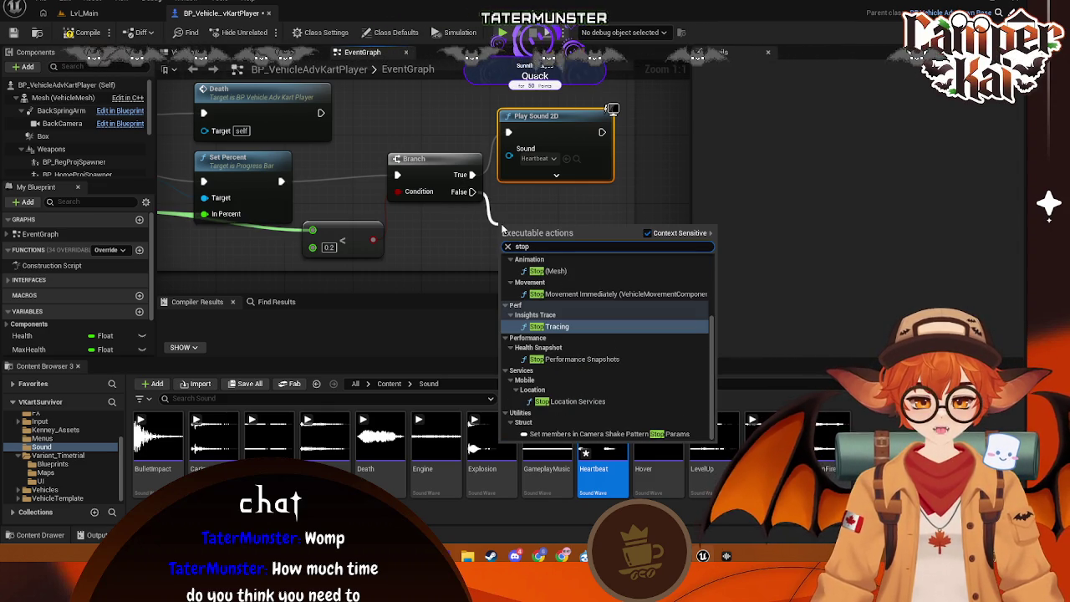
key(BackSpace)
key(BackSpace)
key(BackSpace)
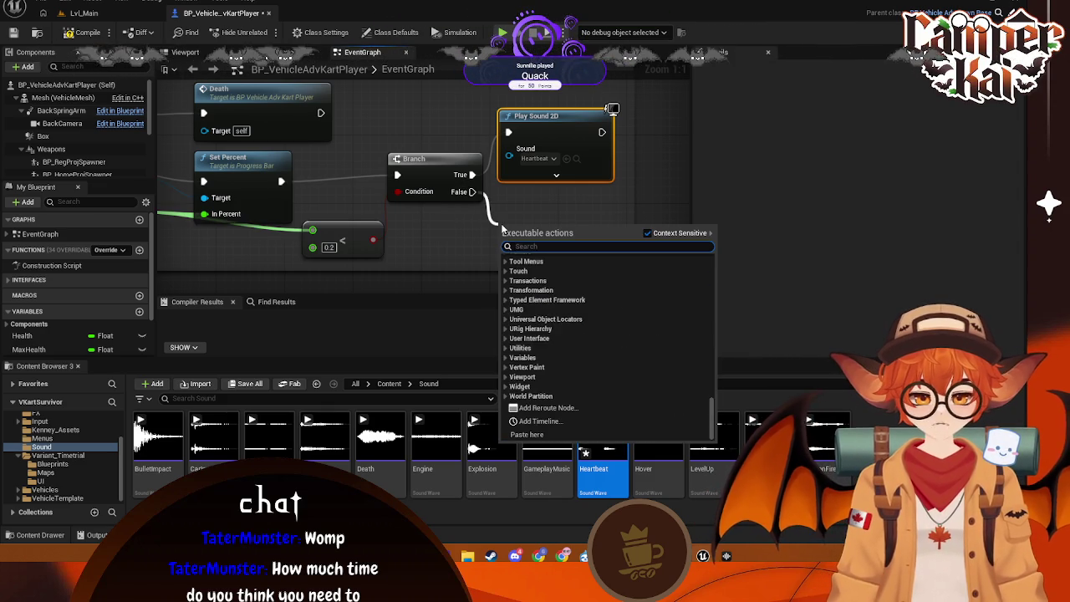
text(sound 2d)
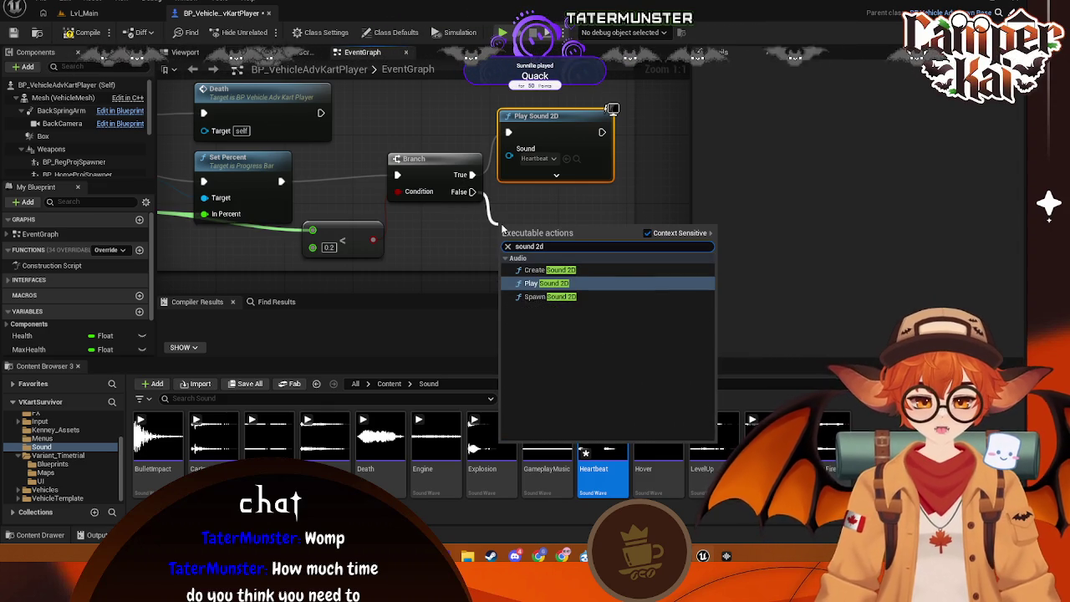
key(Escape)
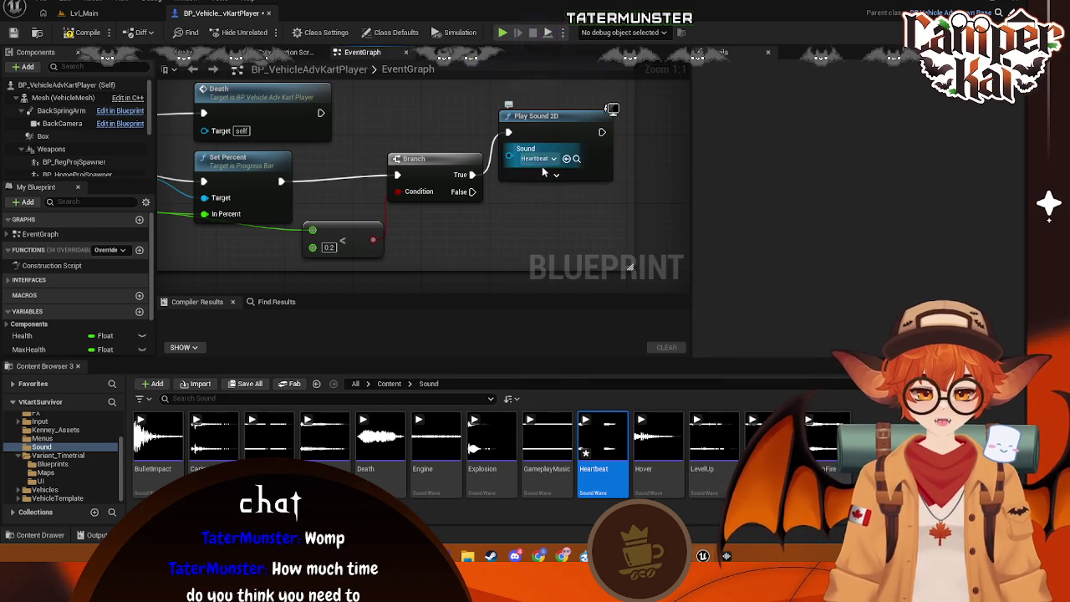
click(556, 174)
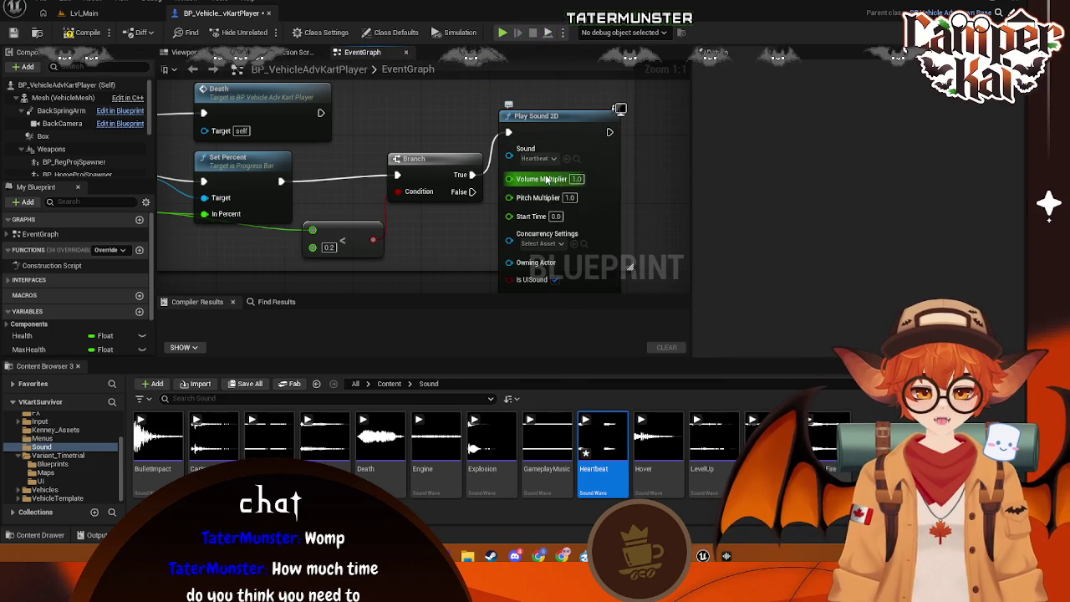
click(558, 289)
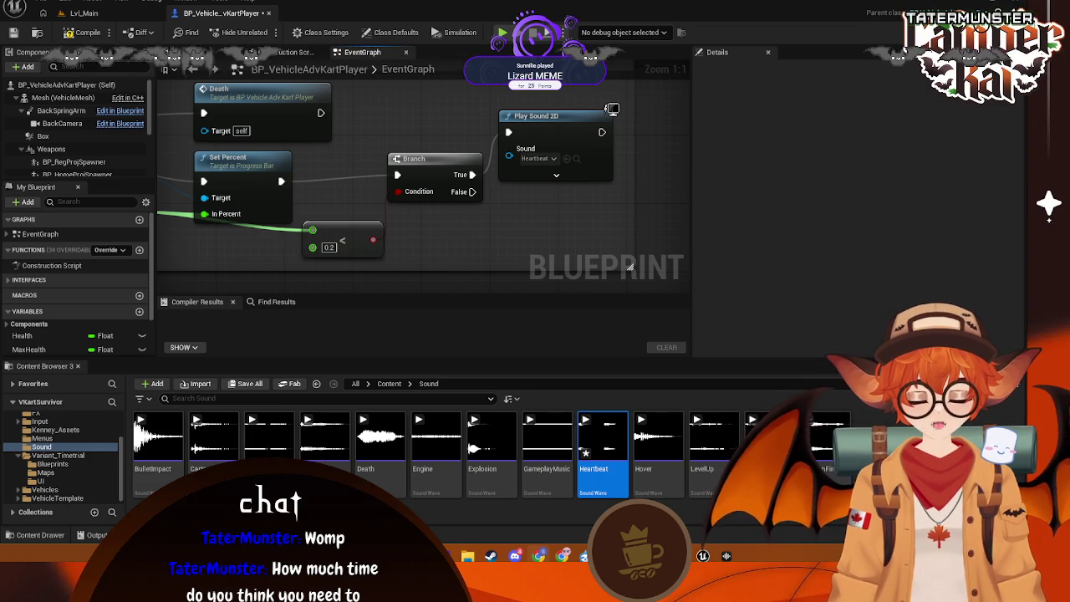
click(532, 123)
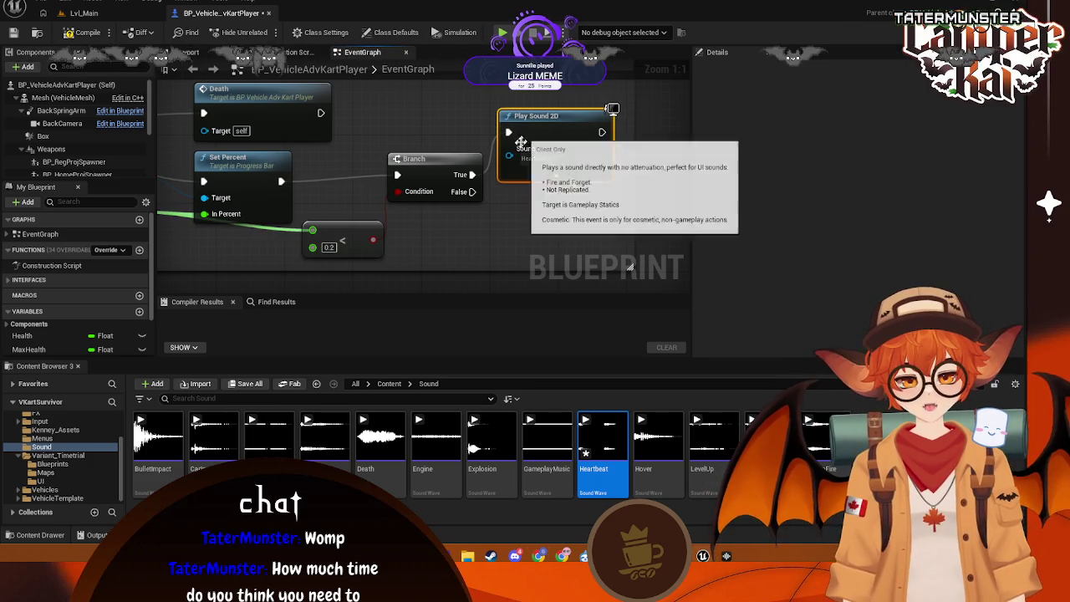
key(ctrl+z)
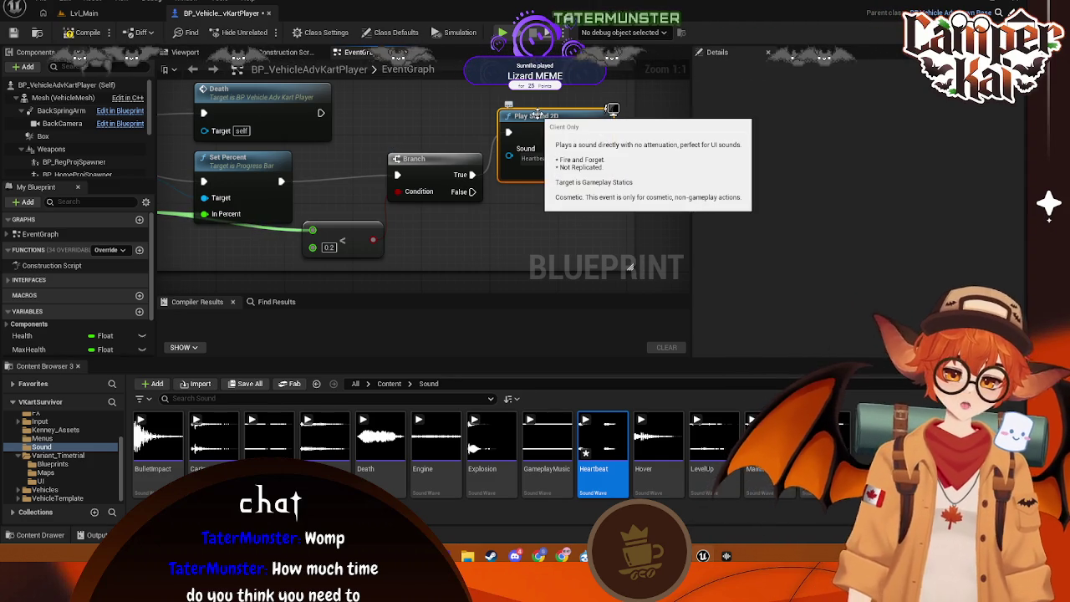
key(Delete)
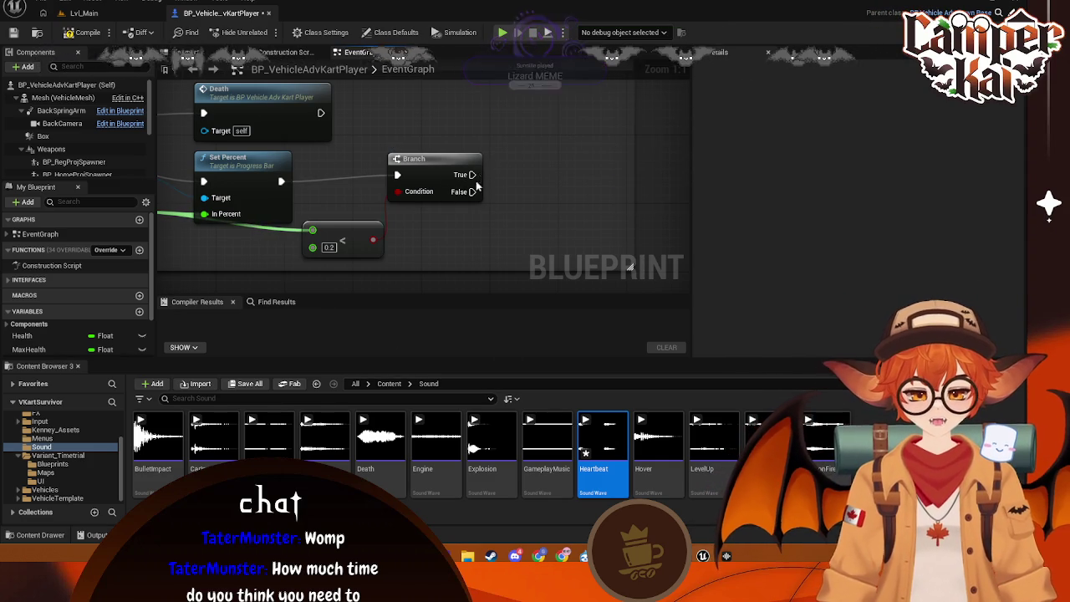
- Try a Spawn Sound 2D node off Branch True, then delete it
drag(472, 174, 521, 164)
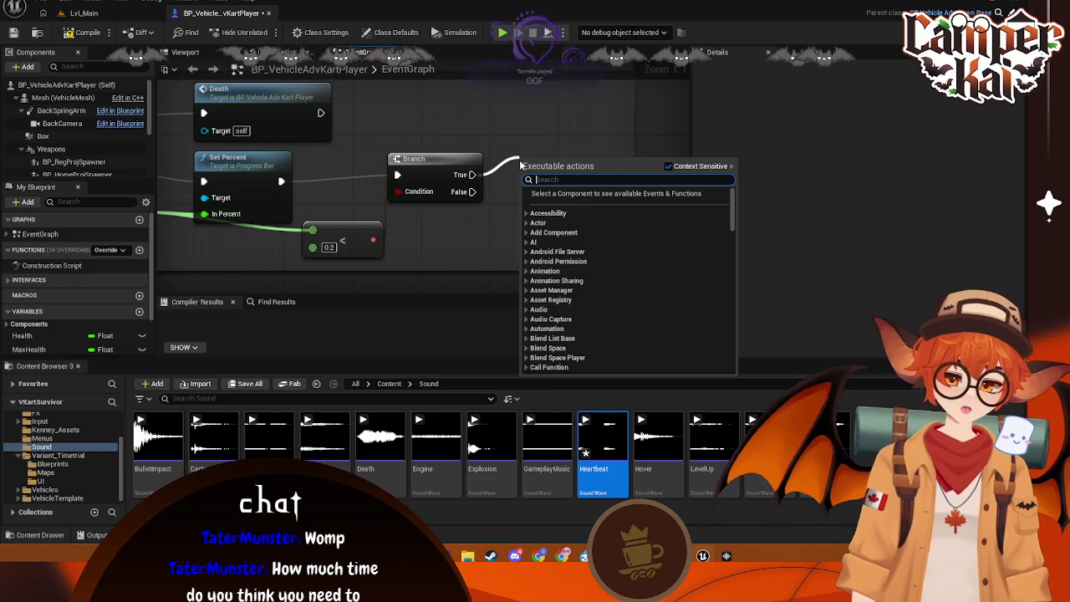
text(spawn 2d)
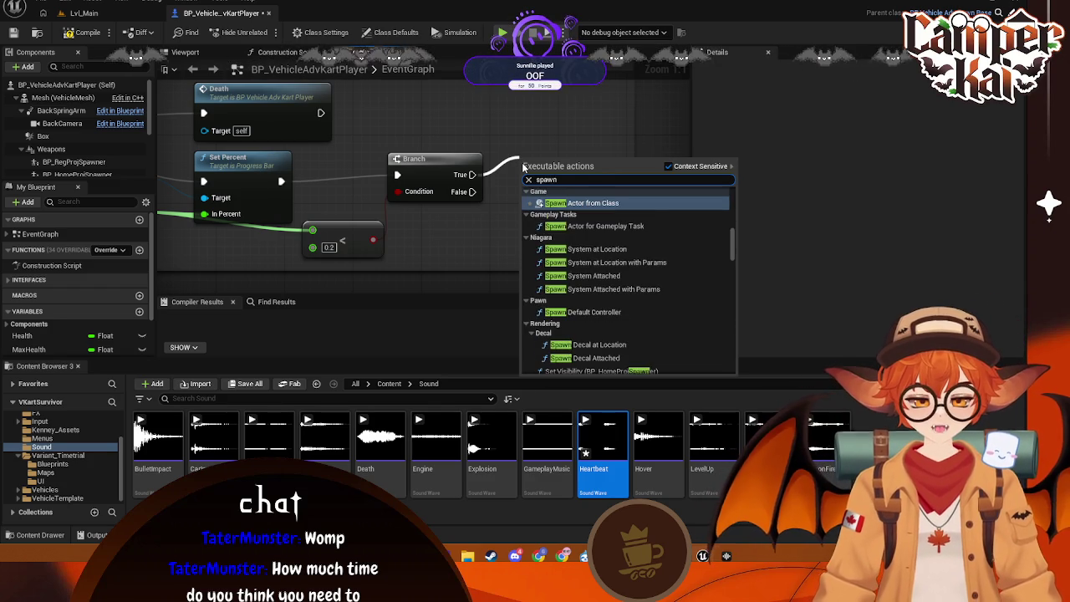
click(552, 138)
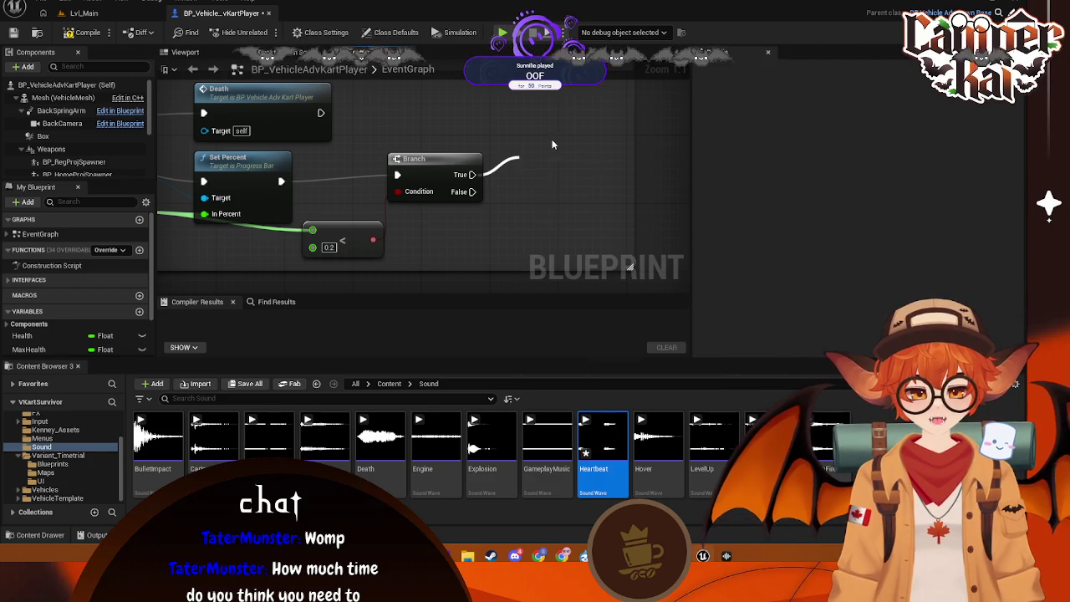
drag(472, 174, 522, 152)
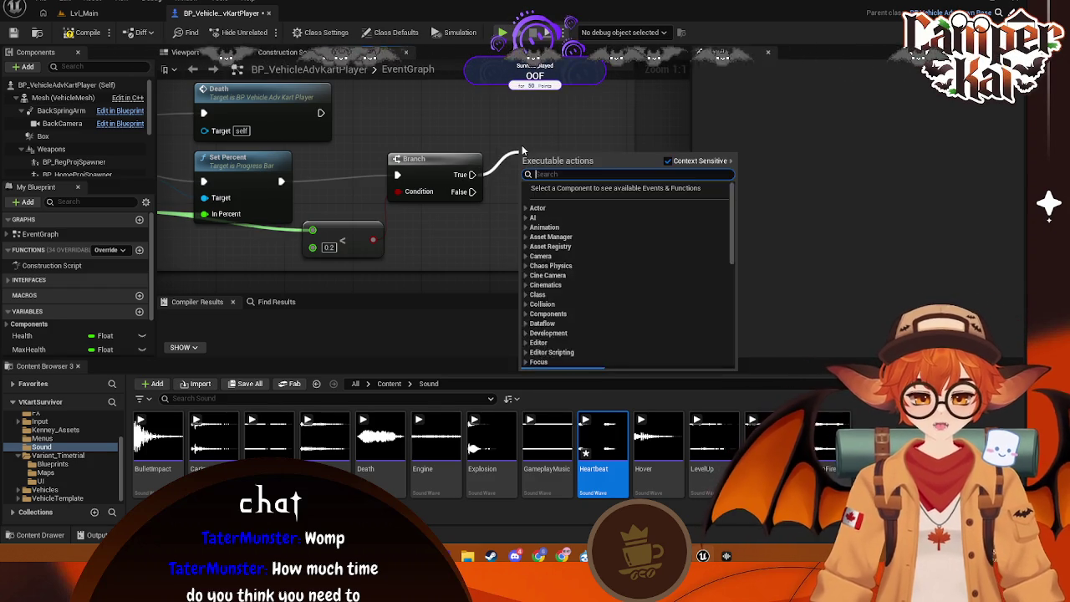
text(spawn)
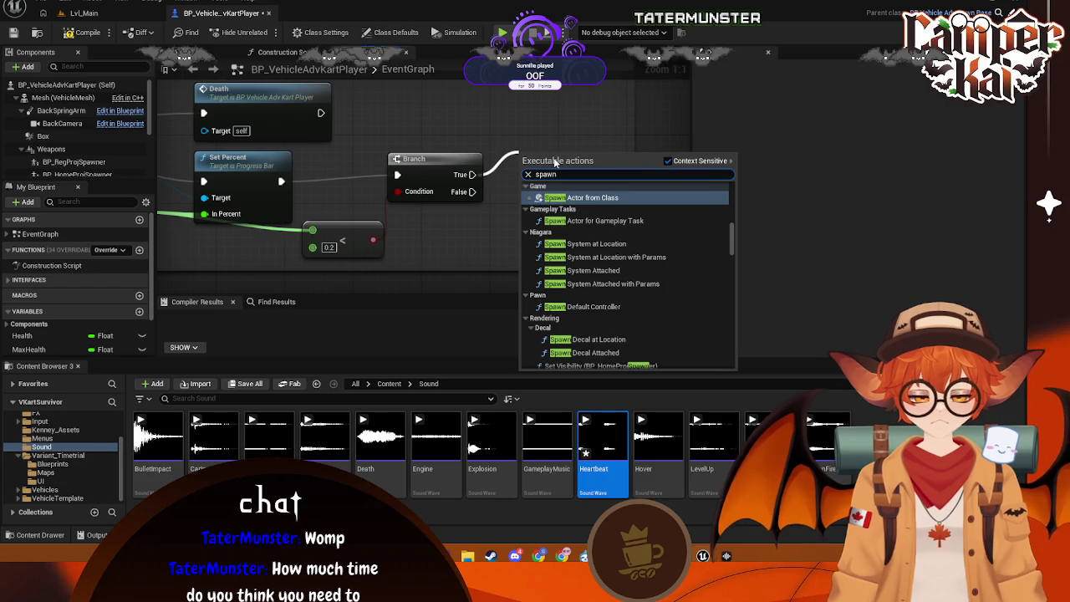
text( 2d)
click(589, 211)
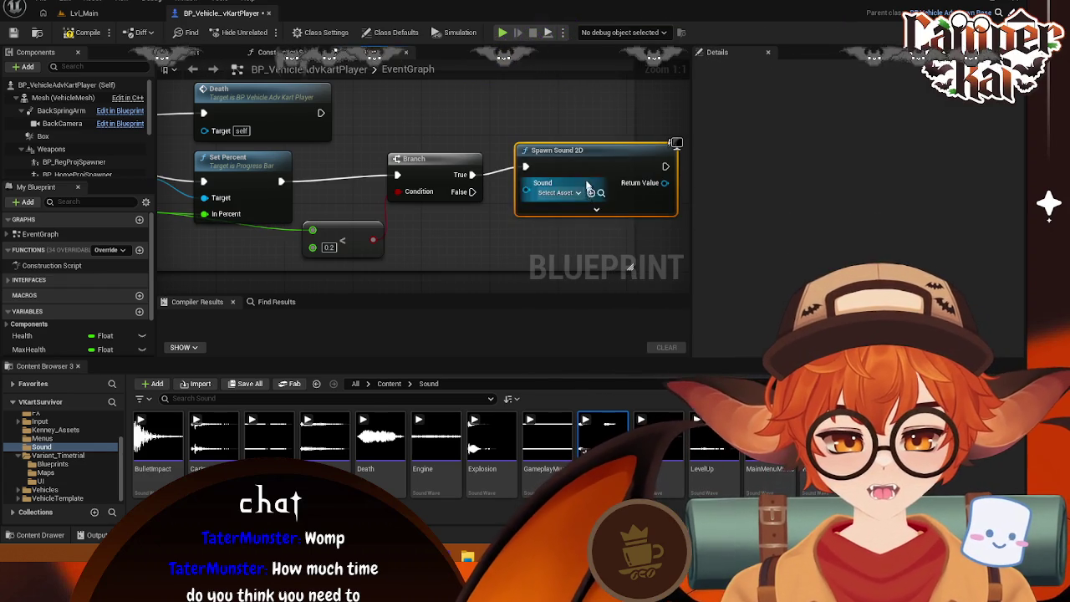
click(571, 192)
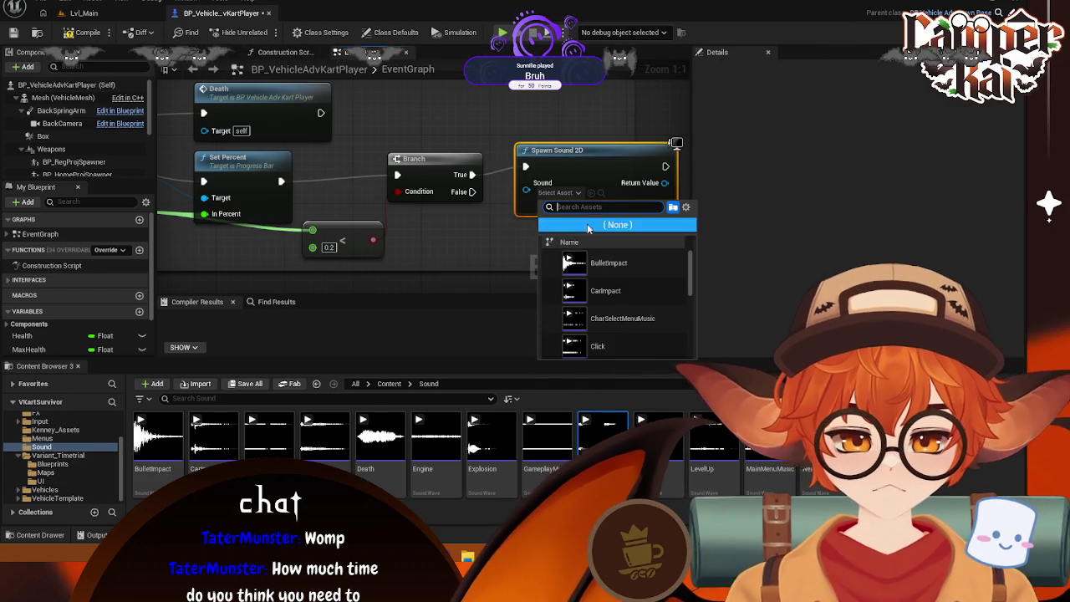
click(495, 290)
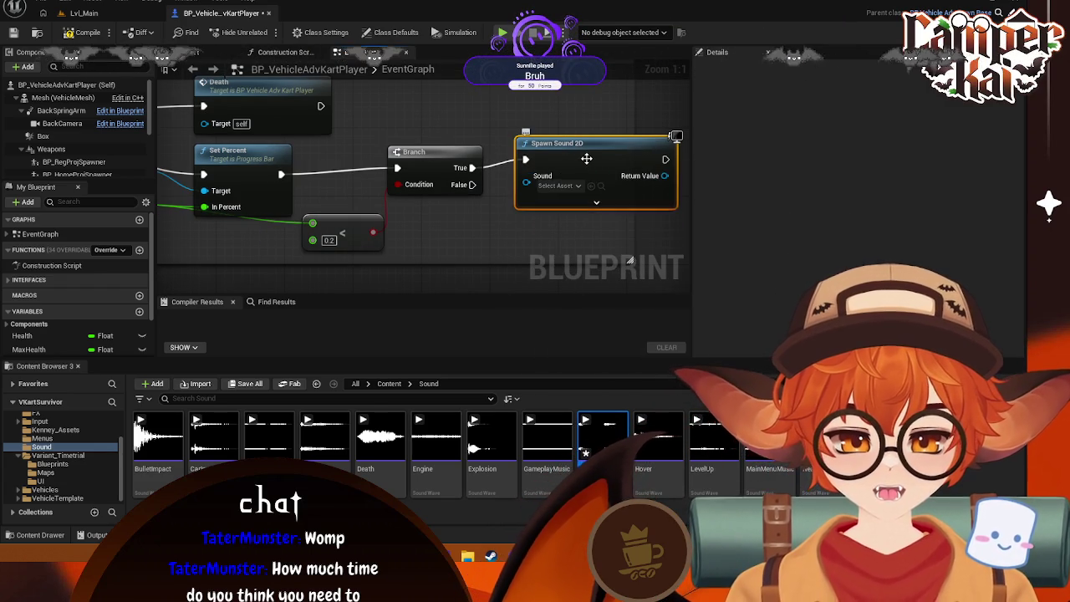
key(Delete)
- Add a Play Sound 2D node on Branch True playing Heartbeat, and save
drag(472, 167, 559, 127)
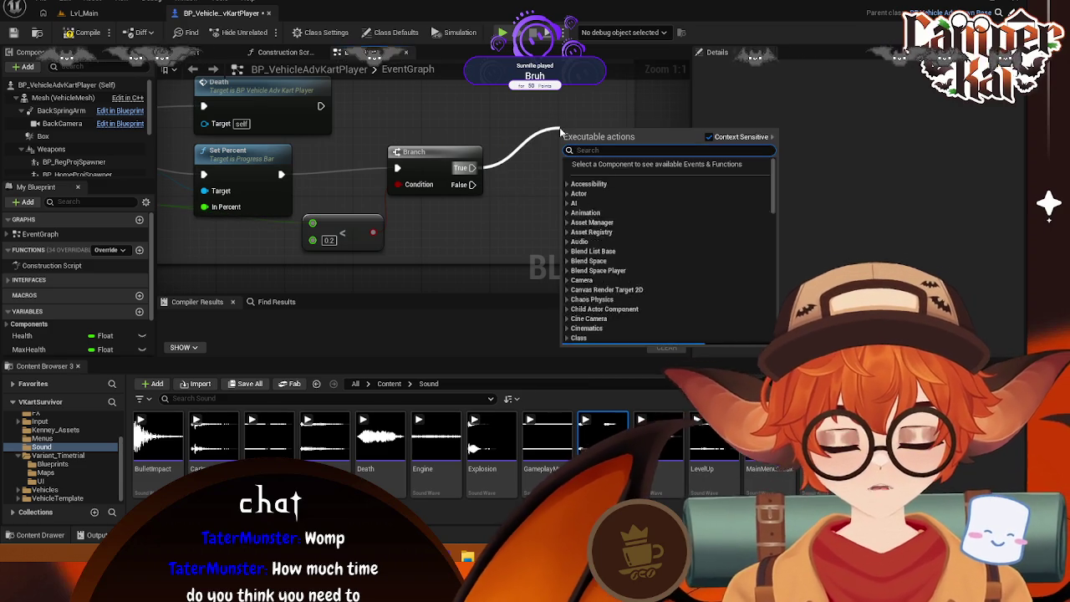
text(play 2d)
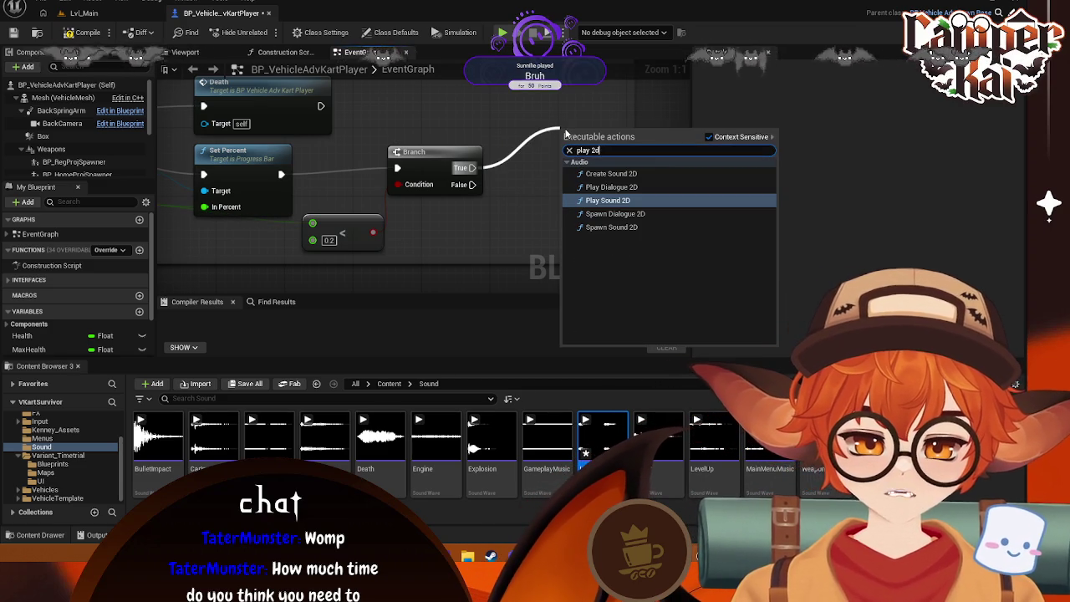
click(609, 201)
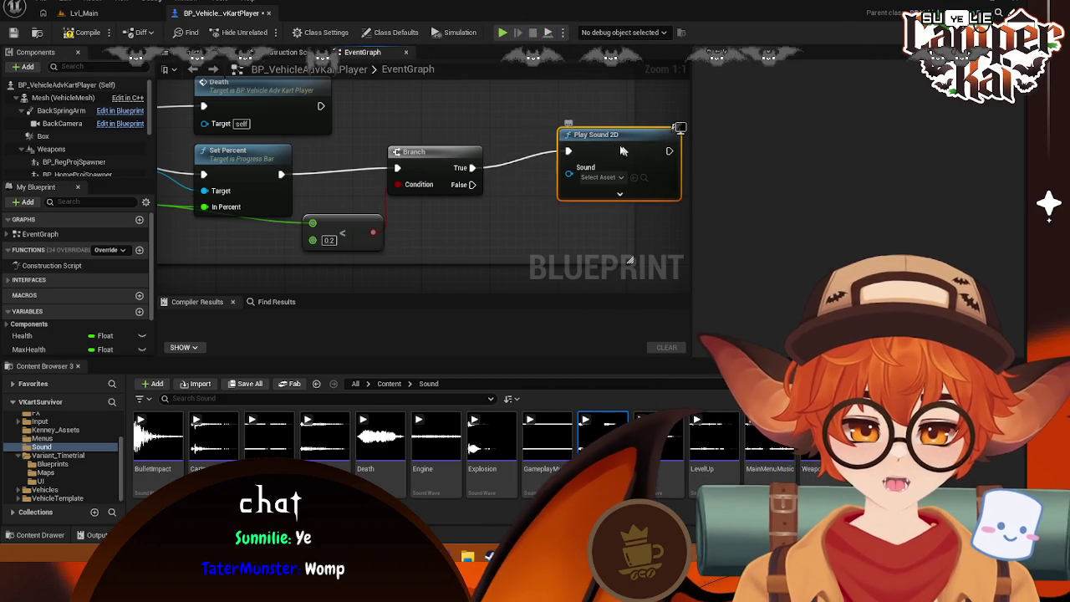
drag(621, 150, 570, 151)
click(551, 177)
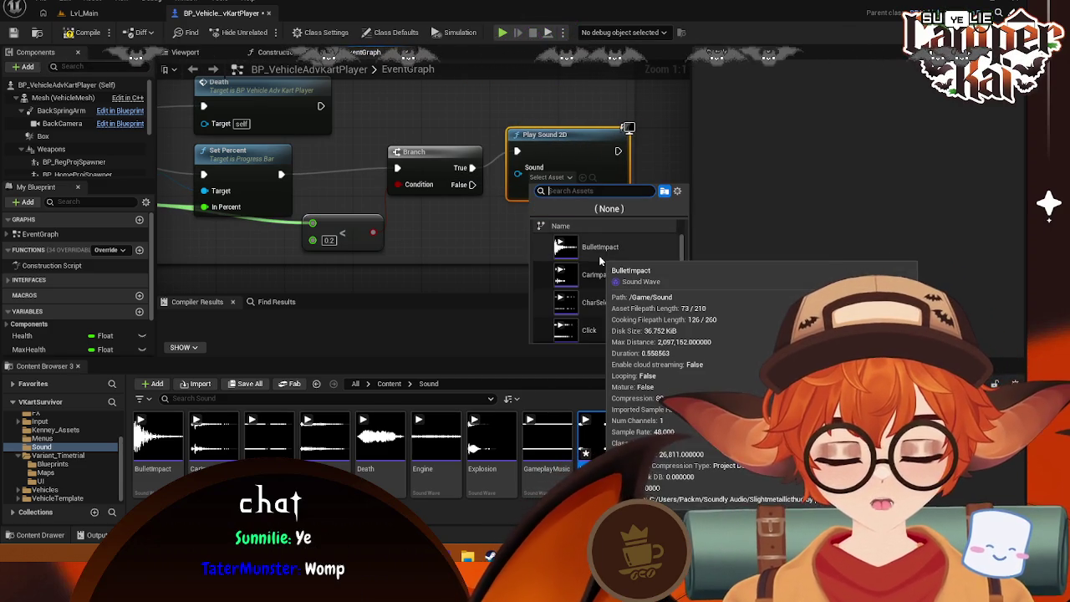
click(594, 246)
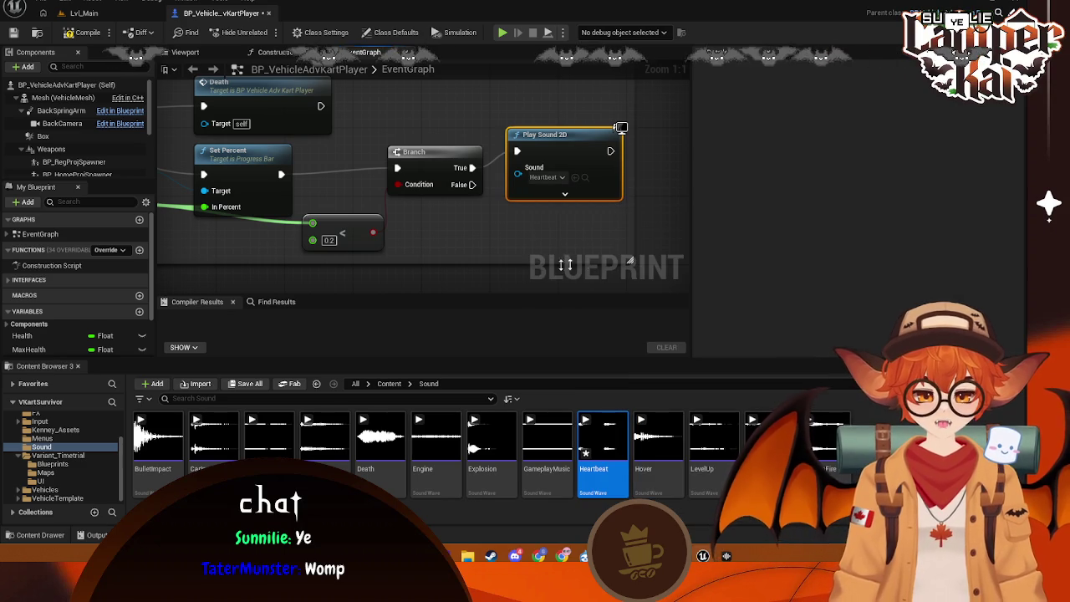
key(ctrl+s)
scroll(471, 273, down, 2)
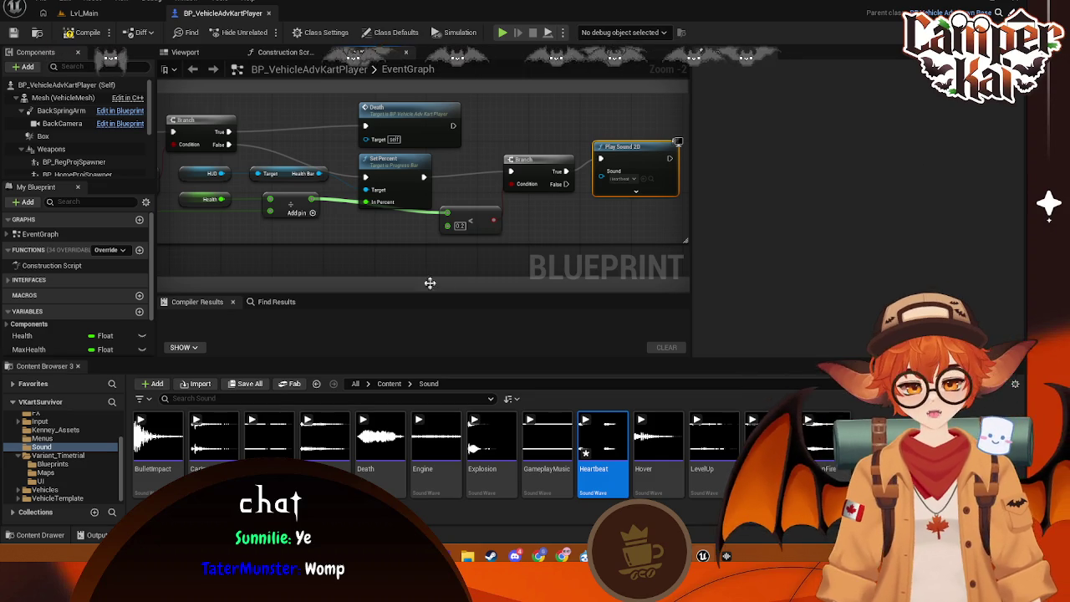
- With VehicleMesh selected, add a Media Sound component to the kart named Engine
mouse_move(432, 248)
mouse_down()
mouse_move(490, 208)
mouse_move(462, 155)
mouse_up()
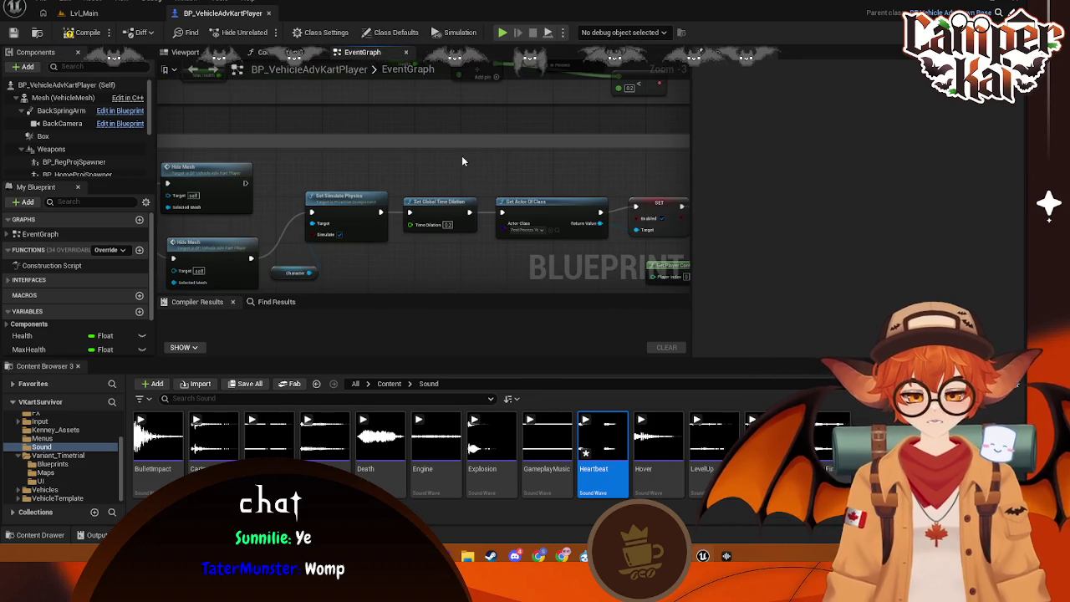
mouse_move(350, 196)
mouse_down()
mouse_move(242, 134)
mouse_move(277, 147)
mouse_up()
scroll(228, 115, down, 1)
click(62, 97)
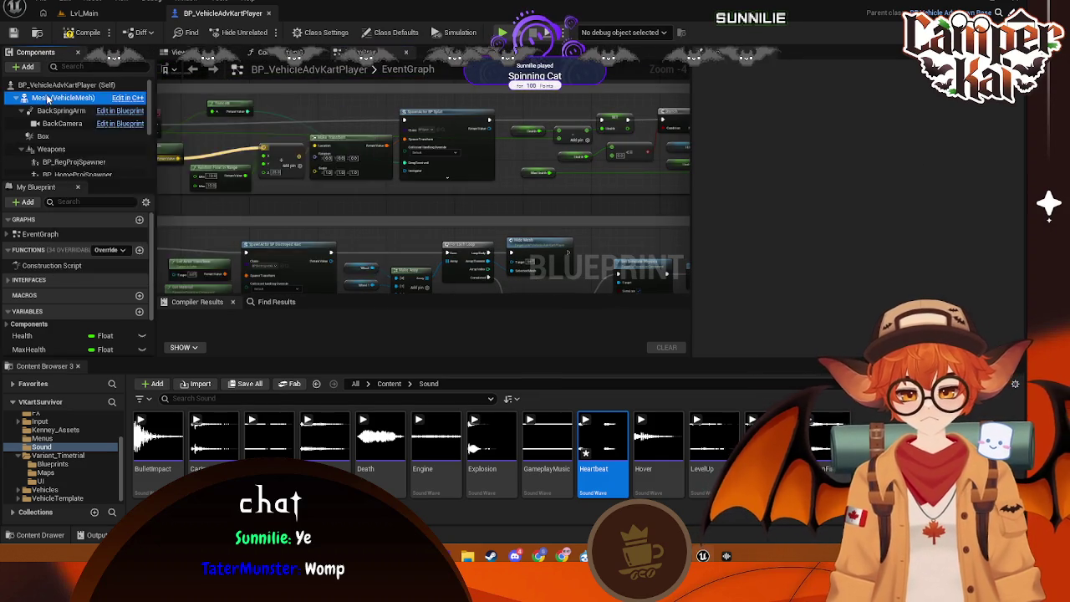
scroll(60, 143, up, 1)
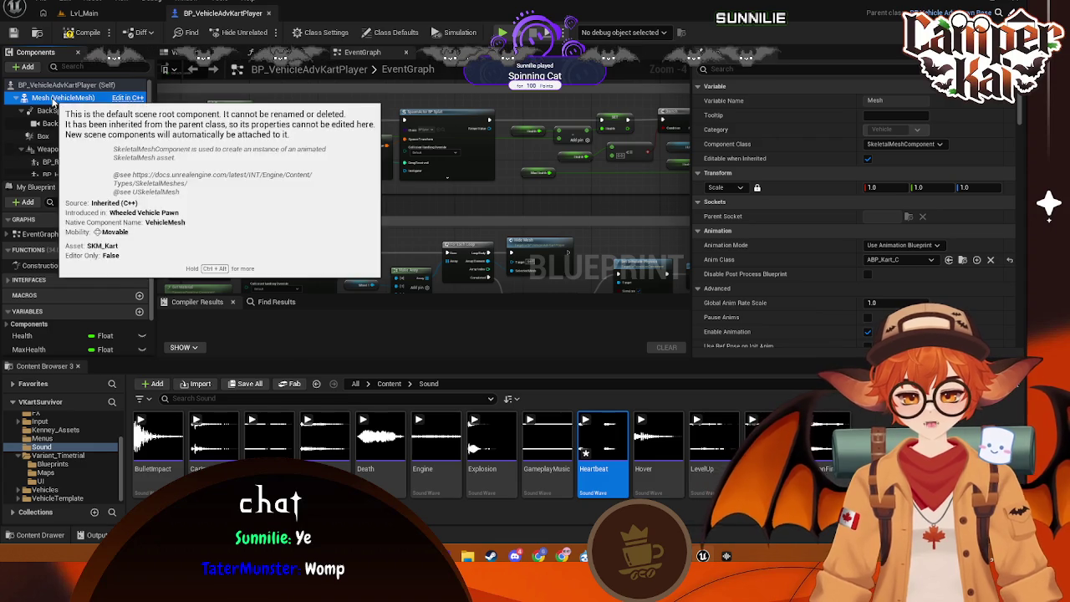
right_click(57, 99)
key(Escape)
click(25, 66)
text(sound)
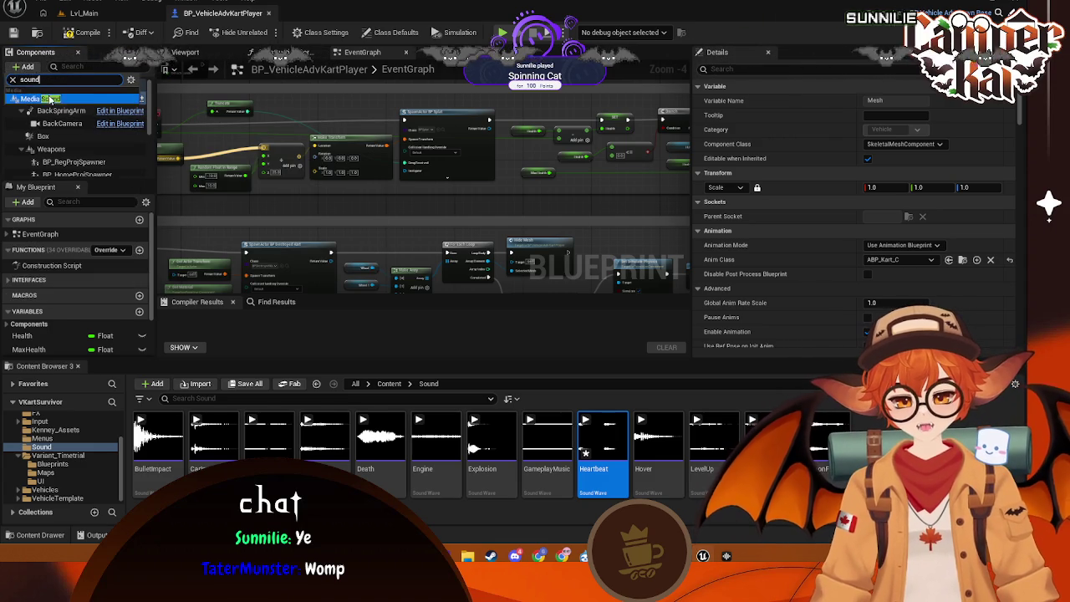
key(Return)
text(Engine)
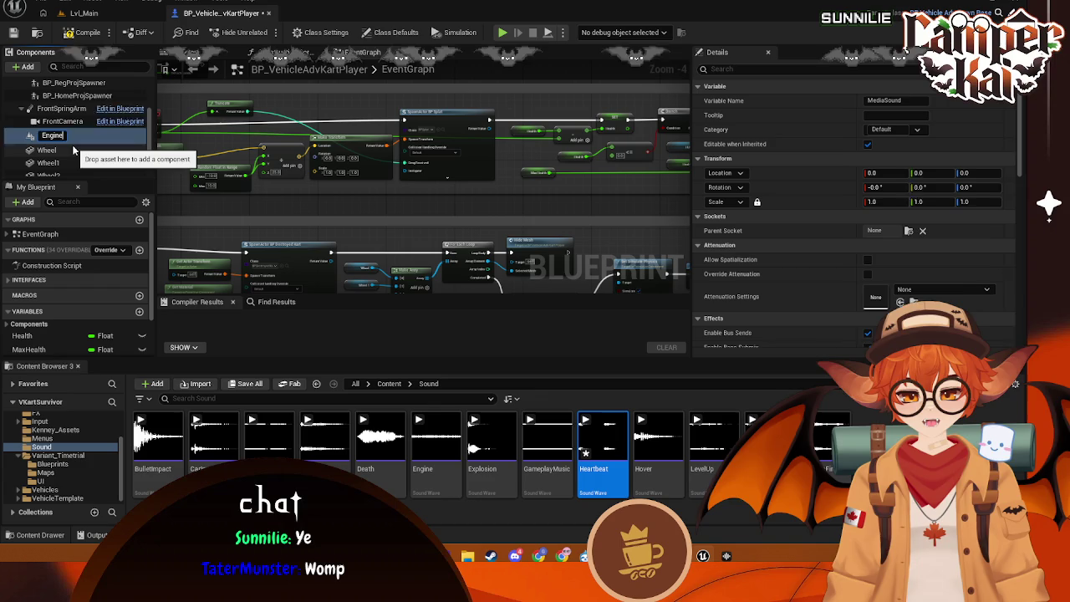
key(Return)
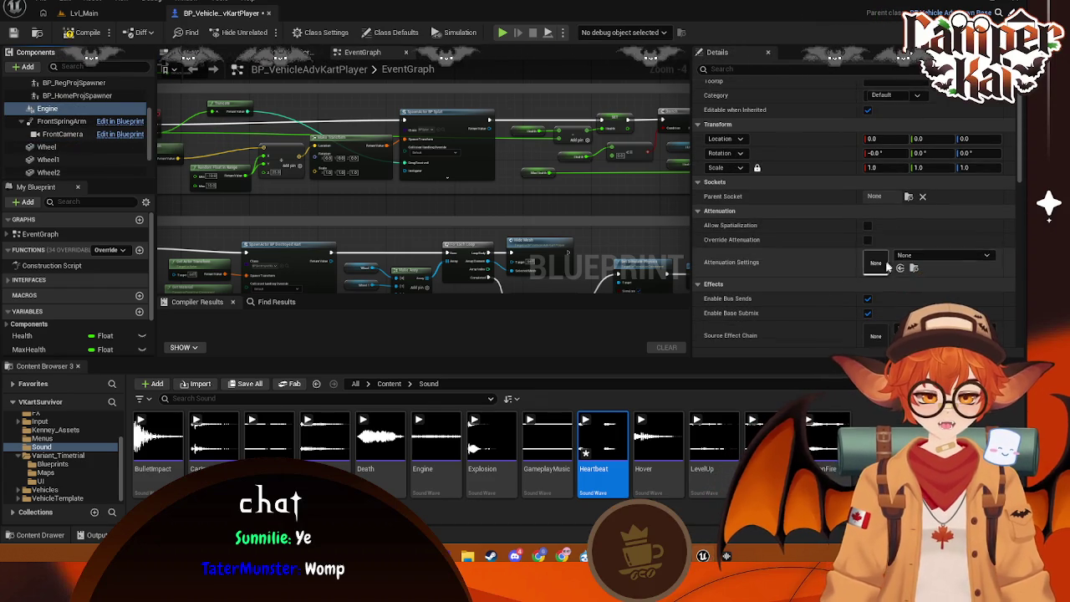
- Browse the Engine component's Details properties, where Media Player is still None
scroll(917, 276, down, 3)
scroll(916, 275, up, 2)
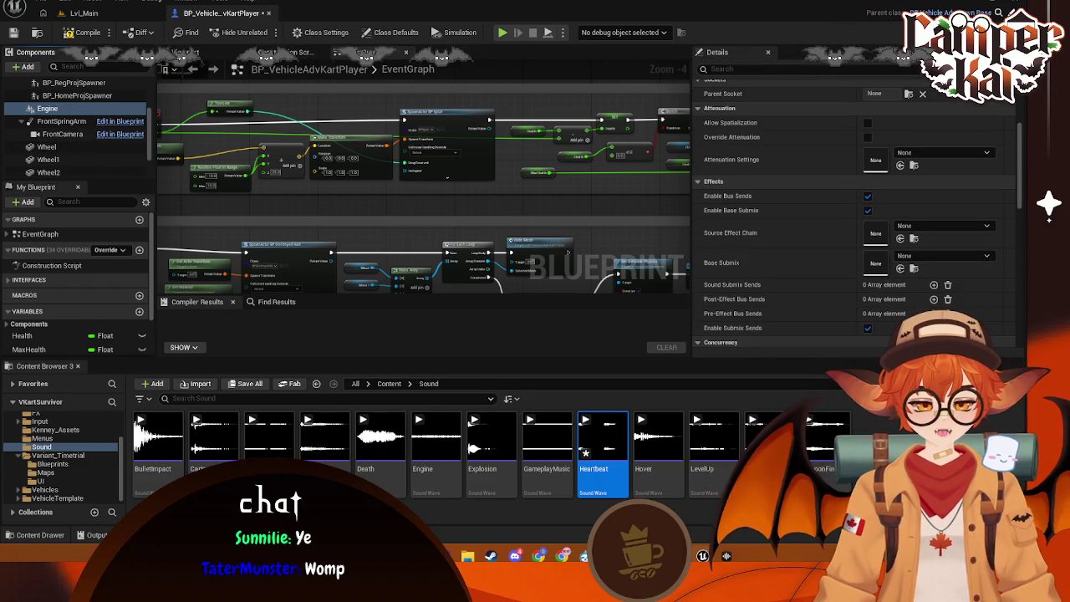
mouse_move(436, 452)
mouse_down()
mouse_move(852, 241)
mouse_move(878, 247)
mouse_move(886, 234)
mouse_move(923, 309)
mouse_move(889, 252)
mouse_move(886, 195)
mouse_move(878, 324)
mouse_move(432, 443)
mouse_up()
scroll(878, 247, down, 2)
scroll(922, 309, down, 7)
scroll(920, 308, down, 8)
scroll(882, 256, down, 1)
- Delete the Engine Media Sound component from the kart blueprint
click(47, 111)
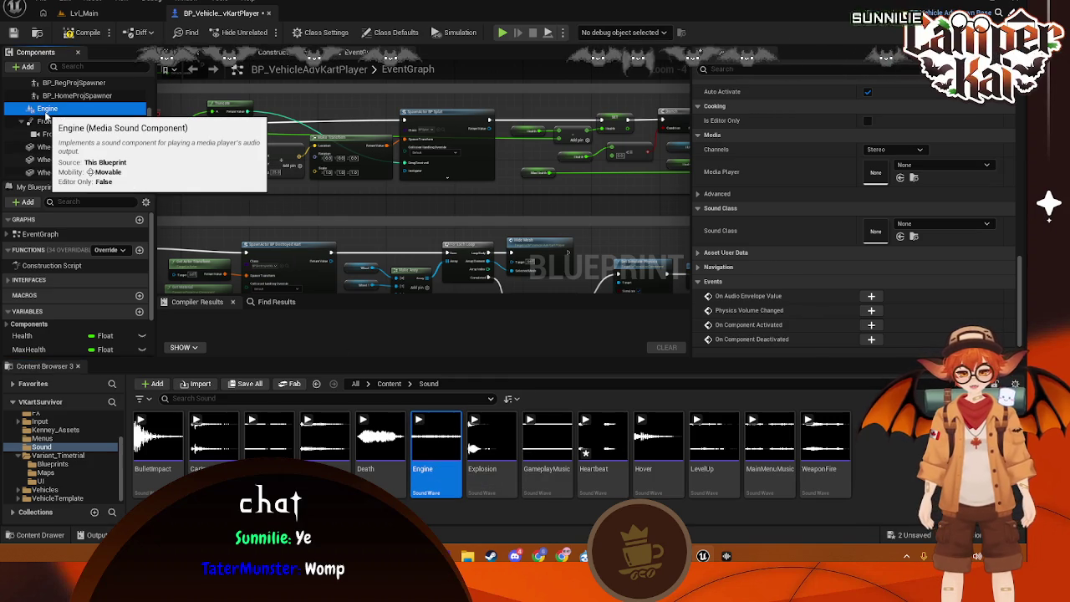
right_click(47, 112)
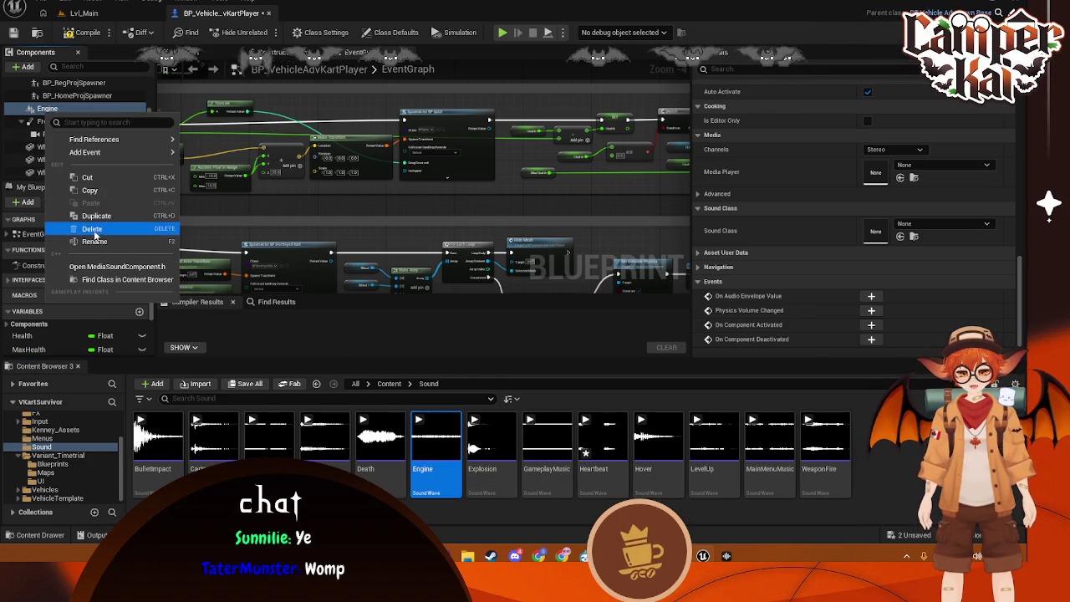
click(60, 229)
- Add an Audio component using the Engine sound asset and preview the sound
click(28, 67)
text(sou)
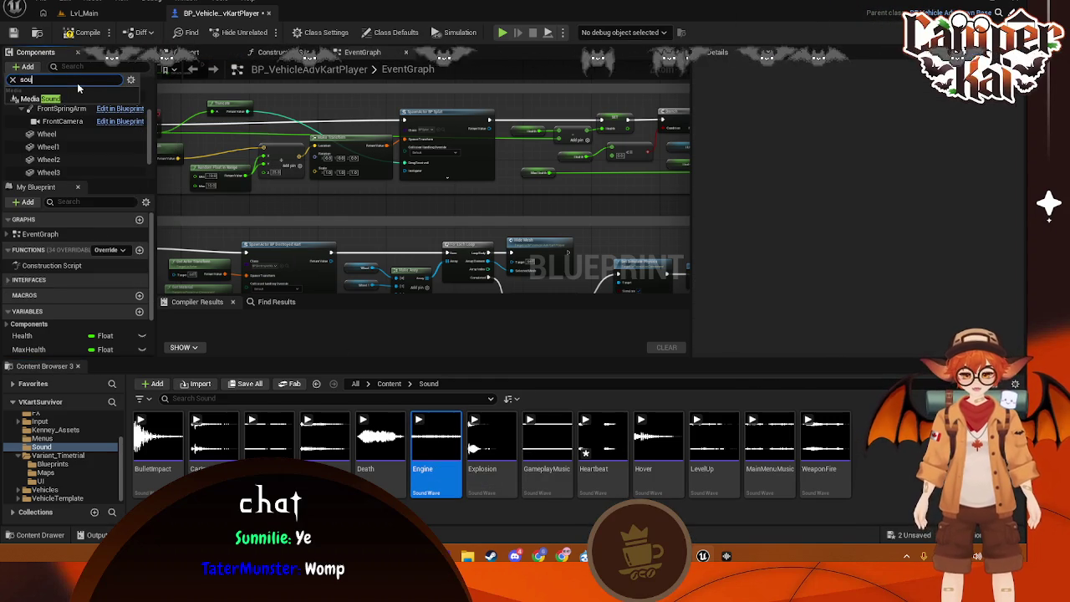
key(BackSpace)
key(BackSpace)
key(BackSpace)
text(audio)
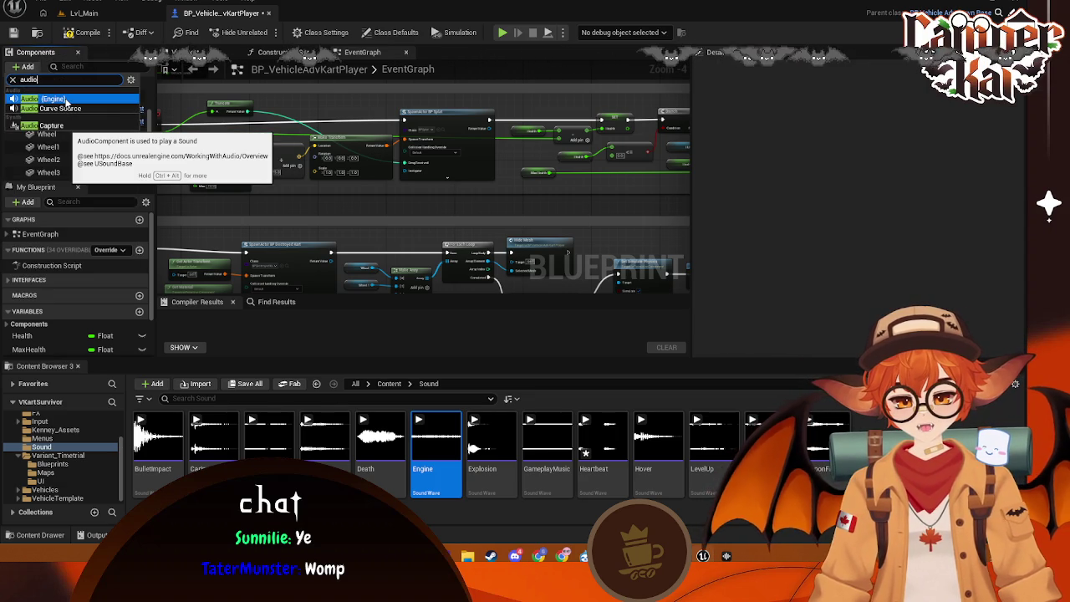
click(52, 98)
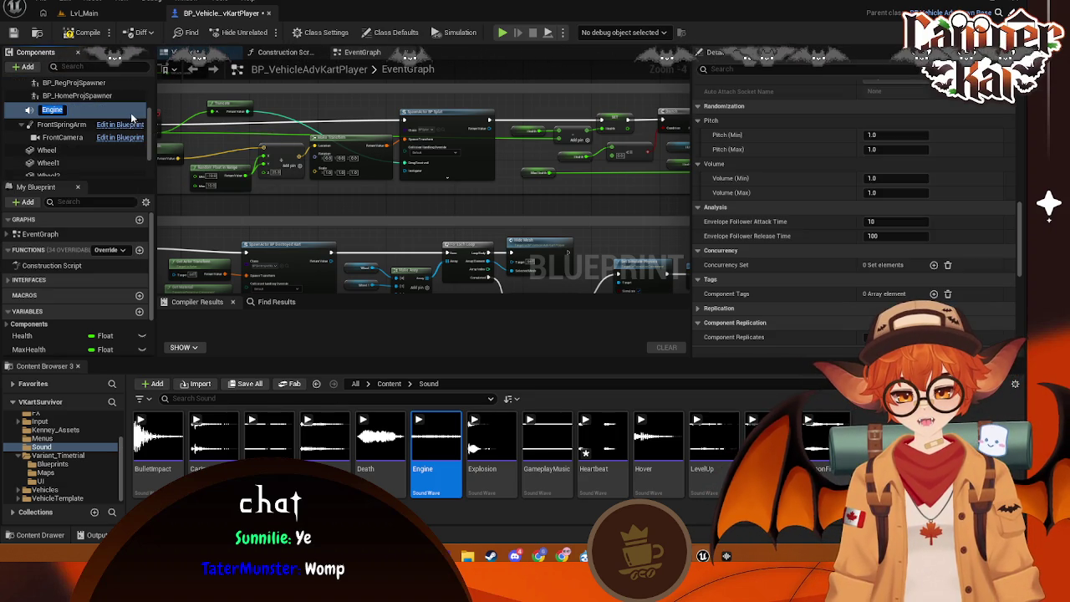
scroll(842, 216, up, 5)
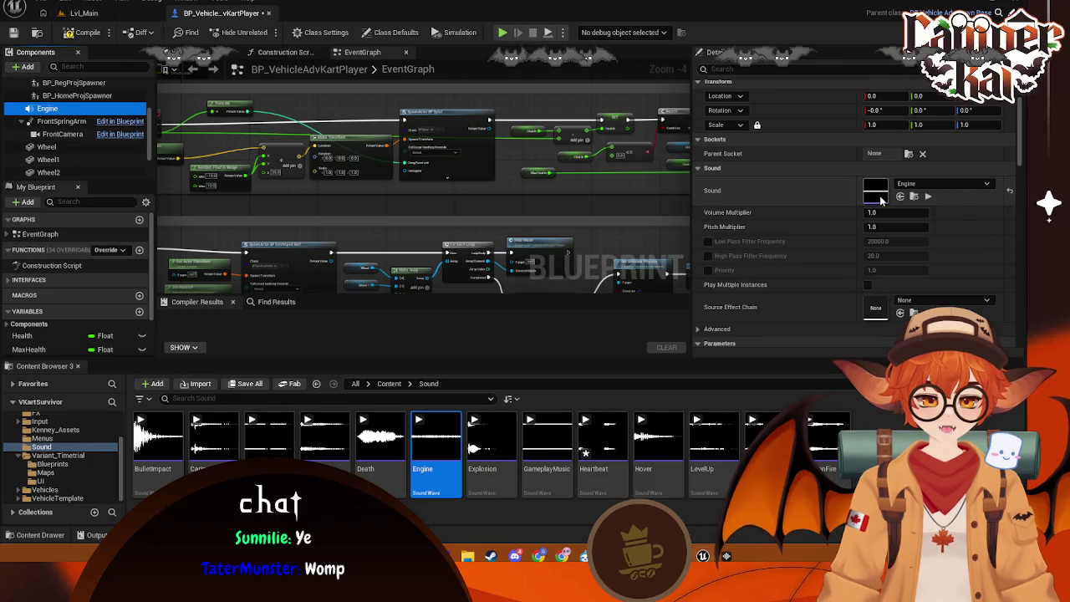
click(926, 197)
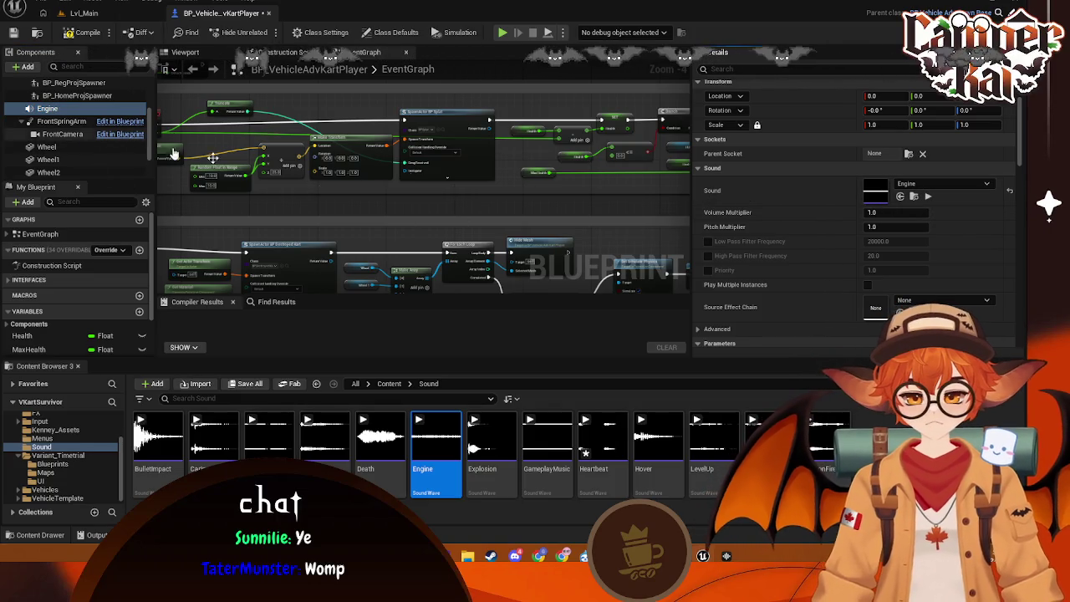
scroll(438, 250, down, 5)
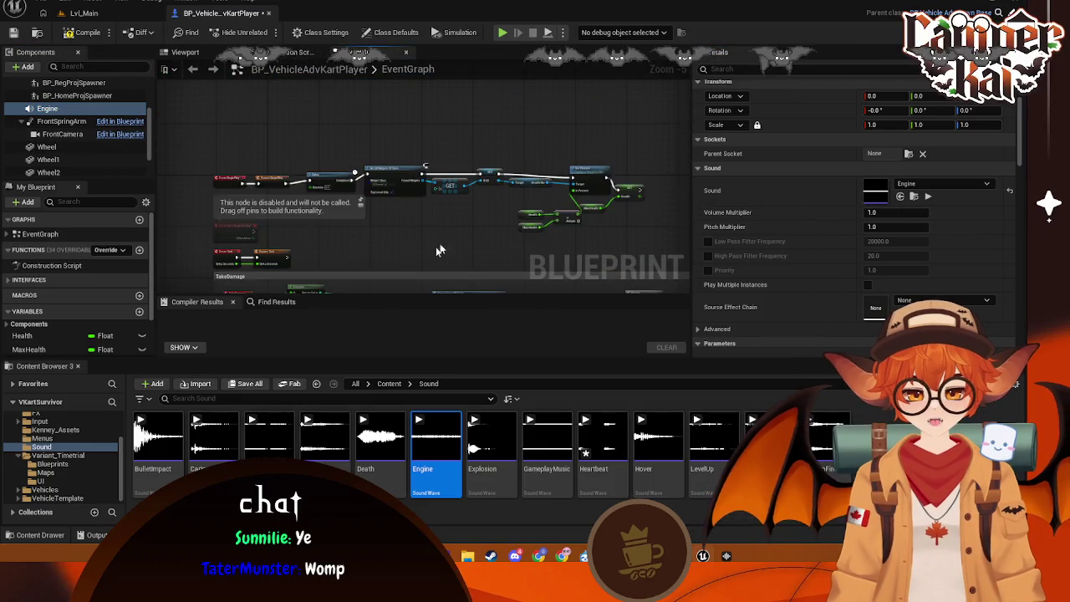
scroll(439, 250, up, 3)
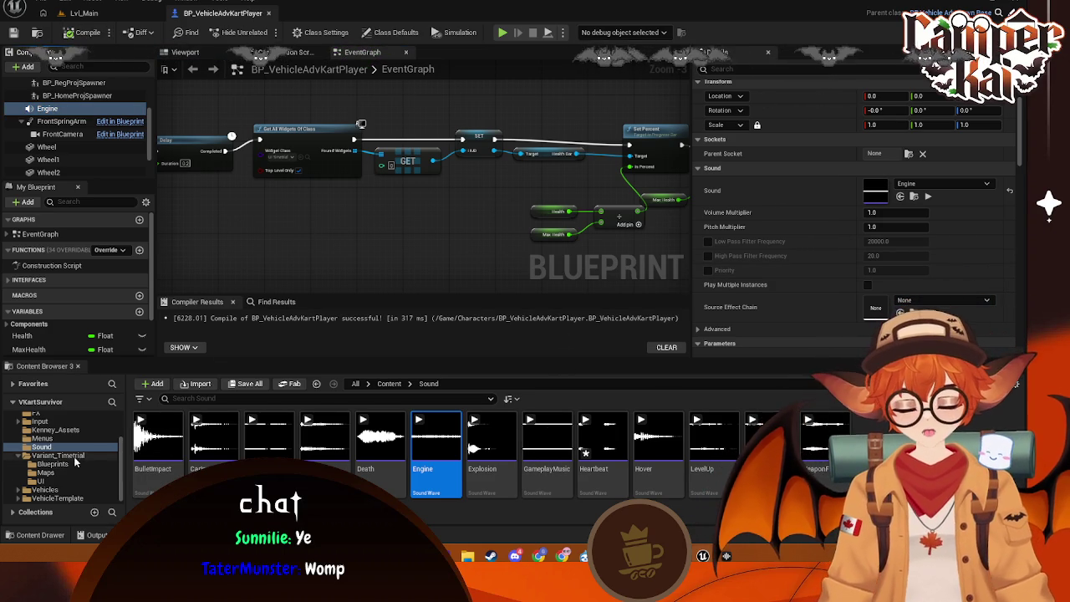
- Browse to Content > Abilities > Projectiles and open BP_ProjectileSpawner
scroll(75, 464, up, 3)
scroll(335, 232, down, 8)
scroll(335, 233, up, 6)
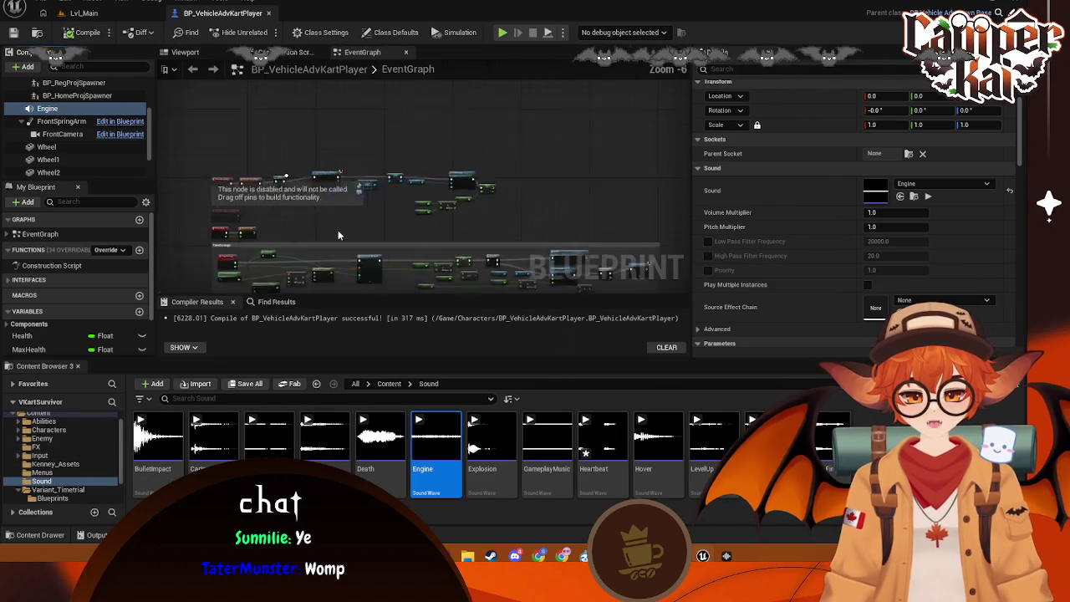
scroll(71, 443, up, 1)
click(40, 427)
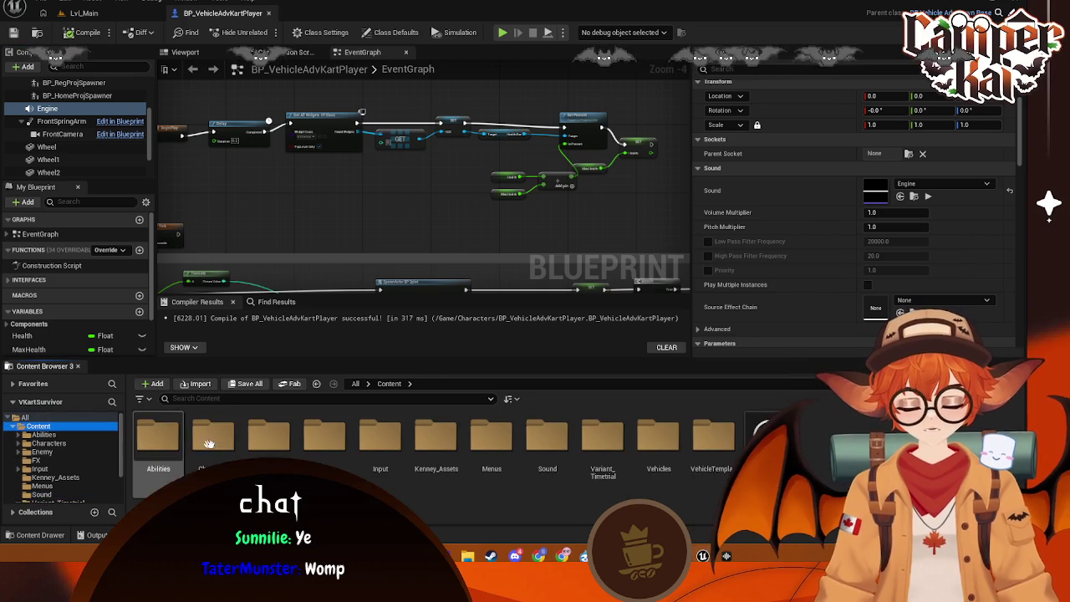
double_click(162, 443)
double_click(248, 432)
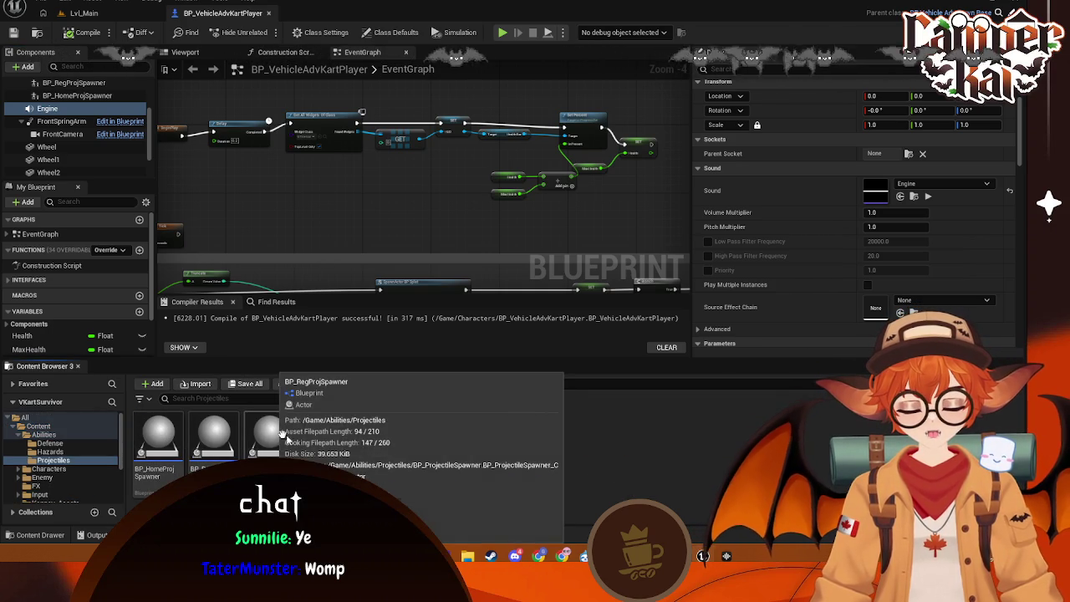
click(232, 426)
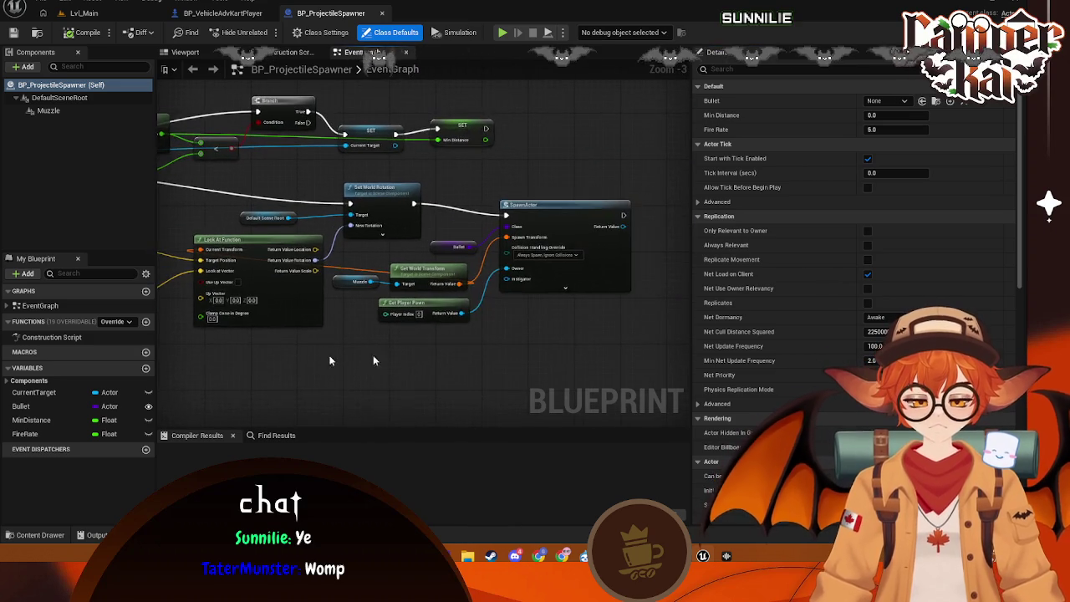
- Add a Play Sound at Location node after the SpawnActor node
drag(450, 220, 450, 221)
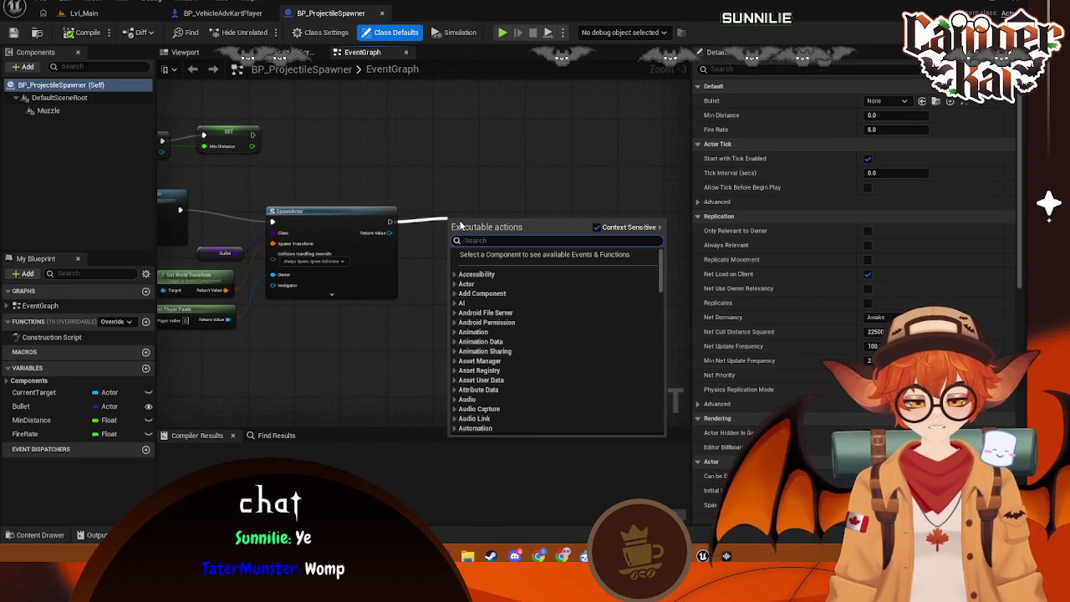
text(play sound)
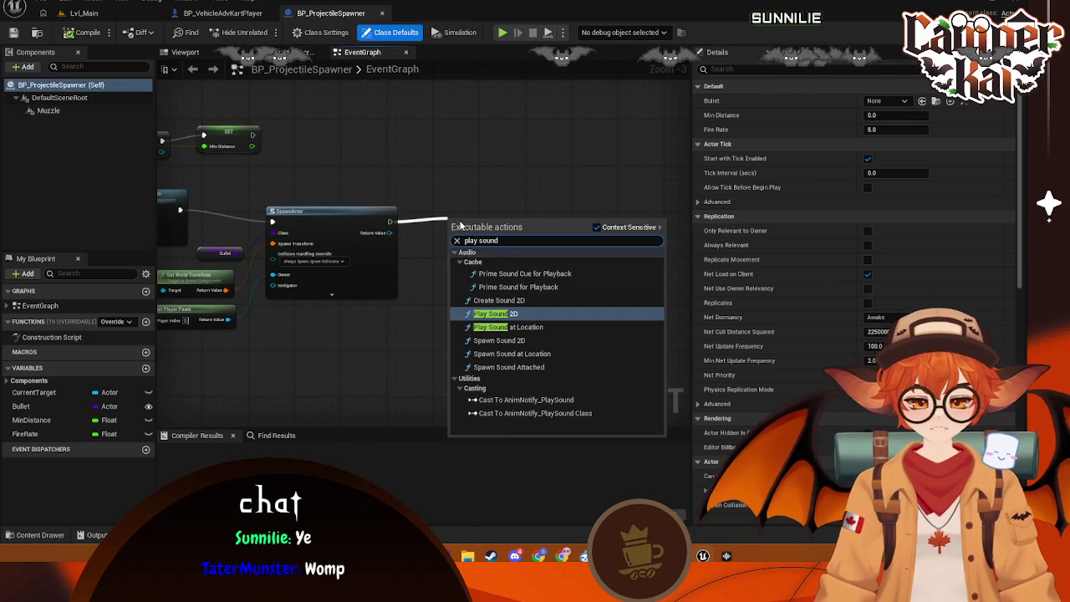
click(527, 326)
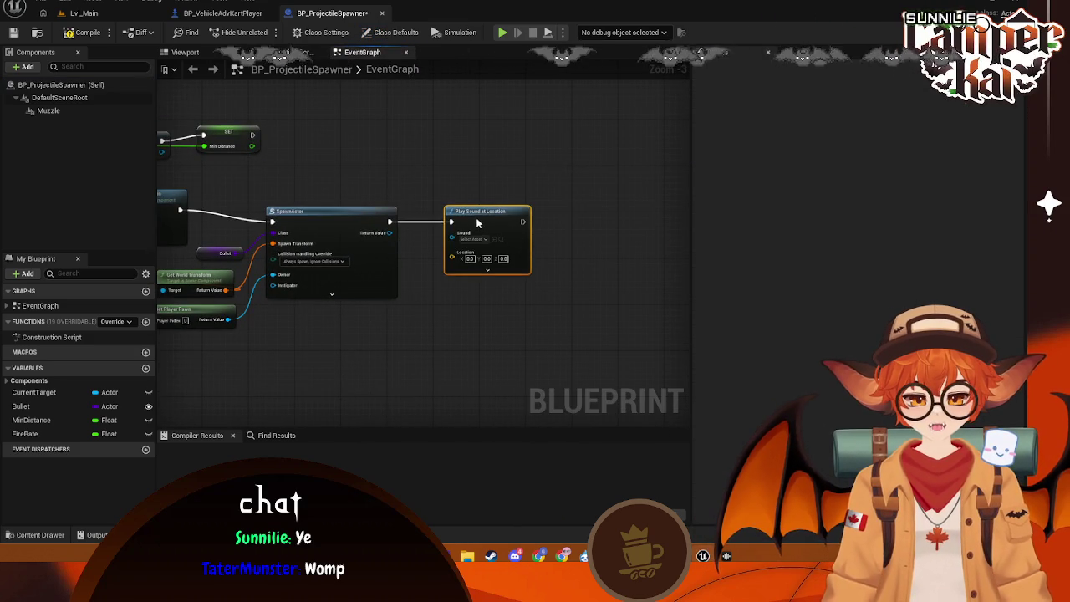
scroll(425, 289, up, 2)
mouse_move(426, 289)
mouse_down()
mouse_move(469, 289)
mouse_move(334, 273)
mouse_move(369, 307)
mouse_move(416, 286)
mouse_move(422, 308)
mouse_up()
scroll(416, 286, down, 1)
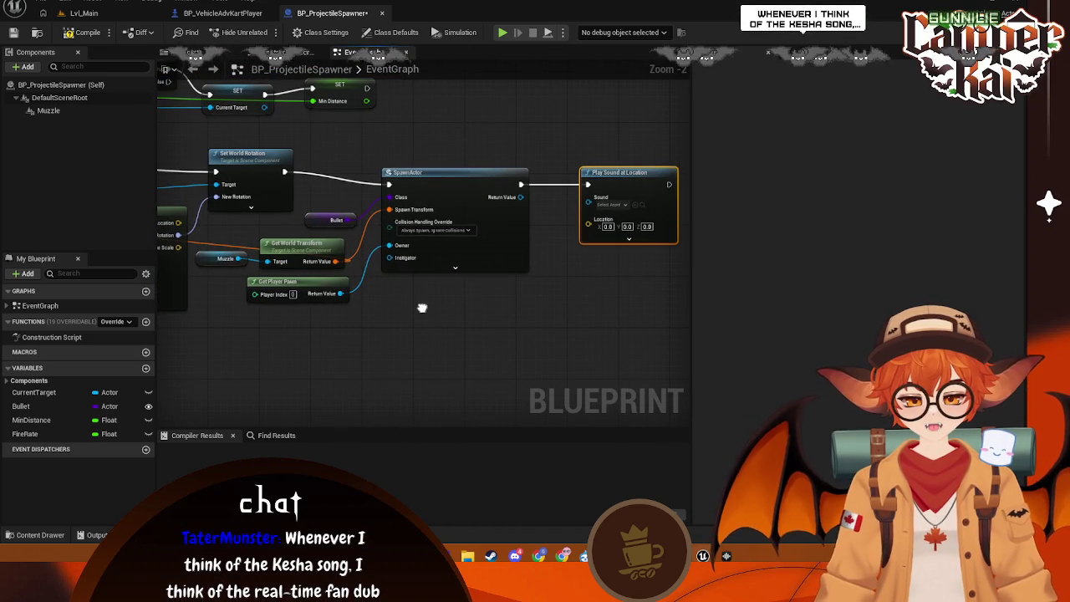
- Feed the spawned projectile's Get Actor Location into the sound node's Location
drag(520, 197, 550, 306)
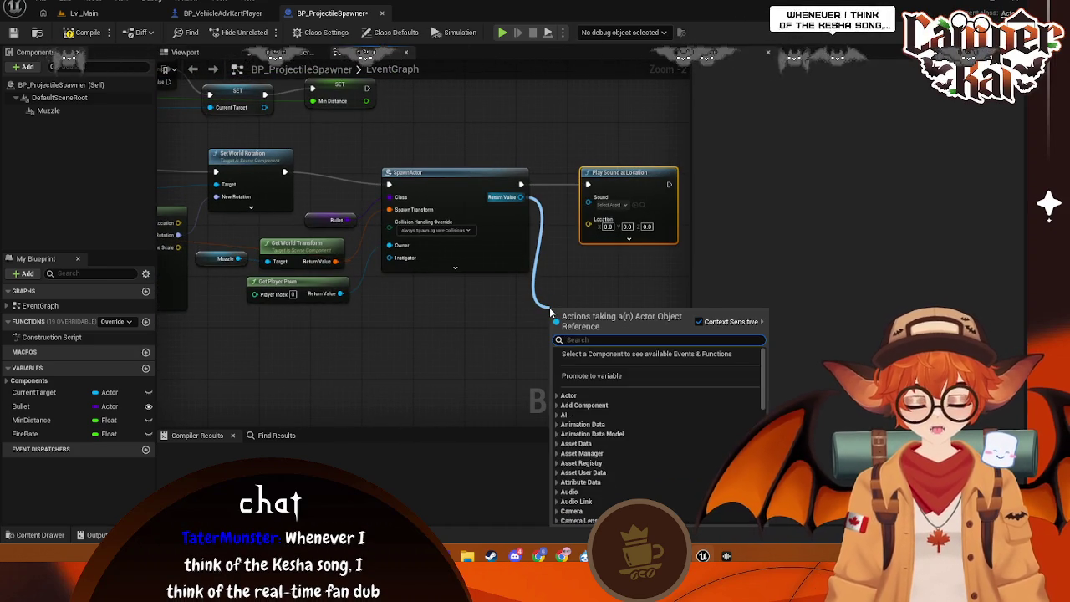
text(get l)
key(BackSpace)
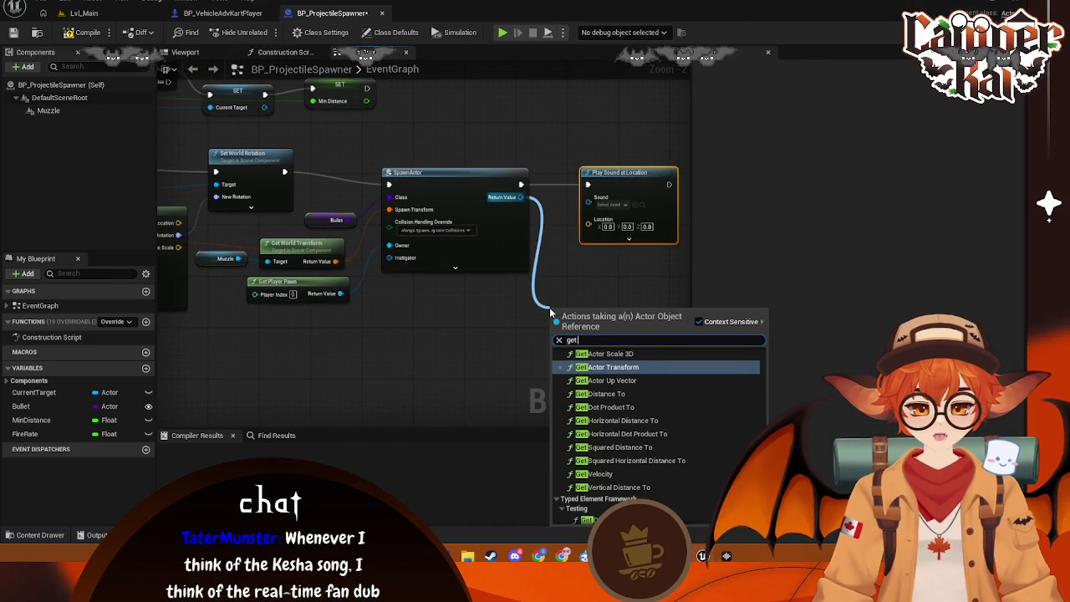
text(world lo)
key(BackSpace)
key(BackSpace)
key(BackSpace)
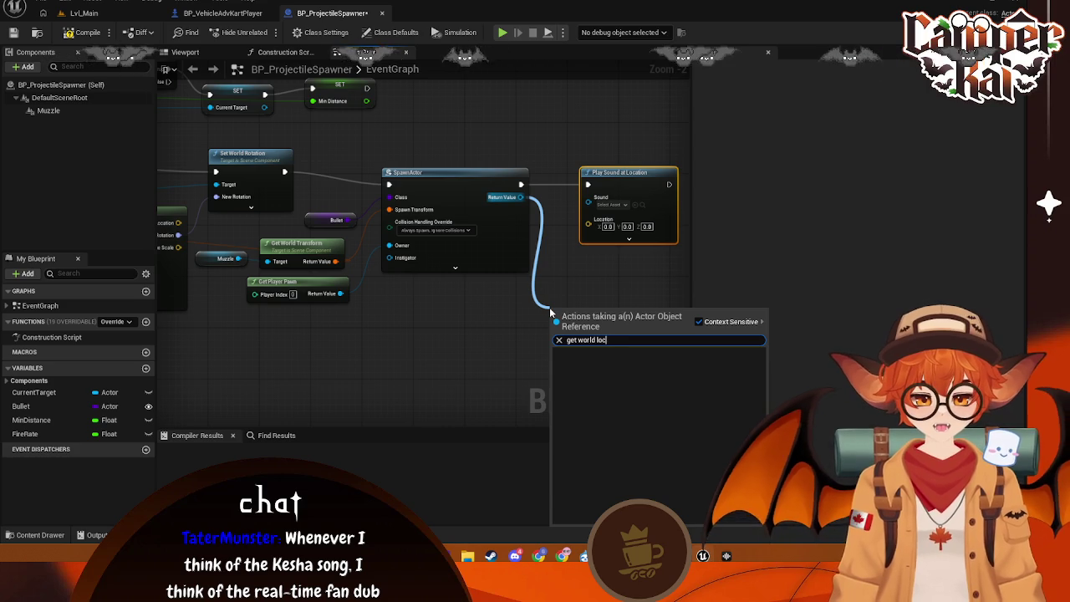
text(loc)
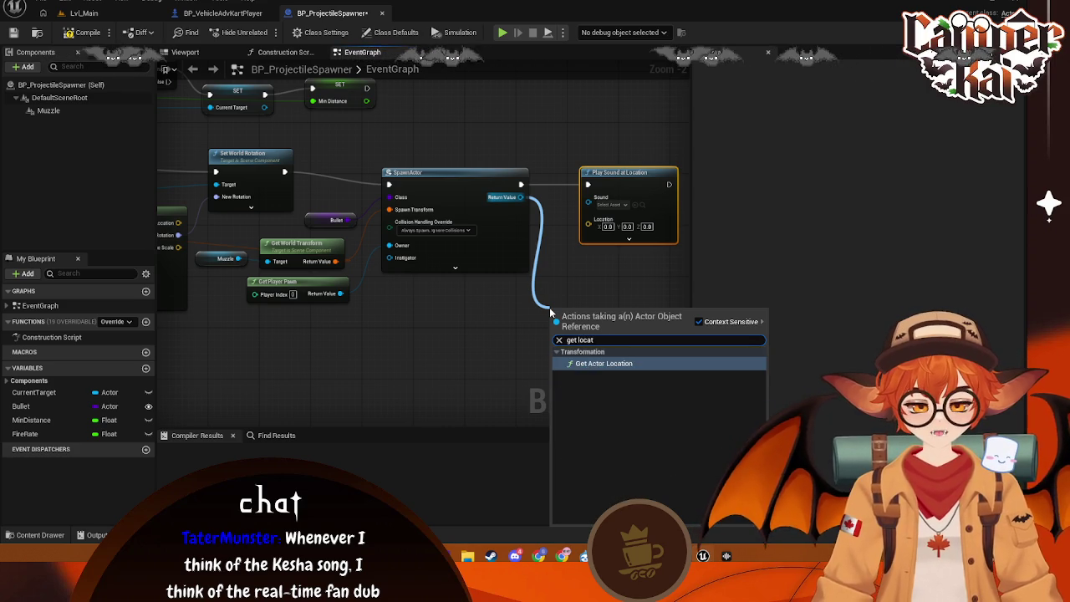
click(608, 363)
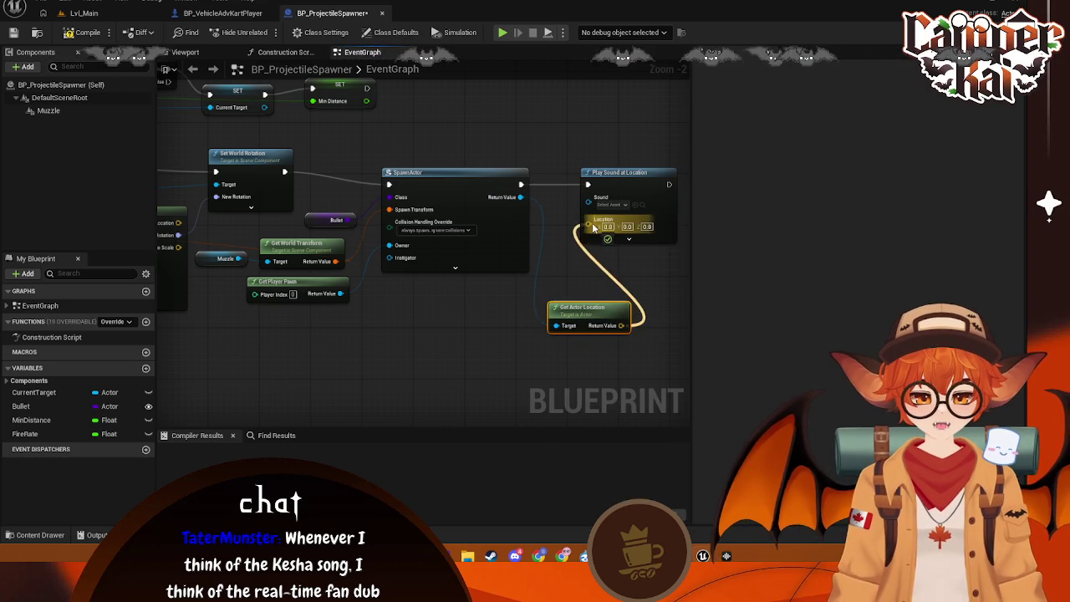
drag(632, 281, 523, 290)
- Assign the firing sound to the Play Sound node and save the blueprint
click(501, 213)
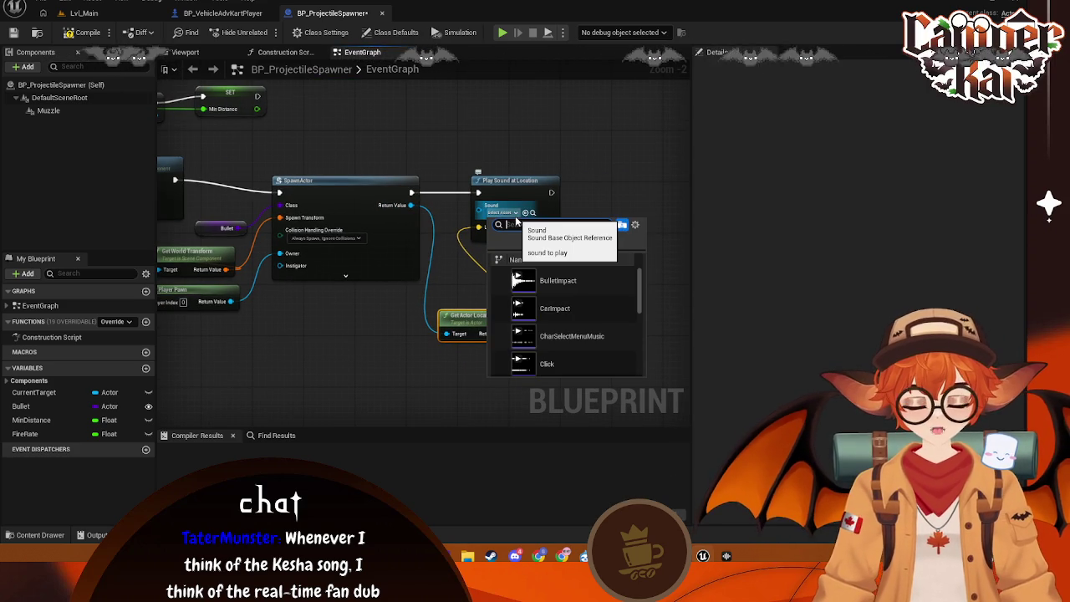
click(567, 288)
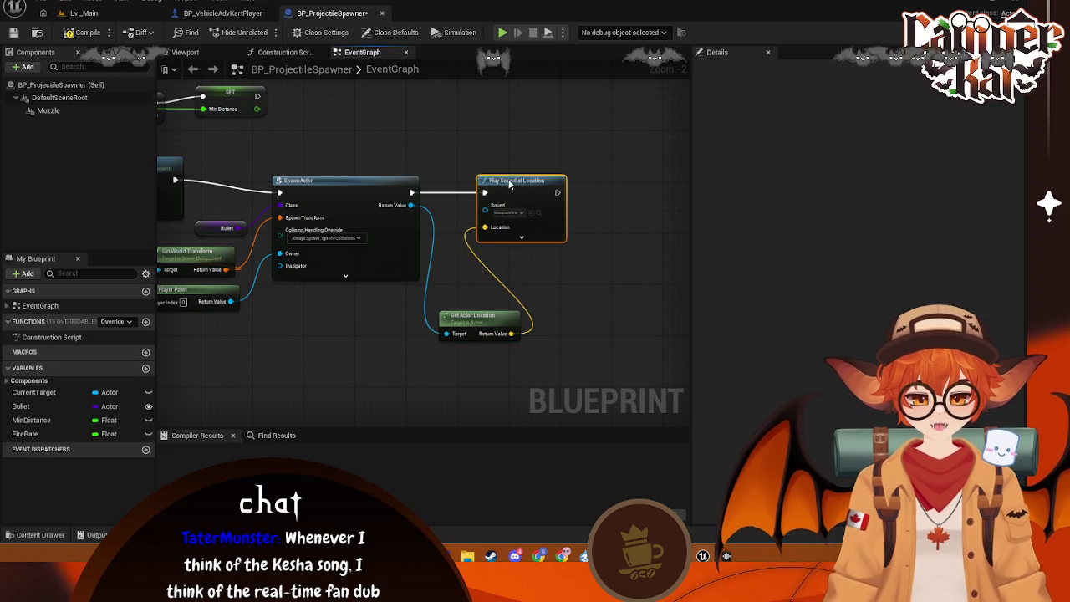
drag(375, 299, 428, 301)
key(ctrl+s)
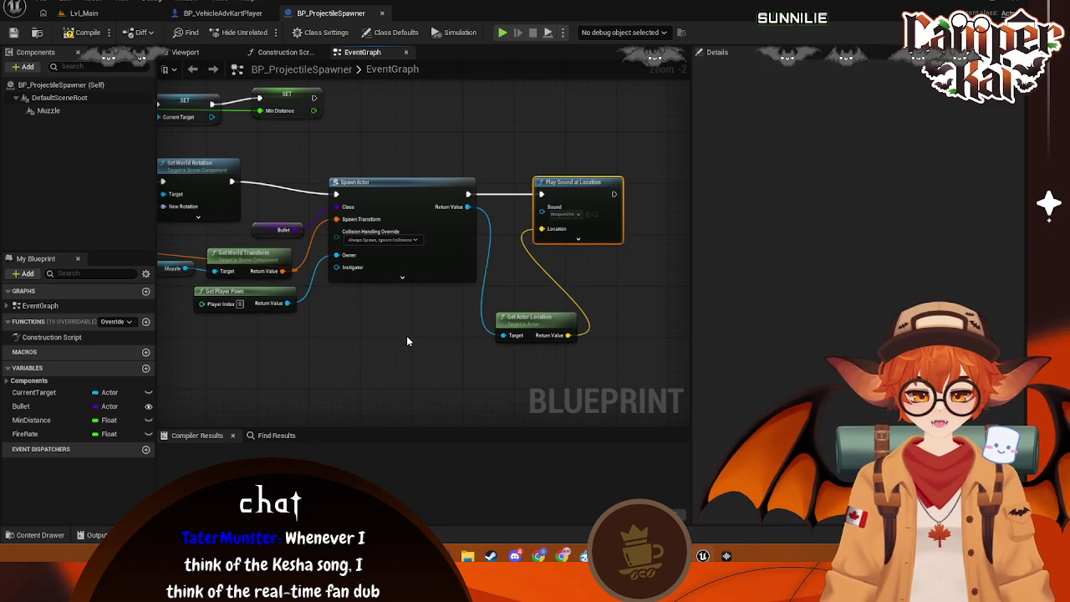
drag(406, 336, 430, 348)
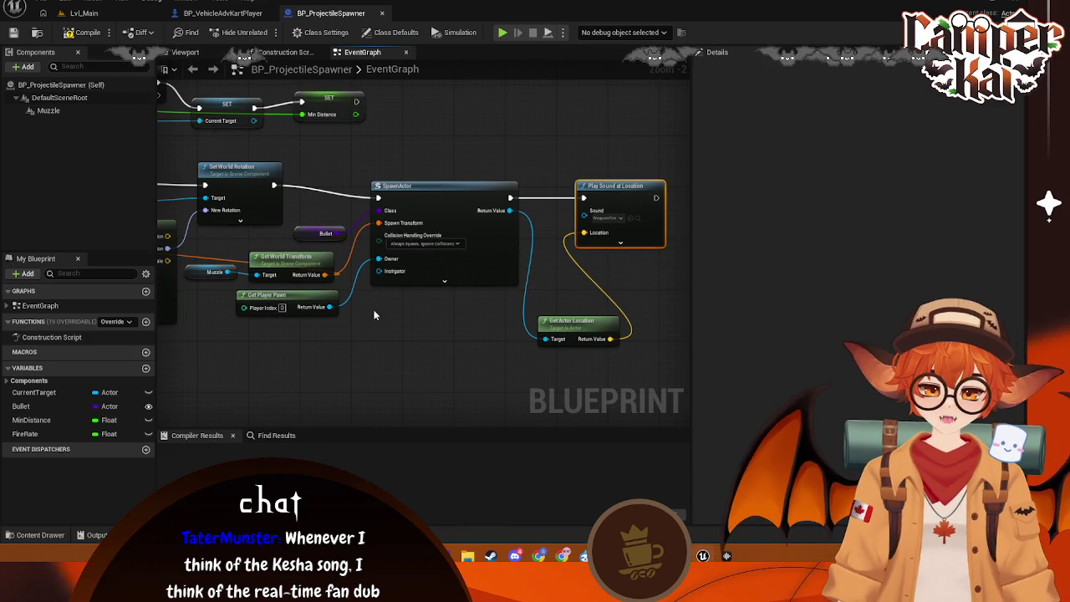
mouse_move(374, 315)
mouse_down()
mouse_move(551, 278)
mouse_move(475, 390)
mouse_move(501, 382)
mouse_move(475, 273)
mouse_move(428, 290)
mouse_up()
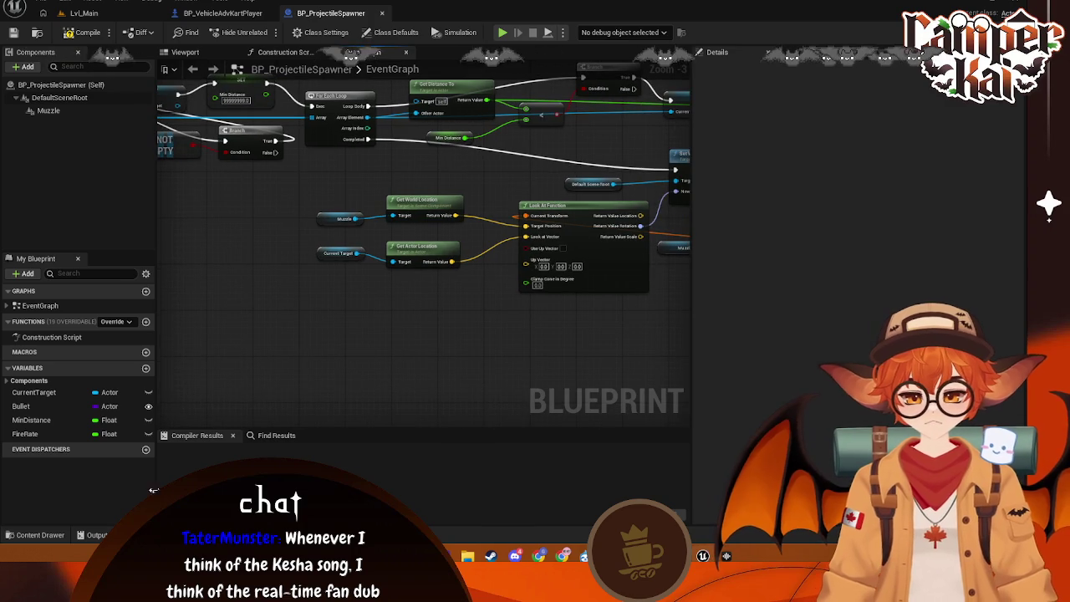
- Open the Content Drawer and browse to the Abilities Projectiles folder
click(58, 538)
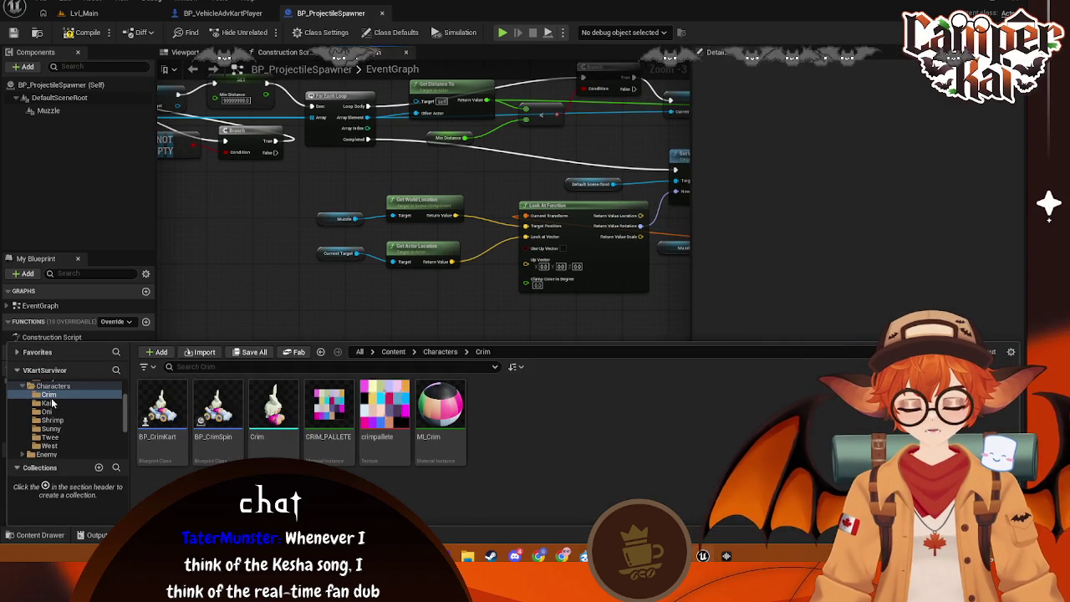
scroll(52, 404, down, 2)
click(47, 419)
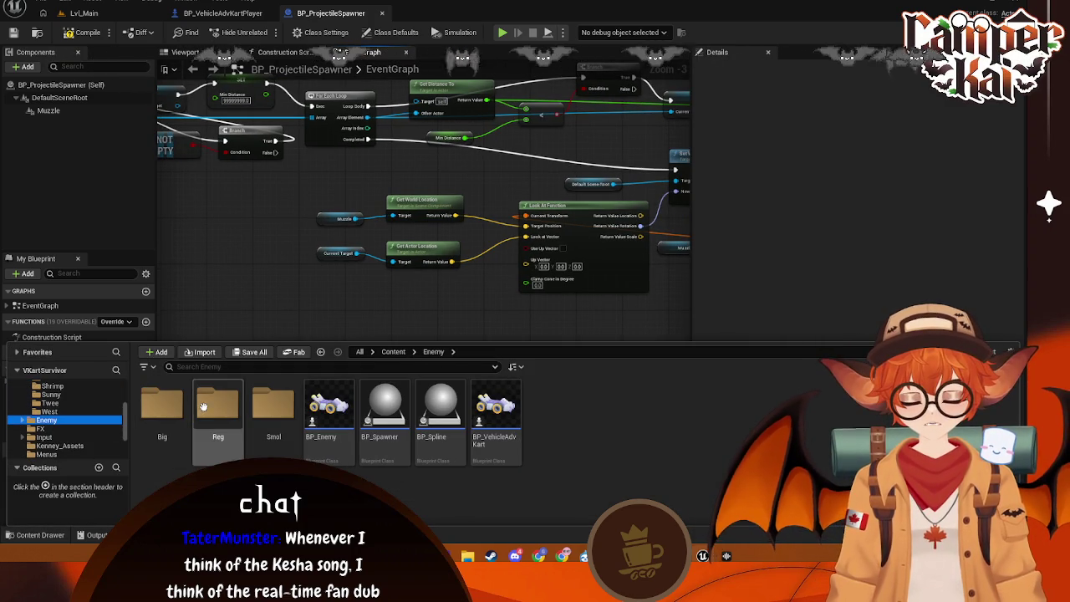
scroll(61, 427, up, 5)
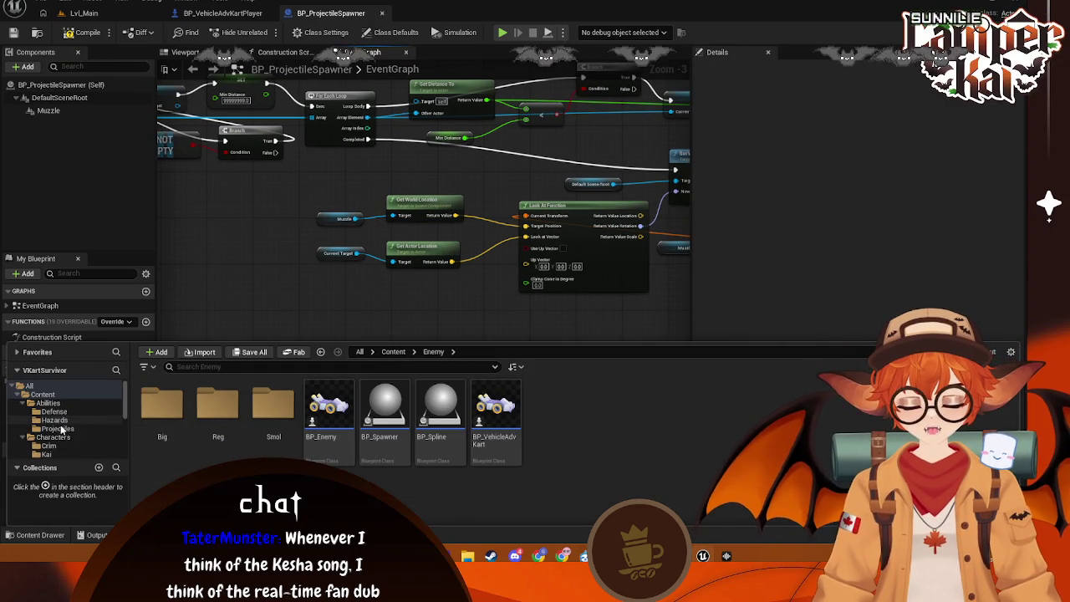
click(58, 428)
- Open Bullet_Base and look over its Play Sound and Spawn Emitter nodes
click(328, 407)
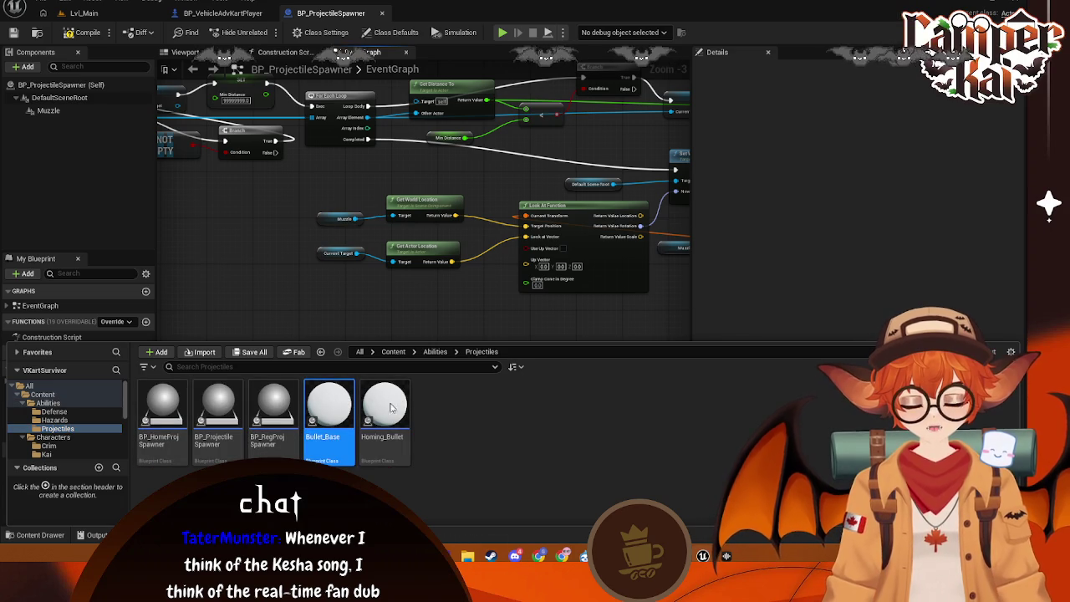
scroll(568, 279, up, 2)
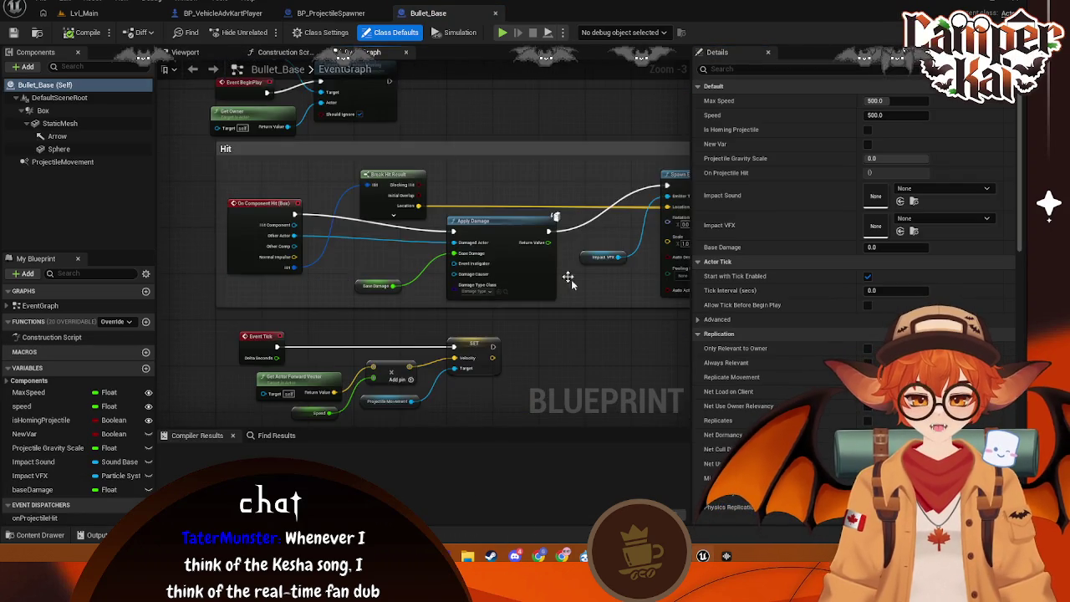
mouse_move(568, 279)
mouse_down()
mouse_move(441, 267)
mouse_move(341, 242)
mouse_up()
right_click(341, 241)
click(426, 161)
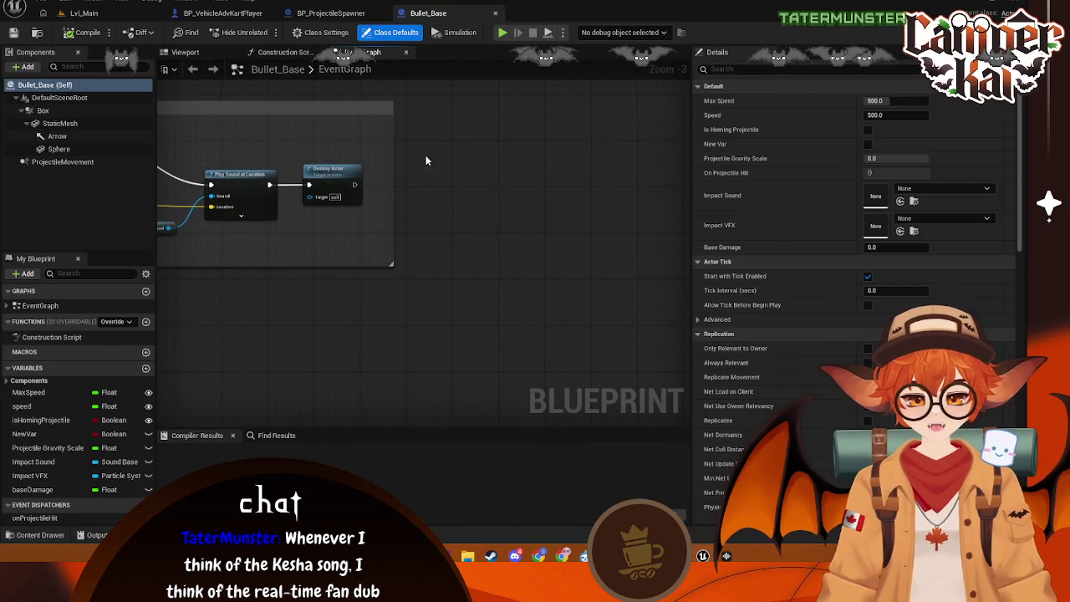
drag(426, 161, 661, 203)
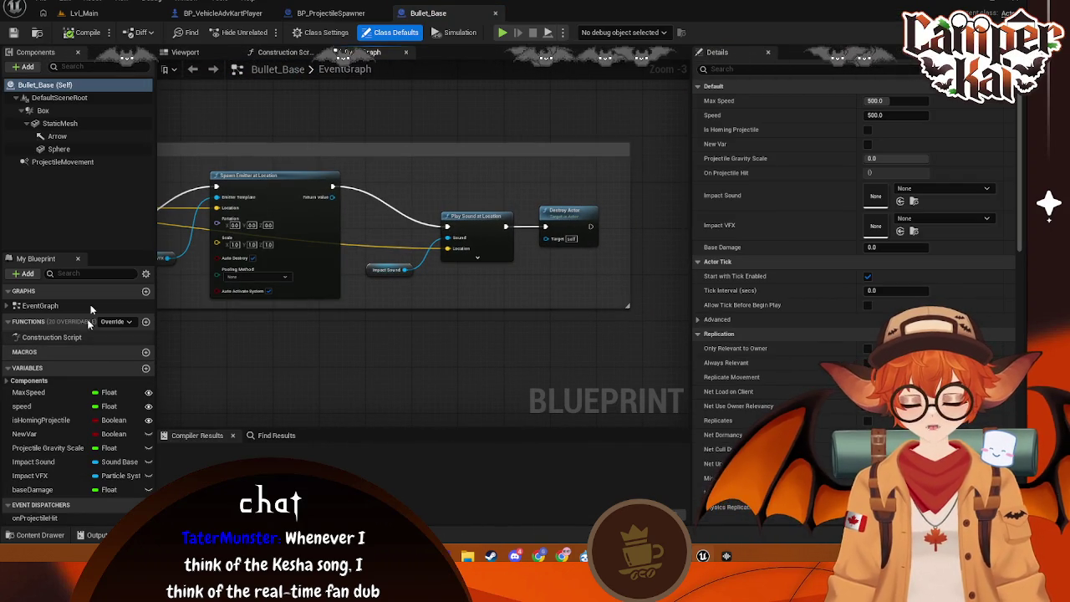
- Set Bullet_Base's Impact Sound to BulletImpact in Class Defaults
click(50, 84)
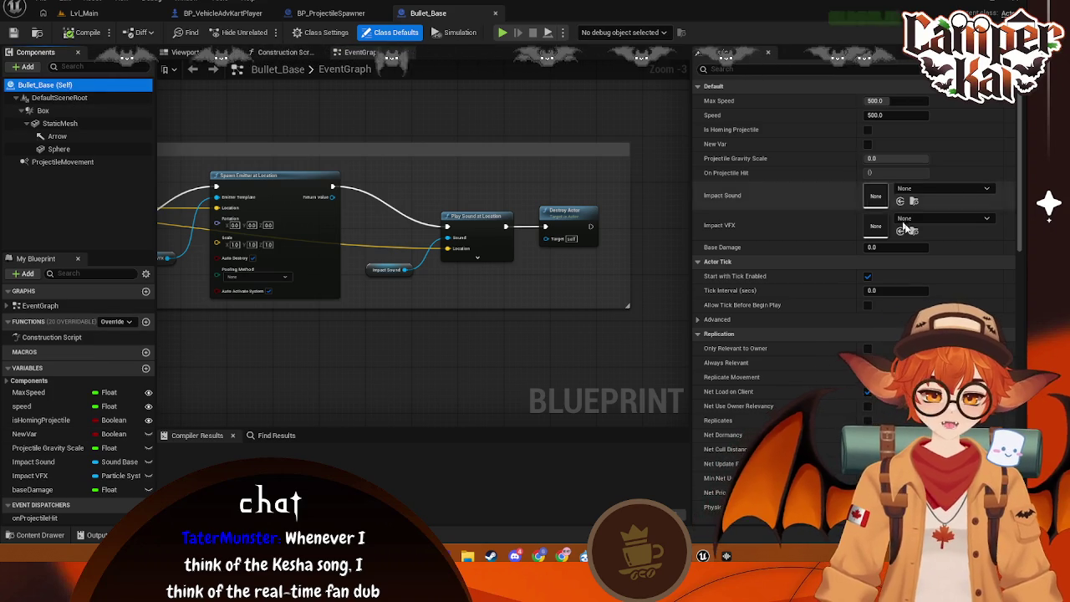
click(40, 534)
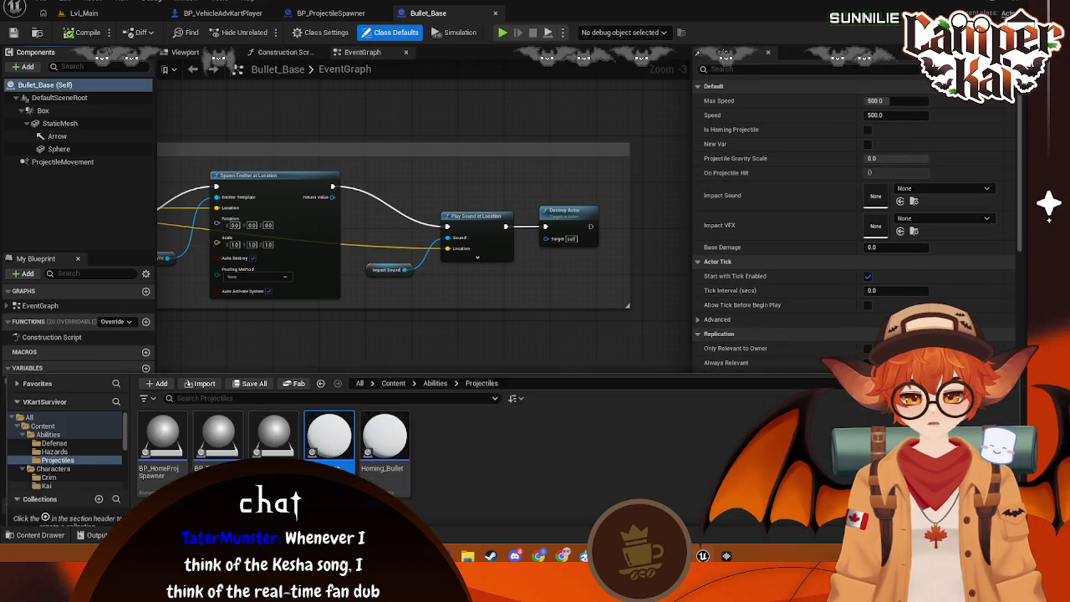
scroll(71, 417, down, 3)
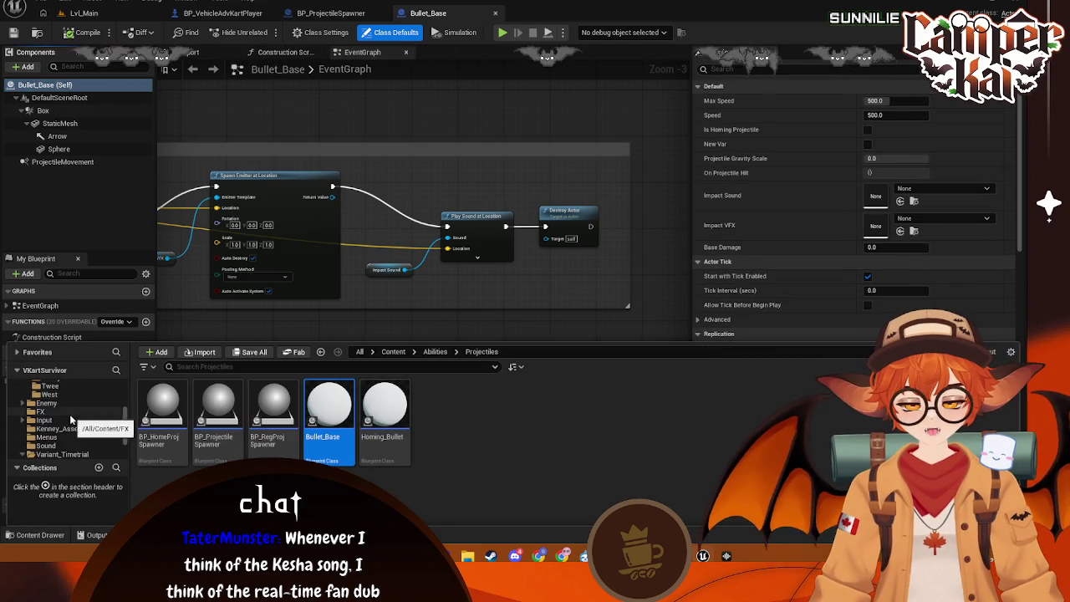
click(59, 430)
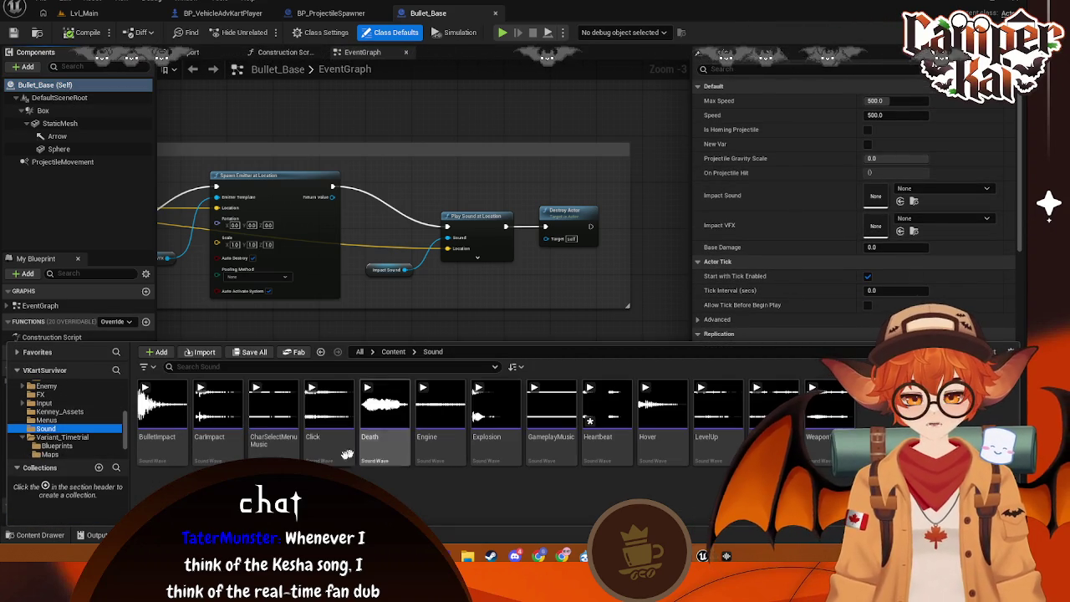
click(274, 414)
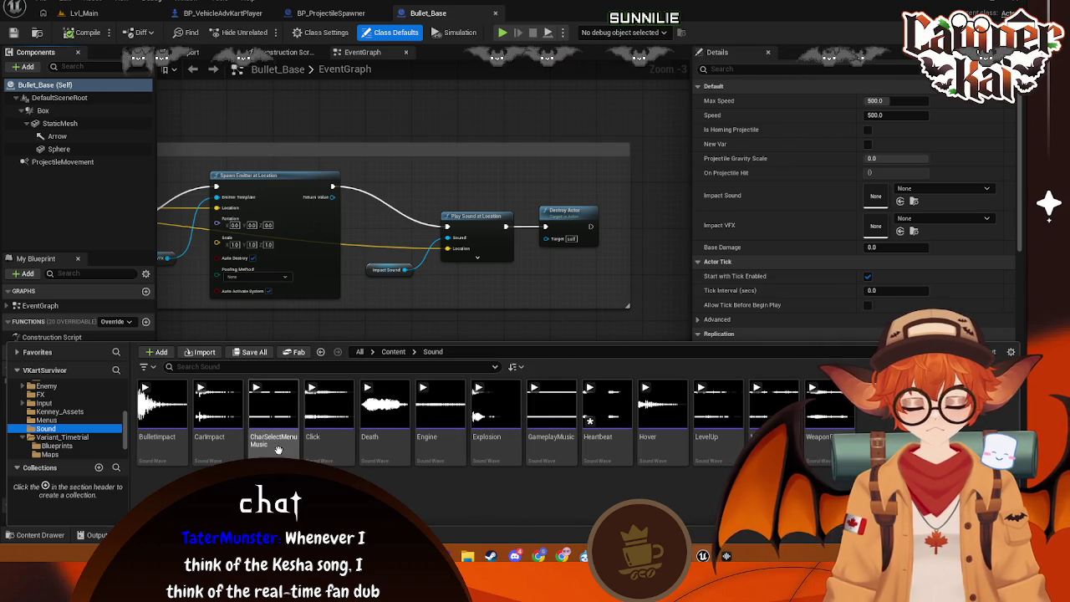
mouse_move(184, 438)
mouse_down()
mouse_move(502, 376)
mouse_move(898, 221)
mouse_move(878, 197)
mouse_up()
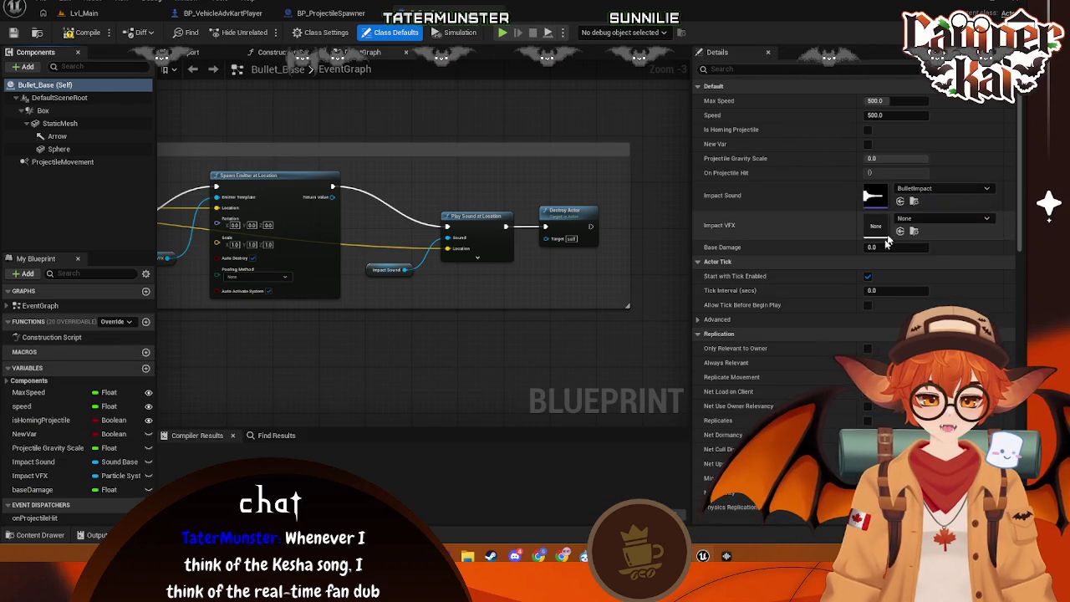
drag(440, 363, 488, 368)
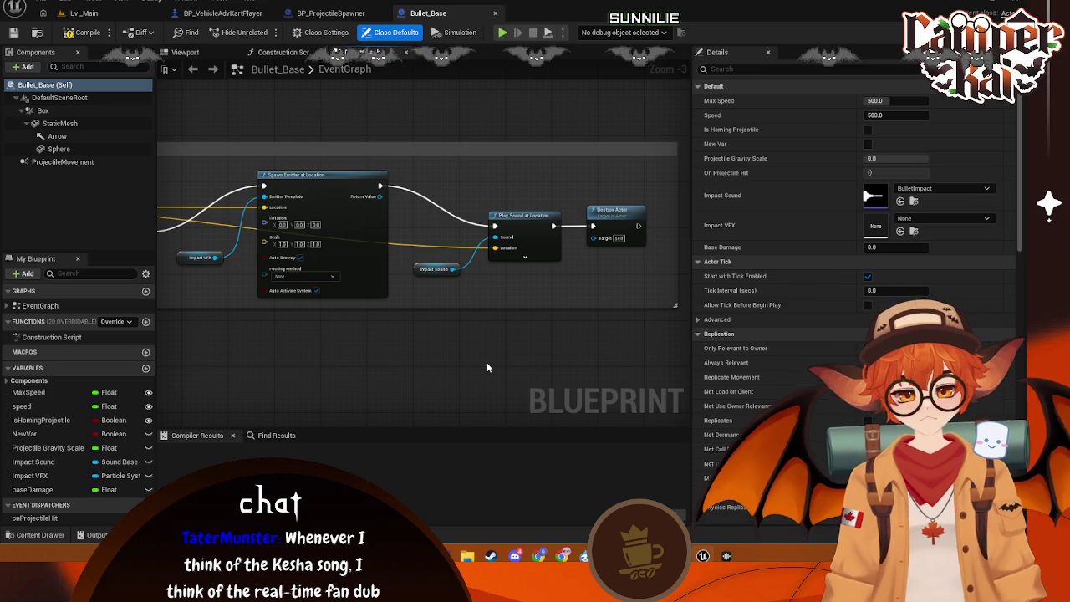
- Browse the Content Drawer to the FX folder containing BP_DestroyedKart
click(33, 535)
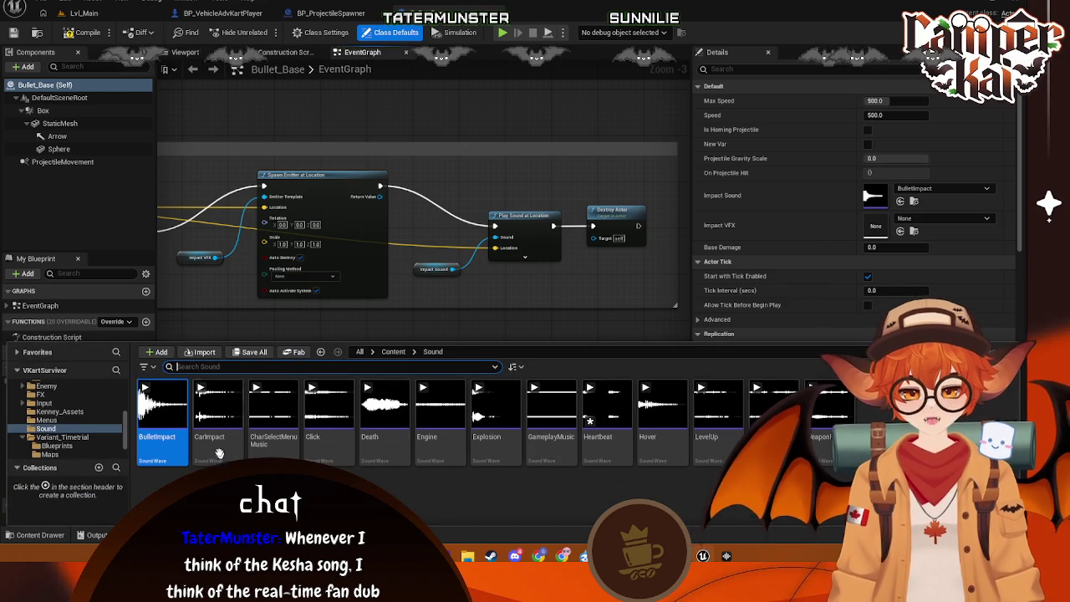
click(288, 140)
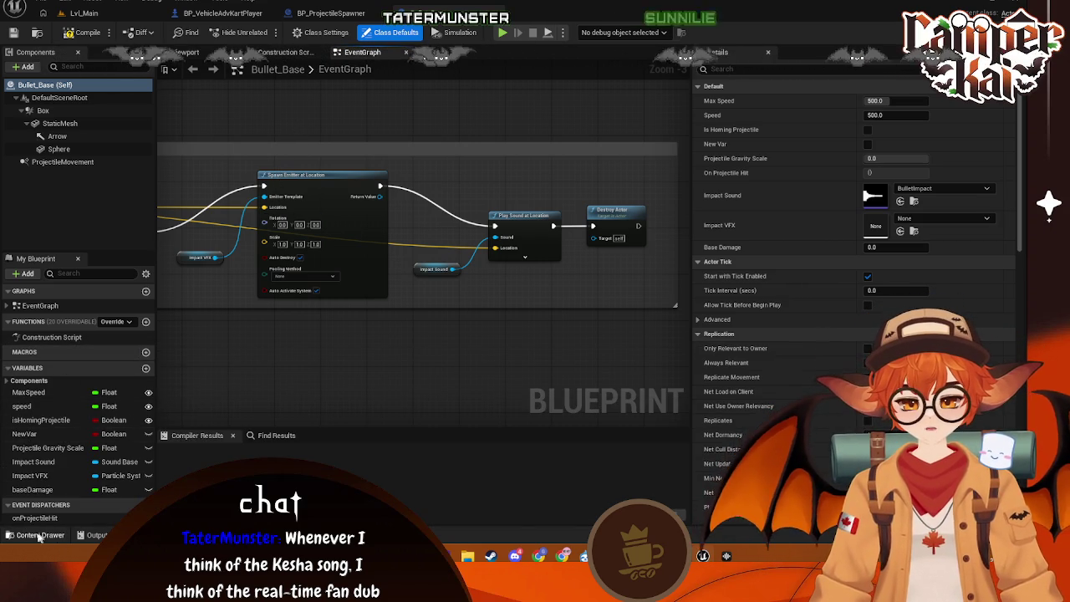
key(ctrl+space)
scroll(51, 437, down, 1)
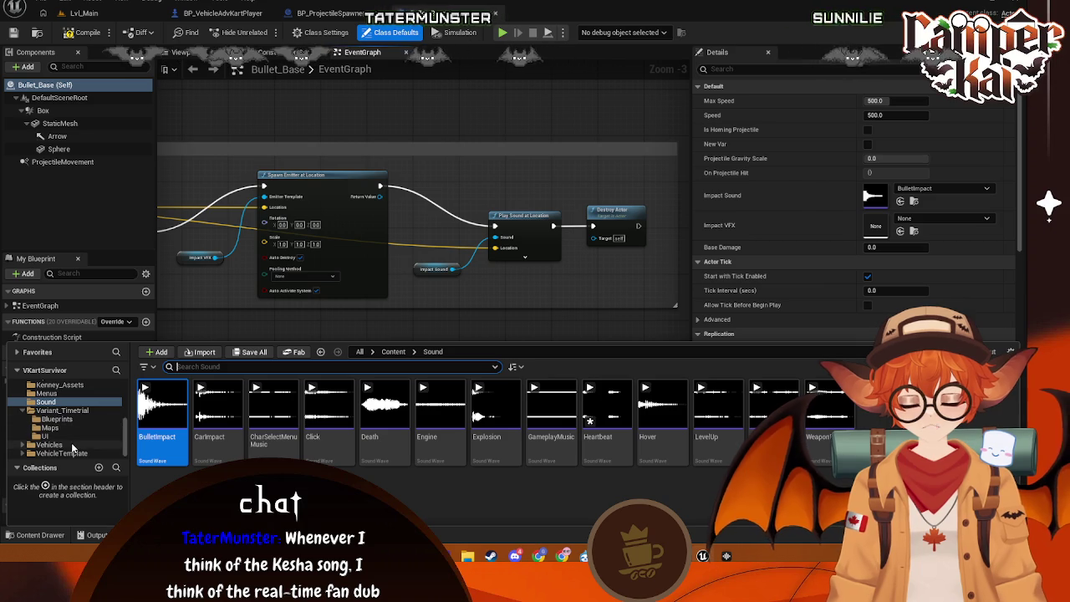
scroll(67, 426, up, 2)
scroll(63, 423, up, 2)
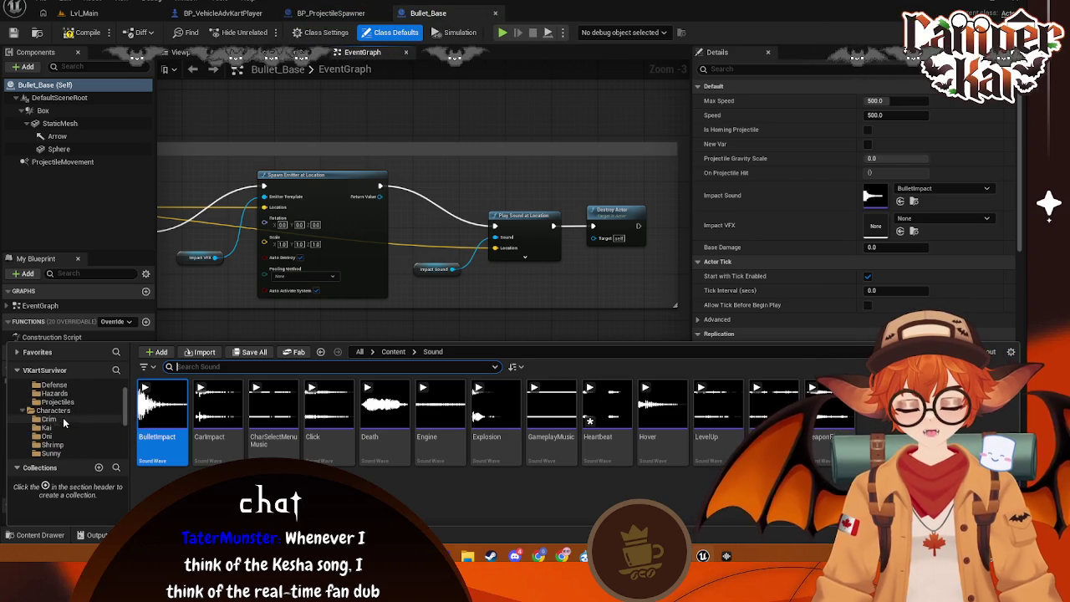
scroll(66, 414, up, 2)
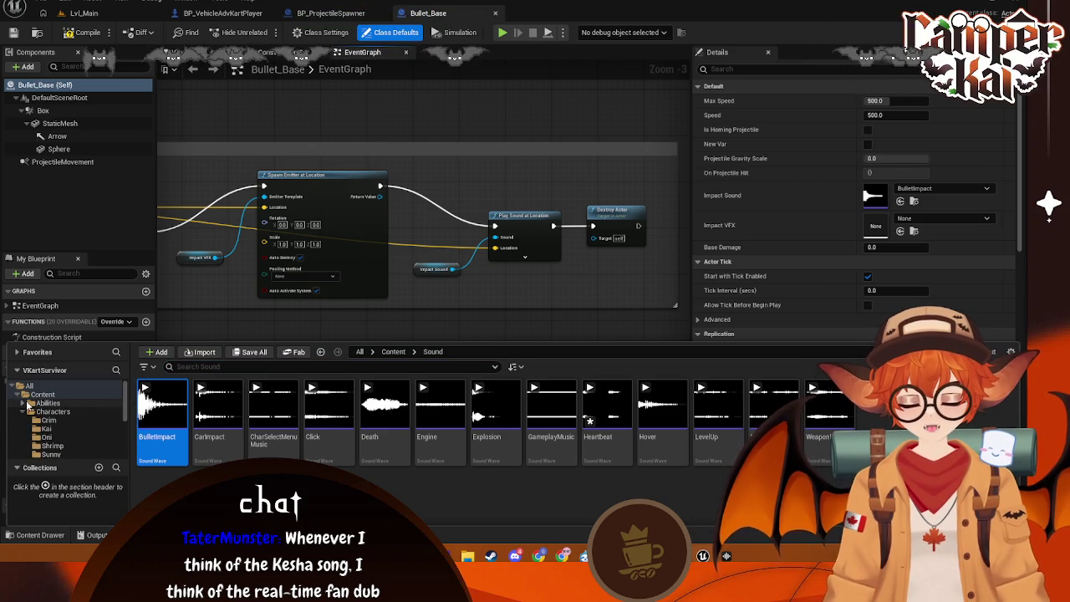
click(62, 421)
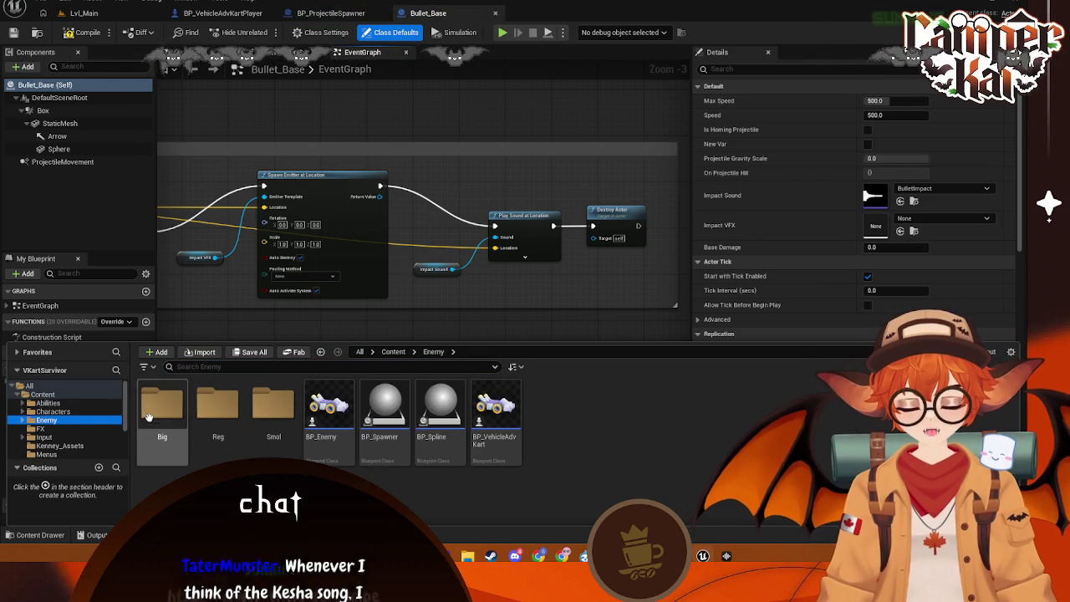
click(42, 429)
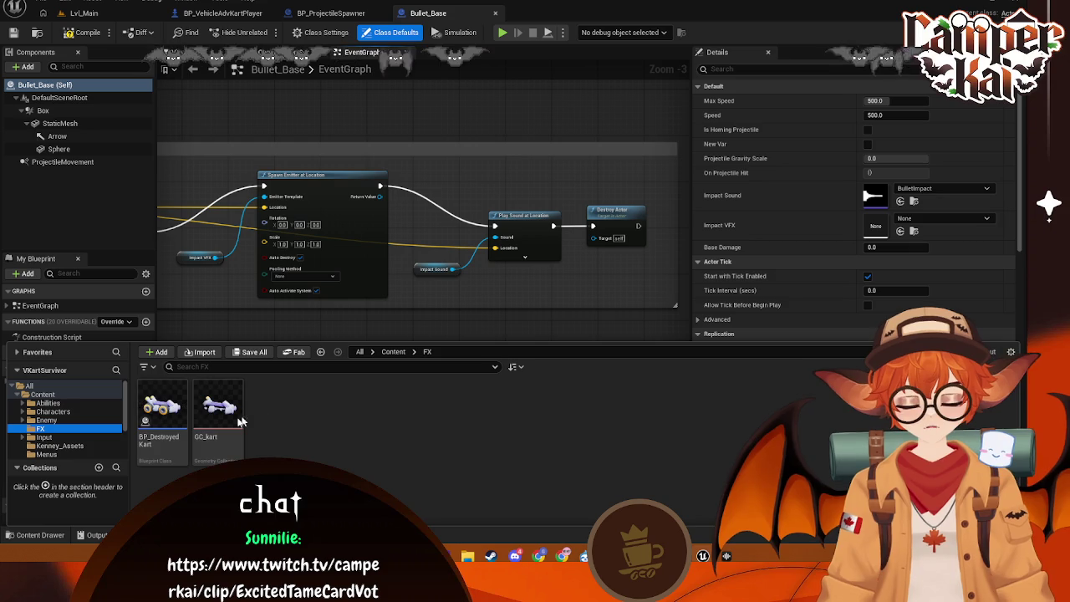
- In BP_DestroyedKart, play the Explosion sound at location after Add Radial Impulse
click(162, 407)
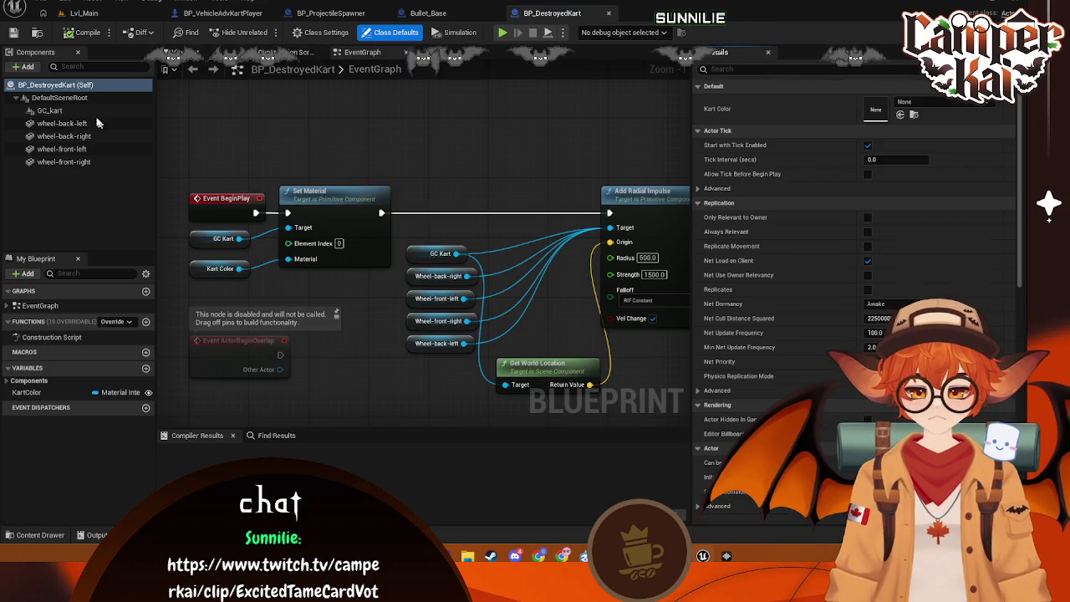
scroll(398, 157, down, 2)
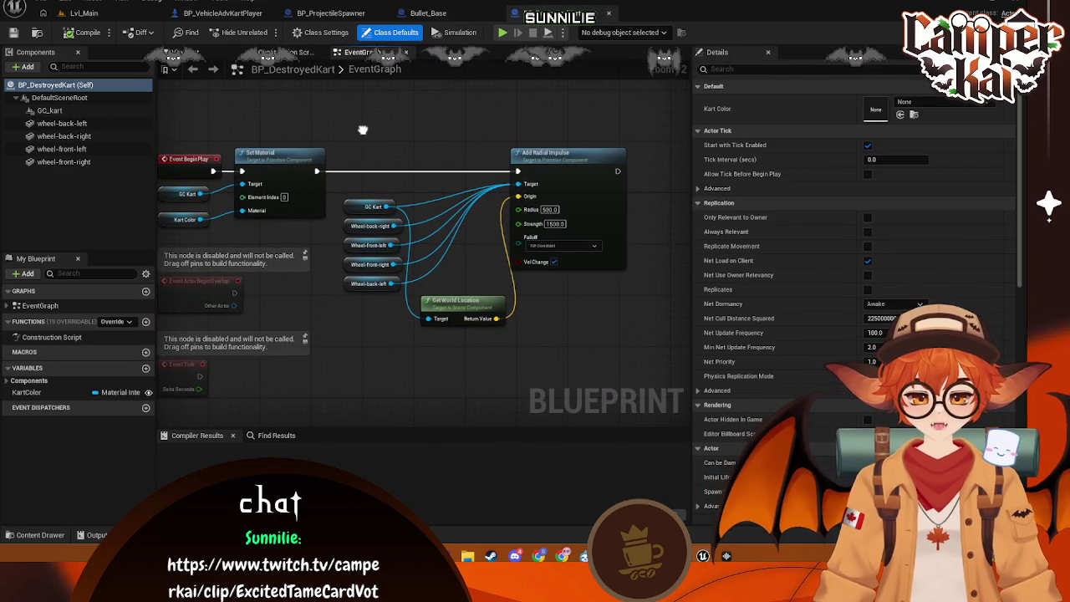
mouse_move(483, 175)
mouse_down()
mouse_move(528, 183)
mouse_move(536, 172)
mouse_up()
text(play sound)
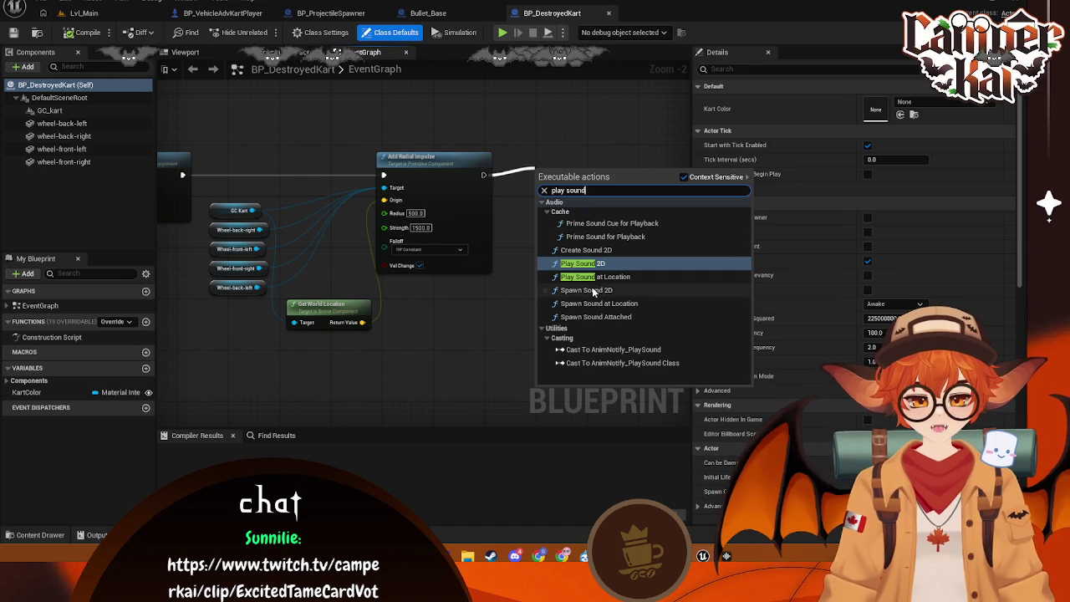
click(608, 277)
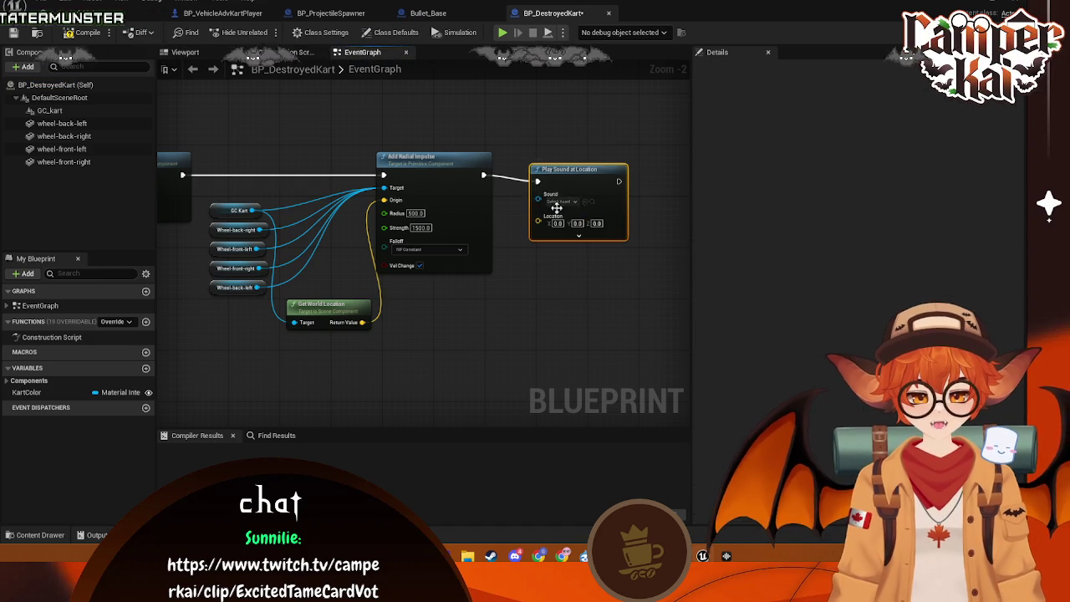
click(572, 203)
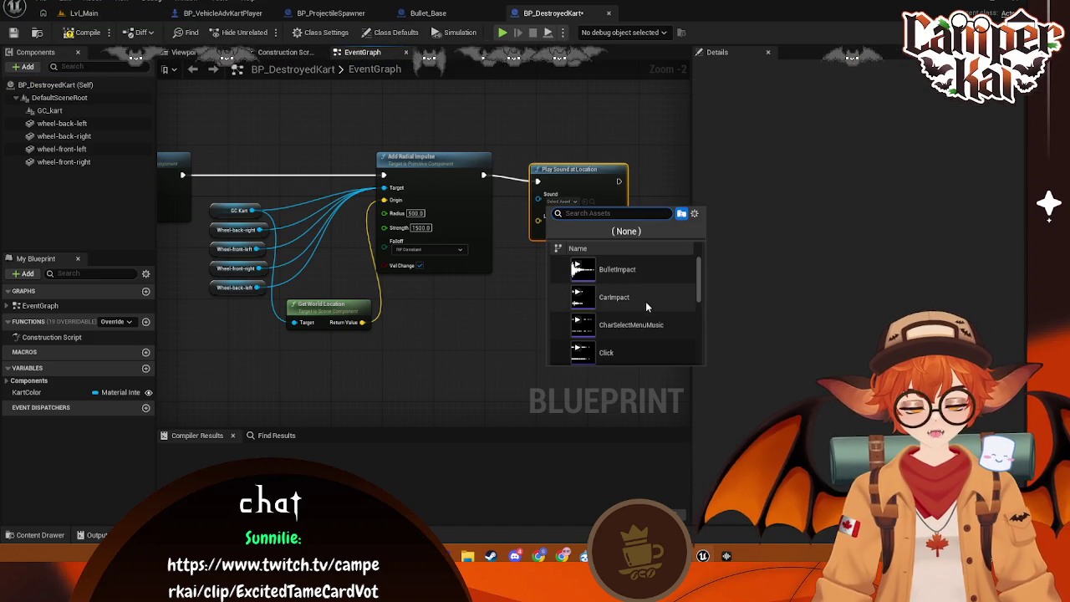
scroll(648, 302, down, 1)
scroll(650, 304, down, 3)
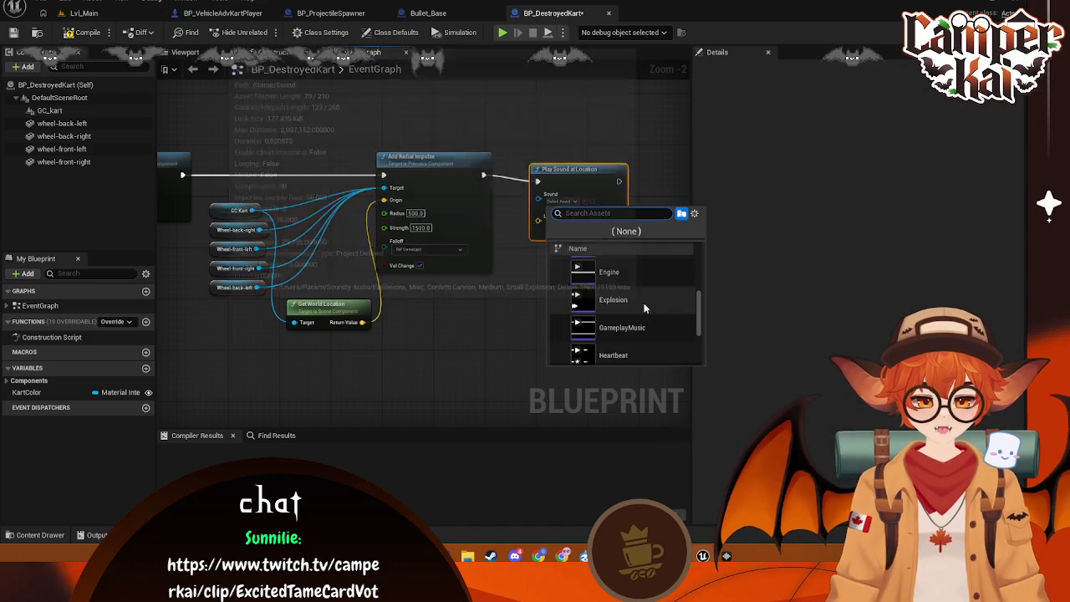
click(644, 303)
- Add a second Play Sound at Location node playing Death after Explosion
drag(619, 181, 671, 182)
text(play)
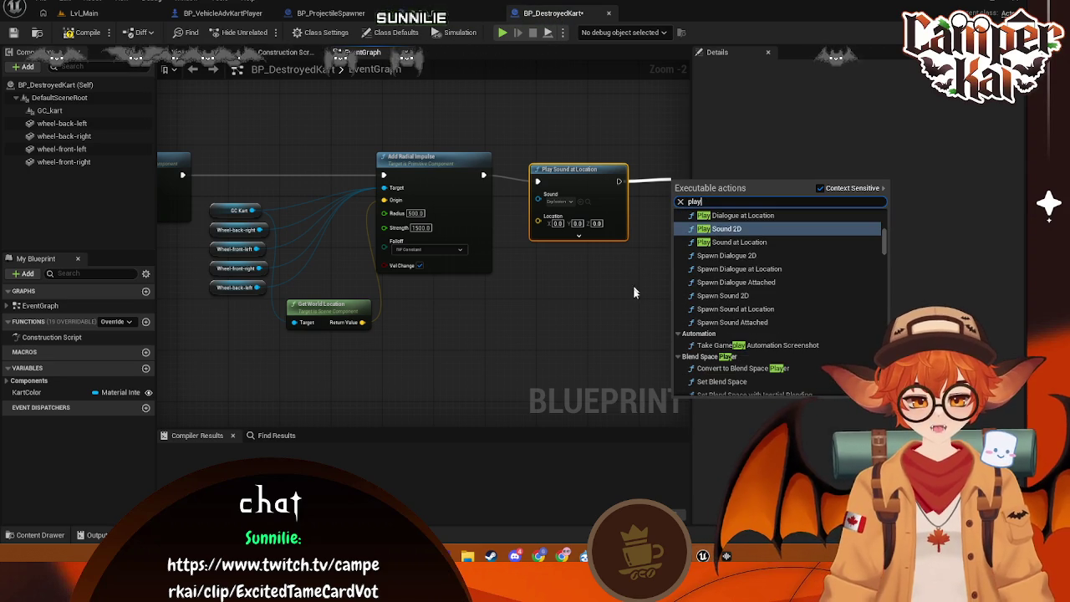
click(628, 294)
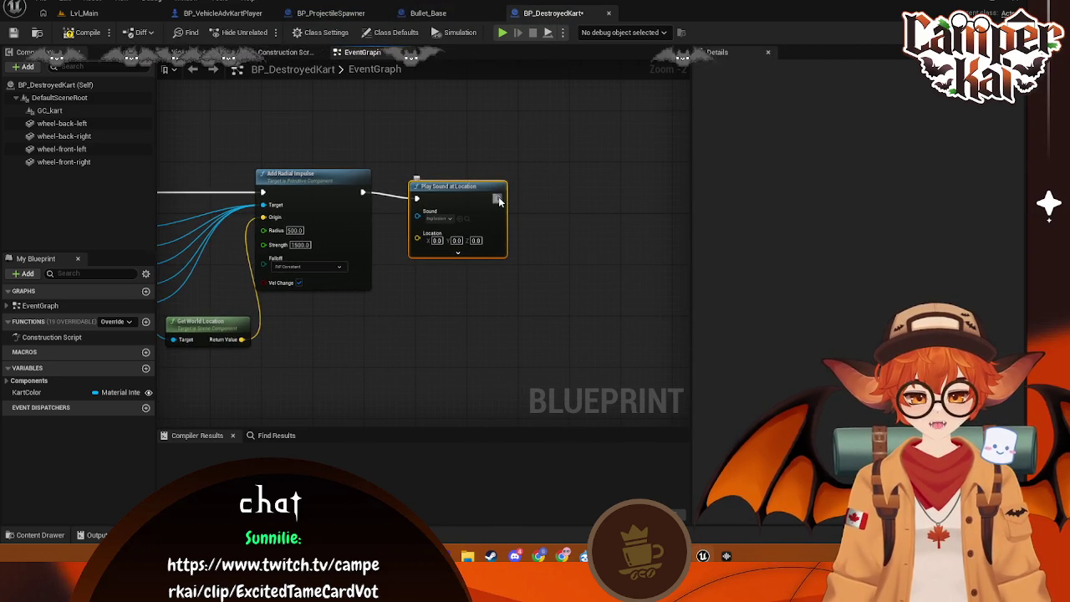
drag(498, 199, 535, 204)
text(play sound)
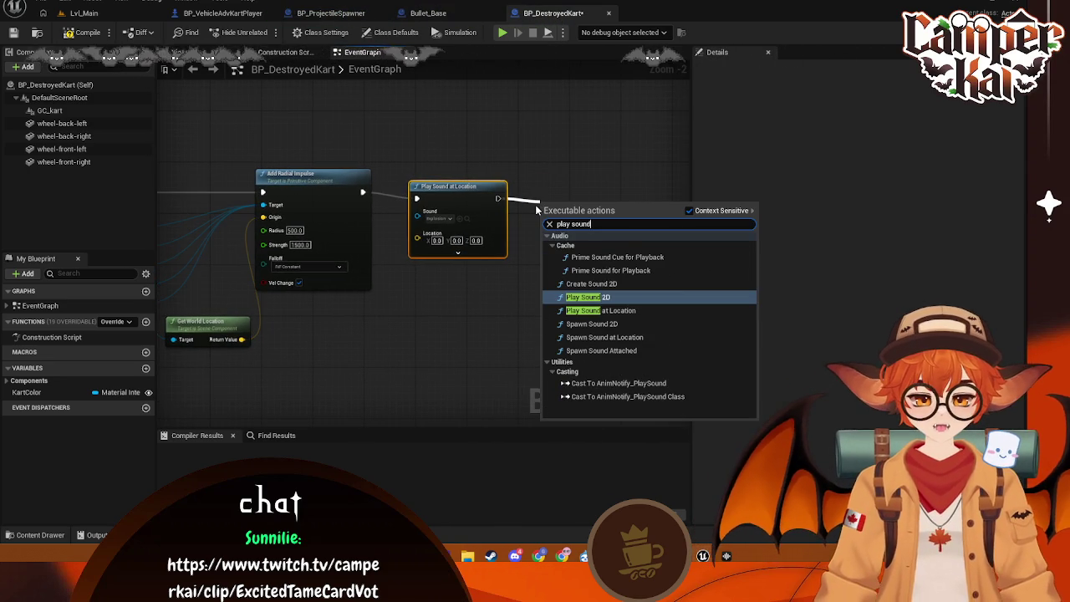
click(645, 311)
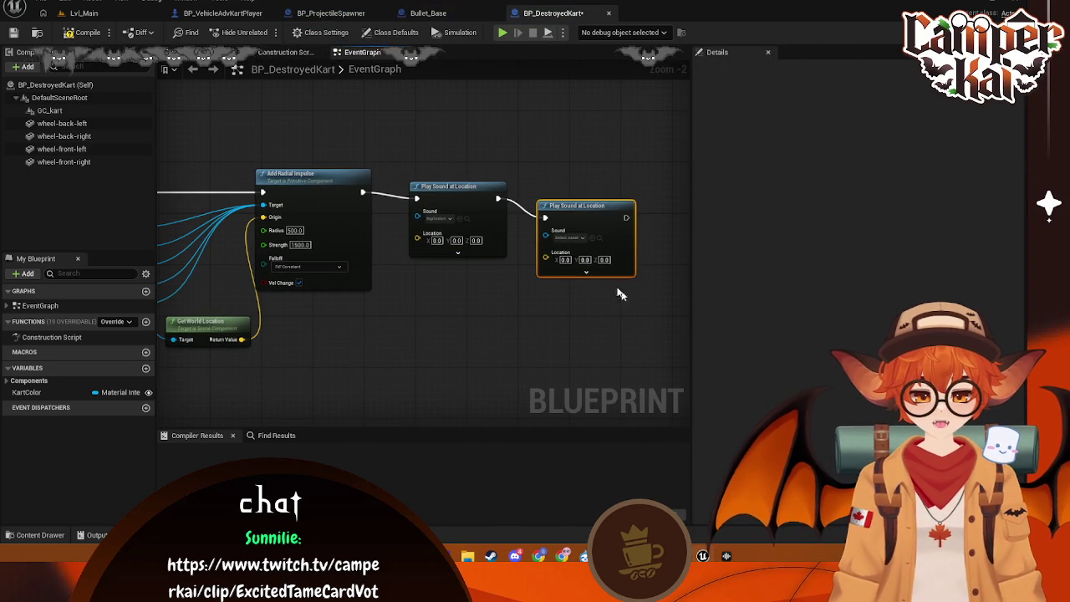
click(571, 241)
text(s)
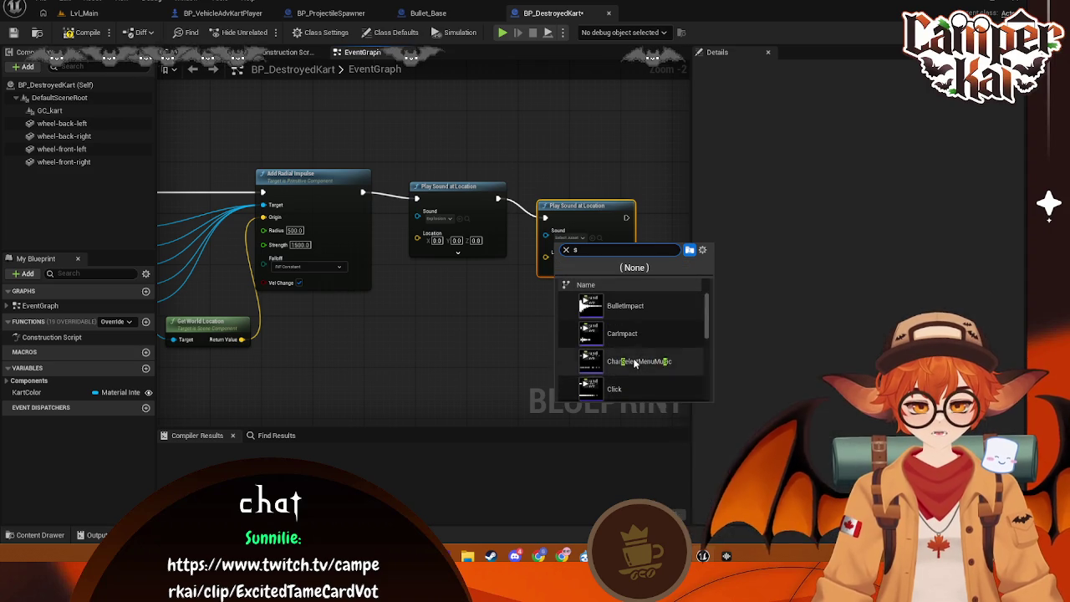
scroll(636, 362, down, 1)
click(635, 361)
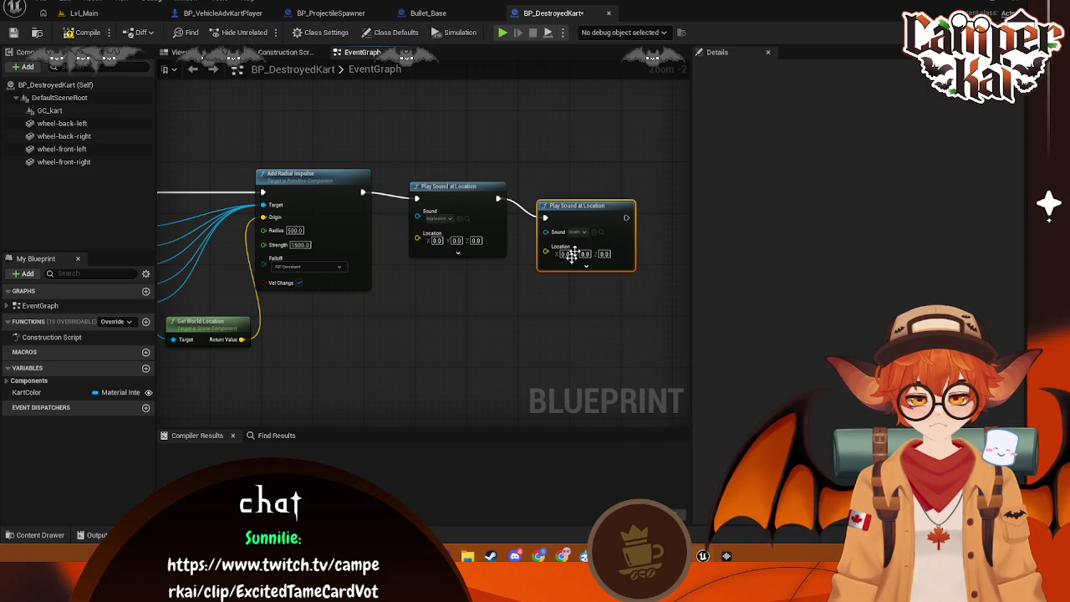
drag(574, 208, 564, 191)
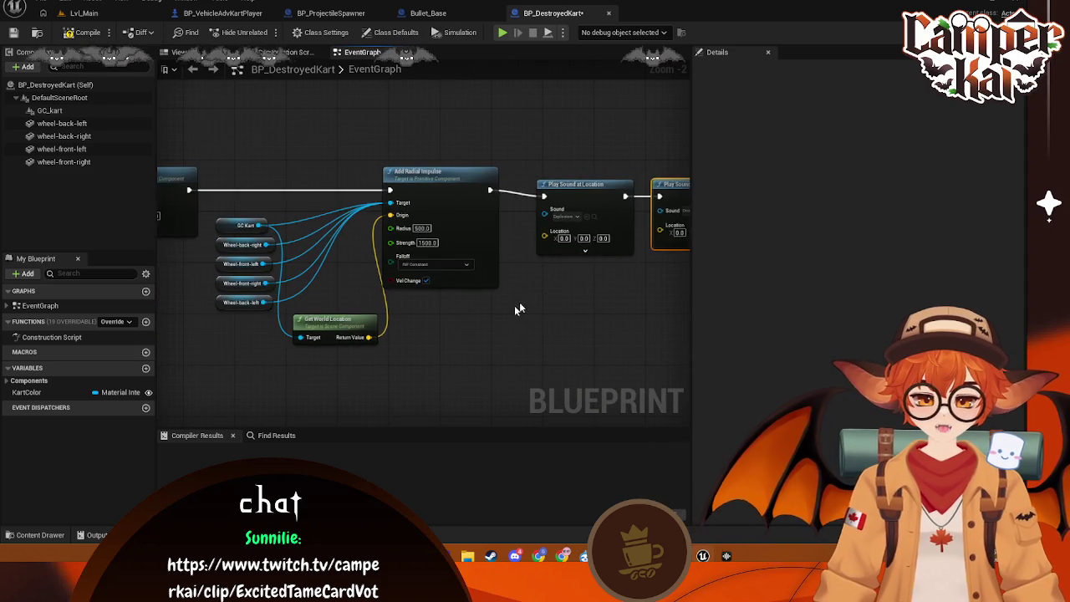
- Wire the kart's world location into both sound nodes' Location pins
mouse_move(320, 336)
mouse_down()
mouse_move(402, 339)
mouse_move(506, 234)
mouse_move(498, 231)
mouse_up()
mouse_move(321, 337)
mouse_down()
mouse_move(605, 241)
mouse_move(613, 224)
mouse_up()
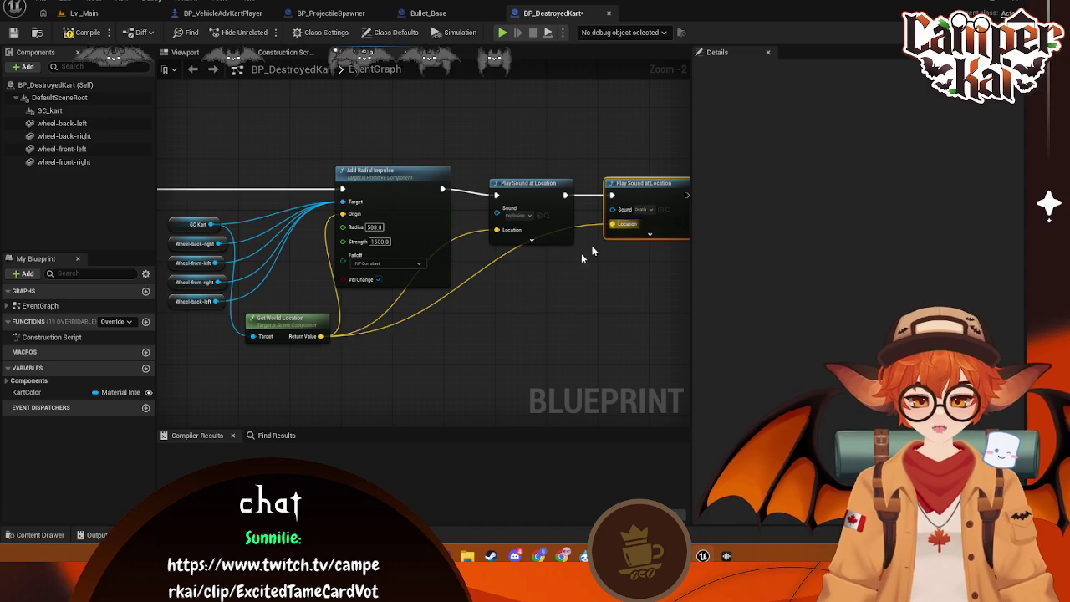
drag(505, 357, 467, 341)
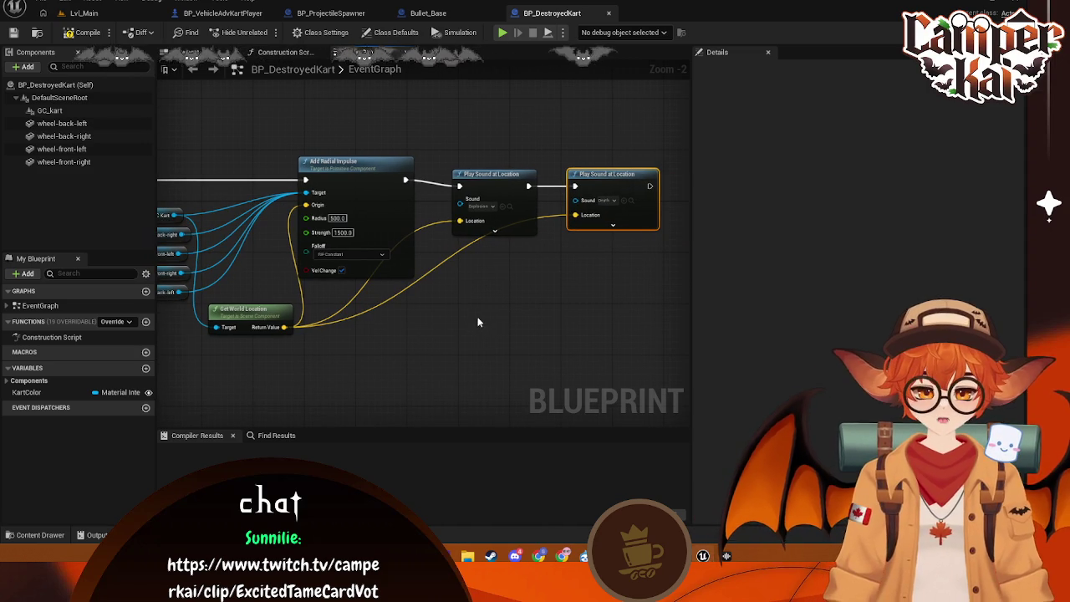
click(29, 536)
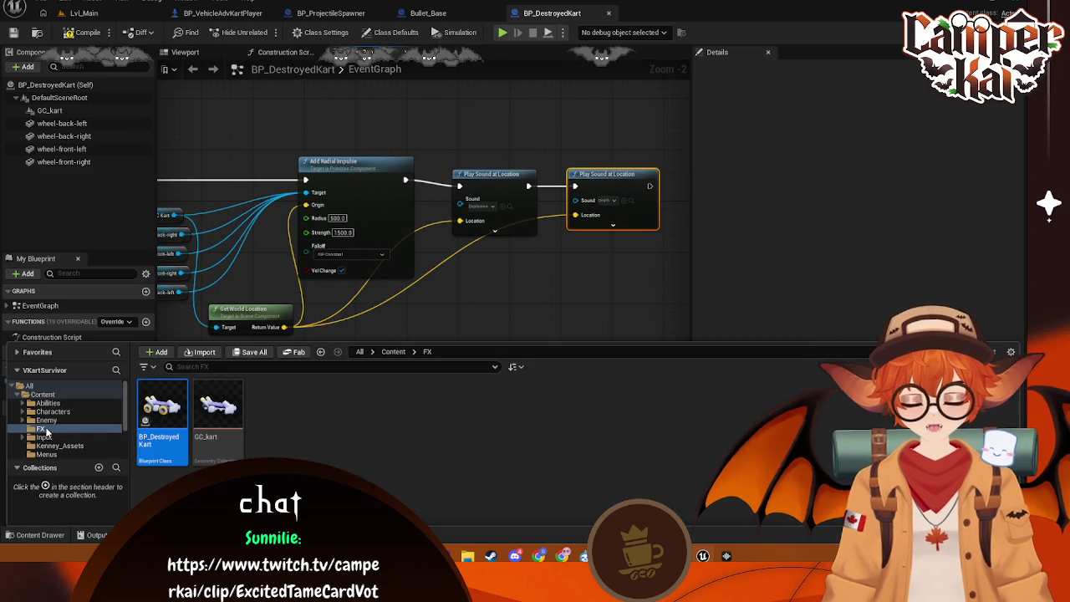
scroll(49, 428, down, 3)
click(46, 402)
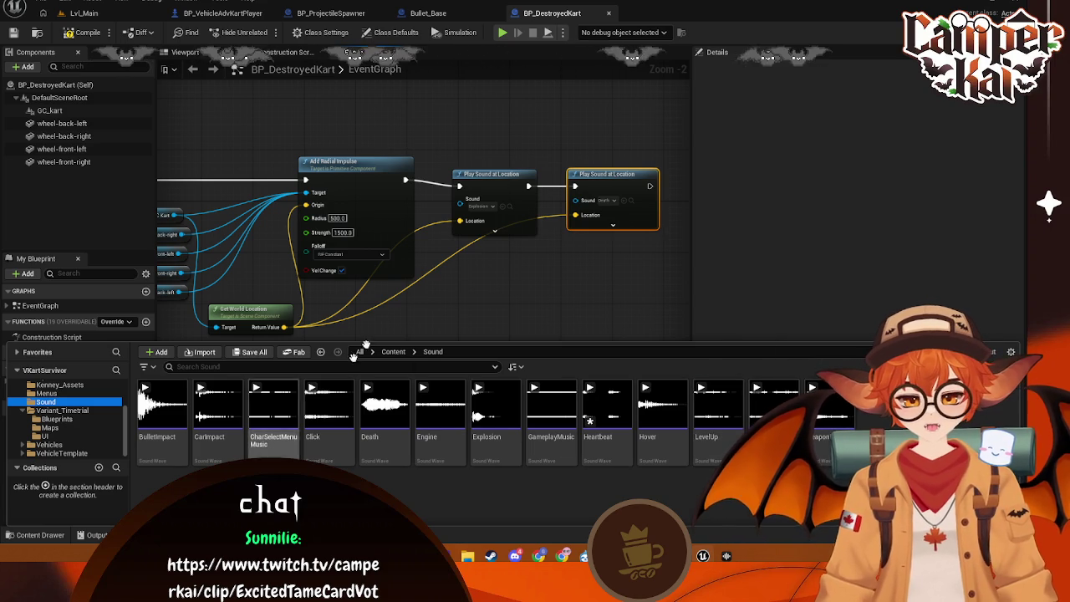
- Compile BP_DestroyedKart, switch to Lvl_Main and start Play In Editor
click(68, 33)
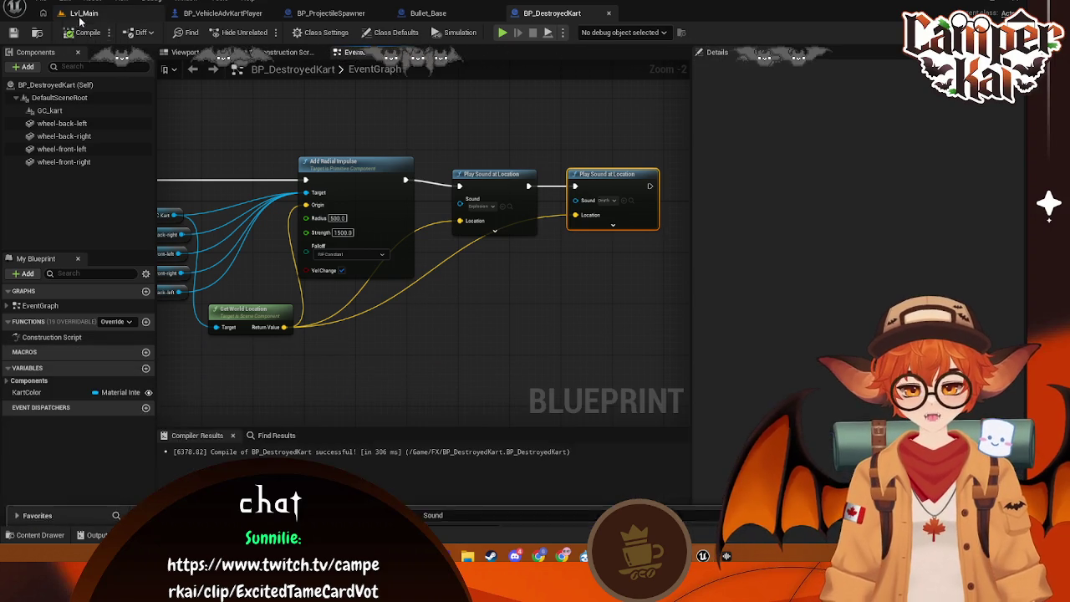
click(84, 13)
click(264, 35)
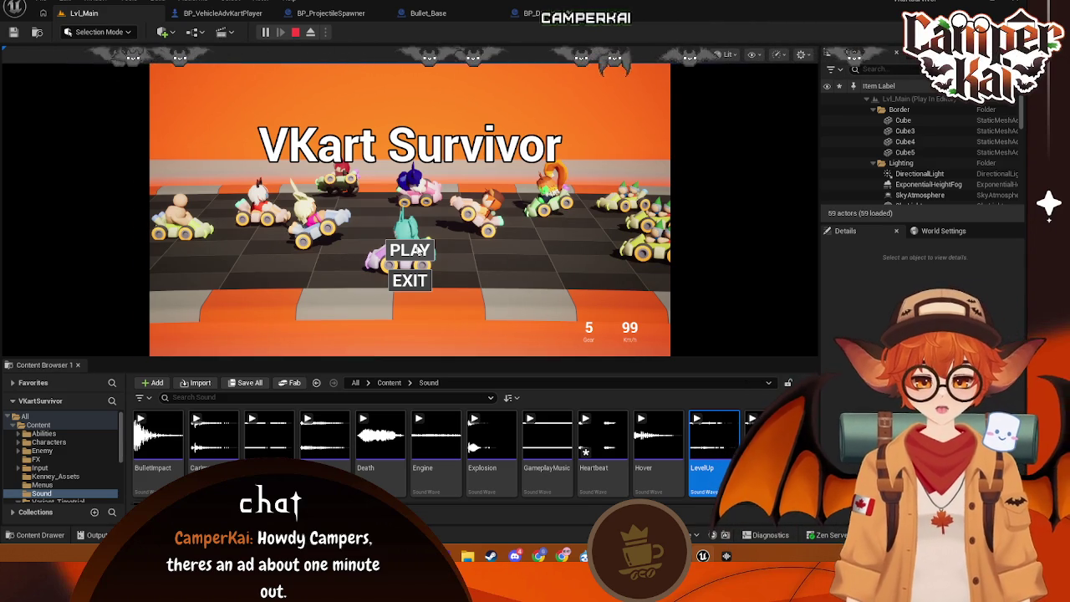
- Start the game from the title menu, drive the kart down the track, then stop
click(423, 248)
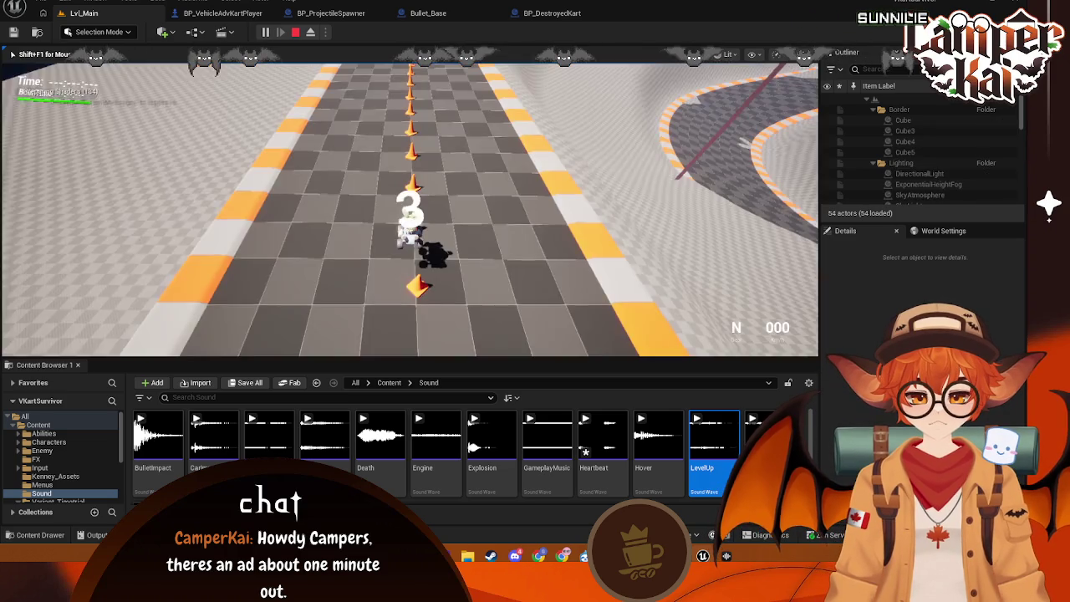
key(w)
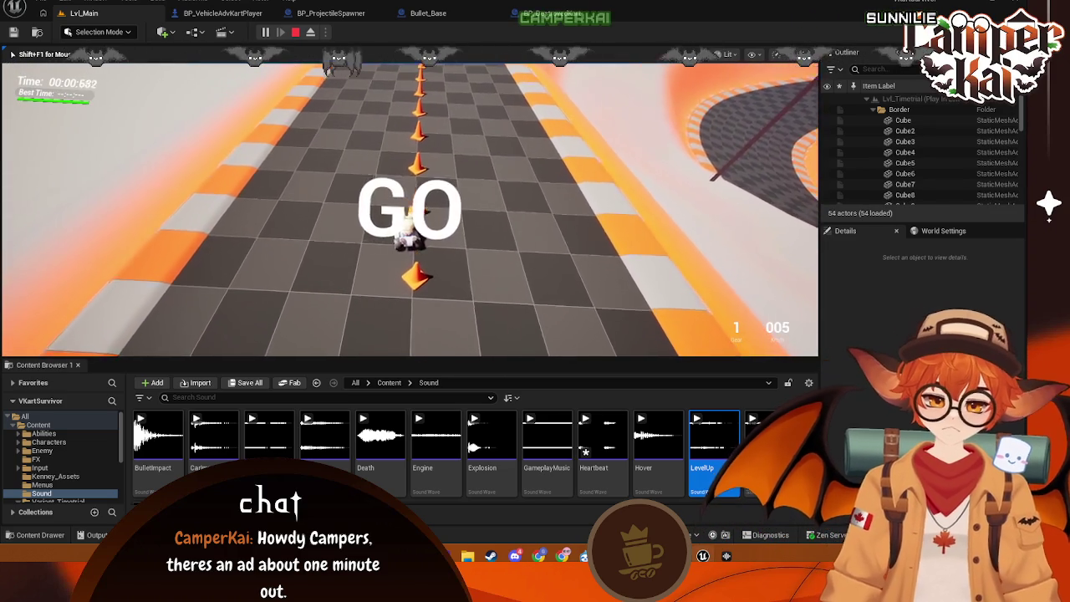
key(w)
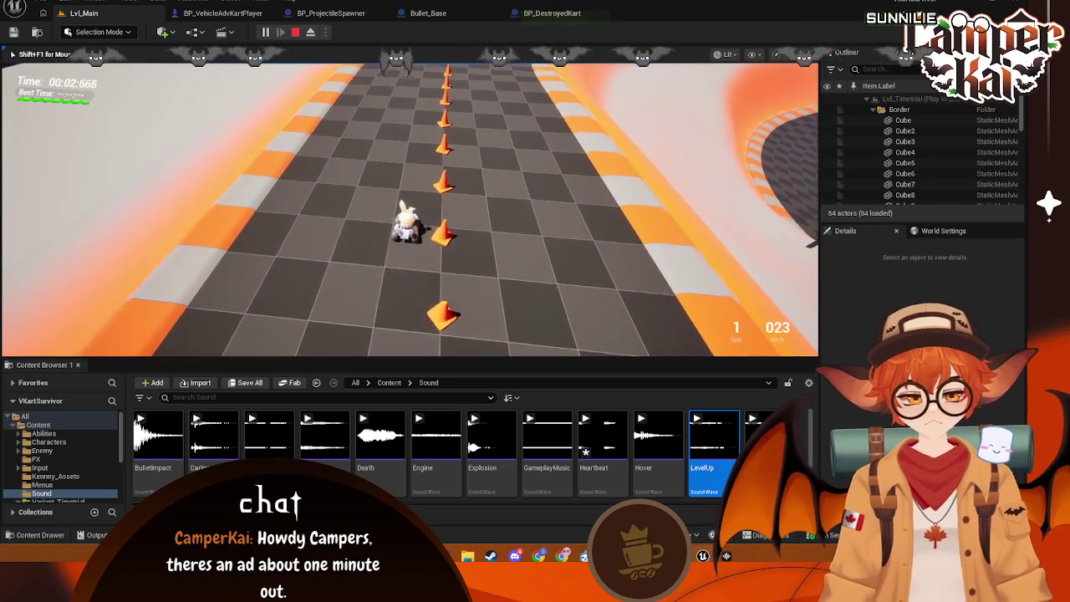
key(w)
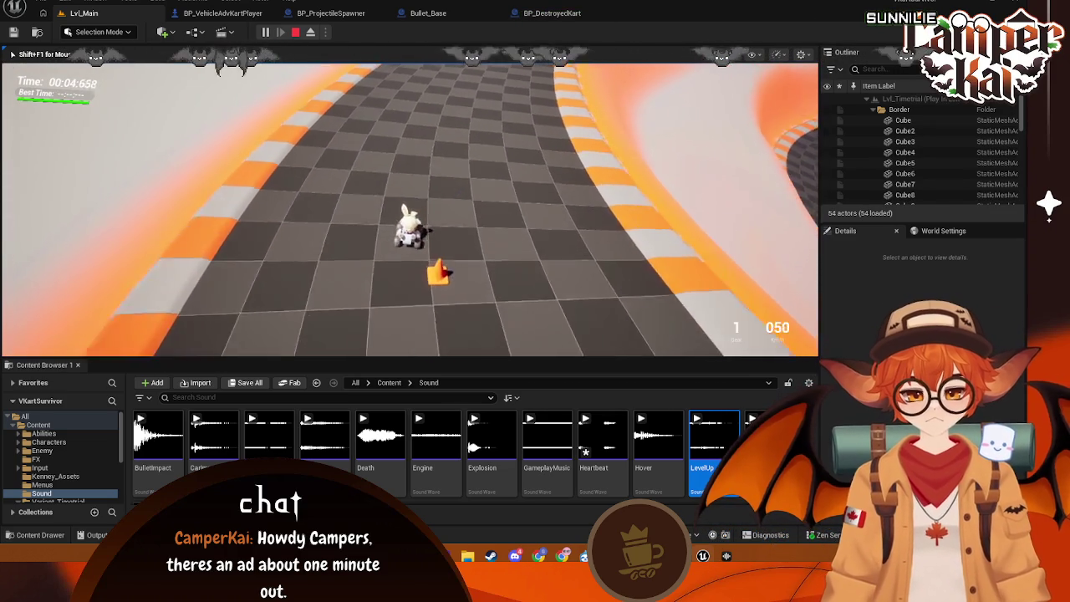
key(w)
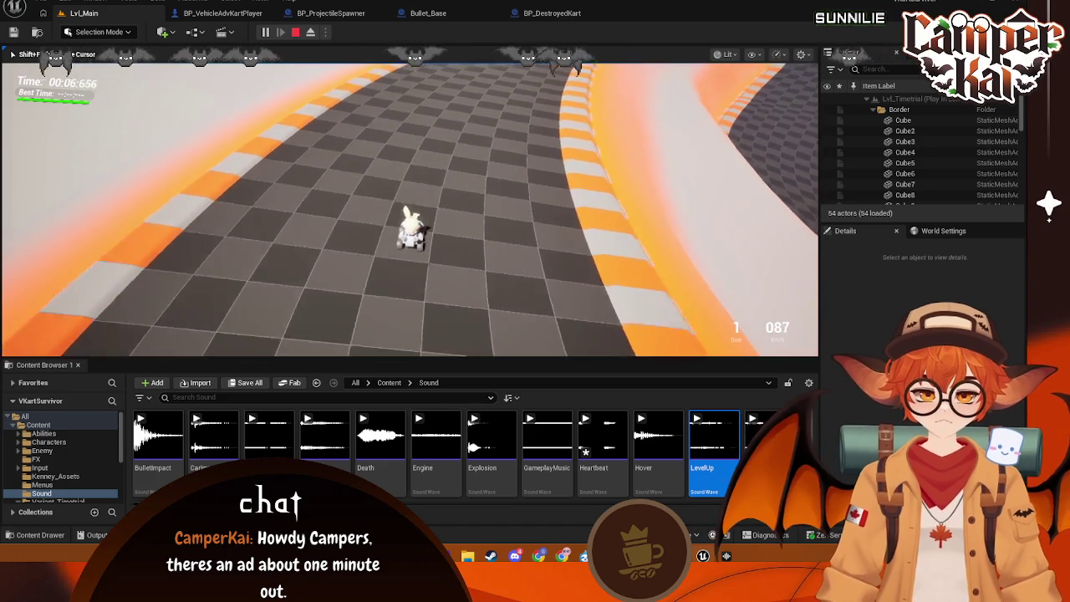
key(w)
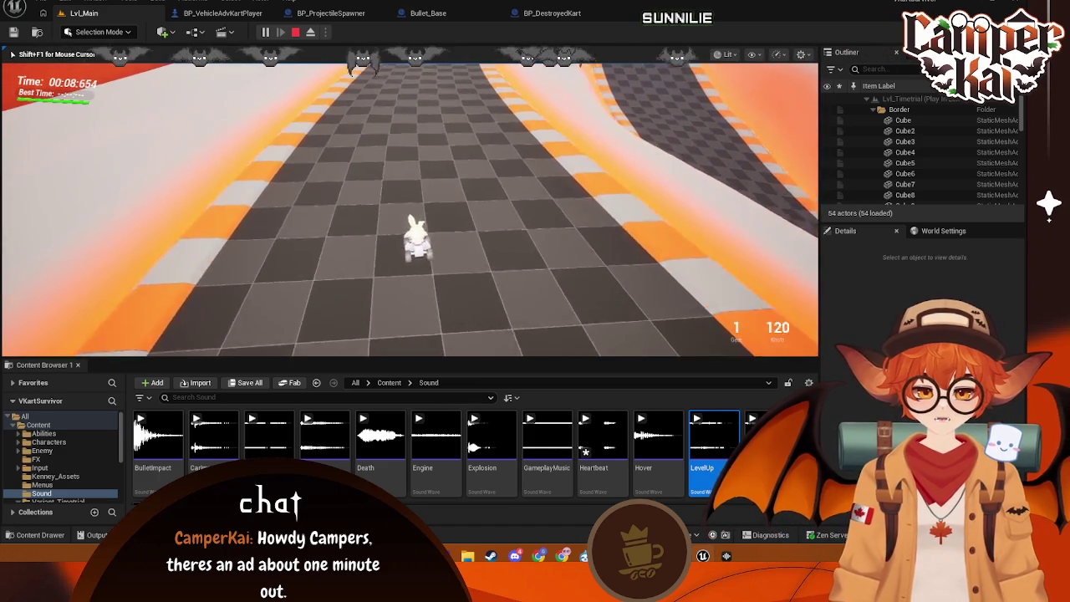
key(Escape)
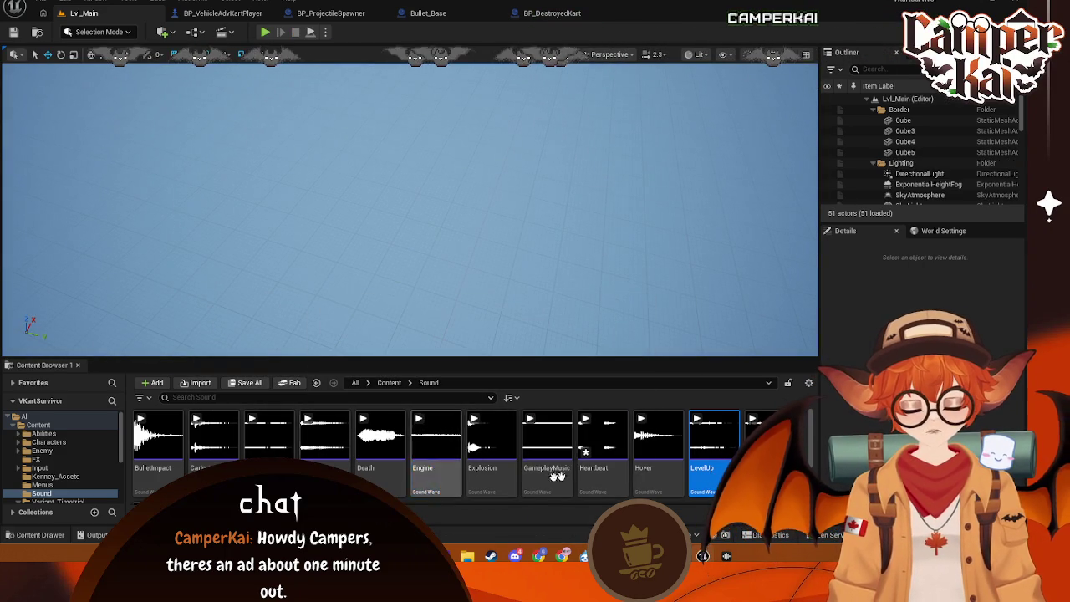
- Enable Looping on the Engine sound wave and save it
click(452, 482)
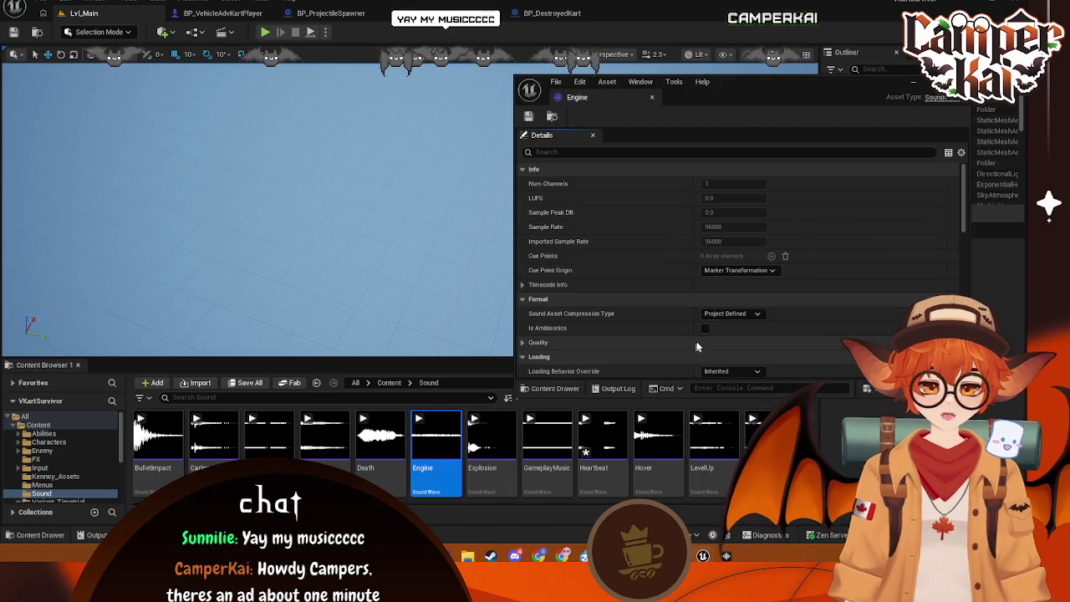
click(647, 153)
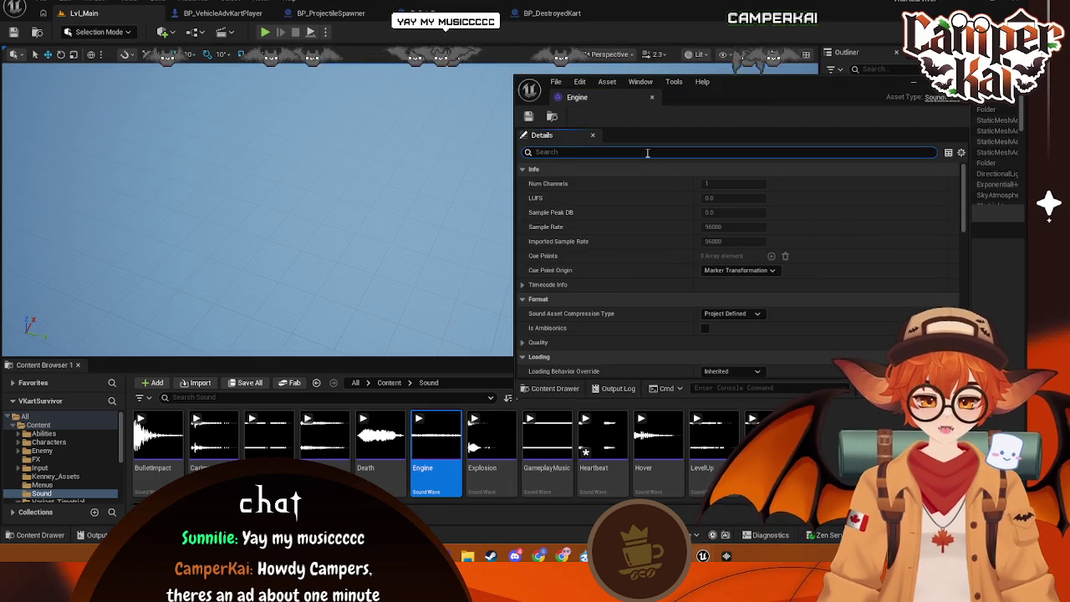
text(loop)
click(710, 184)
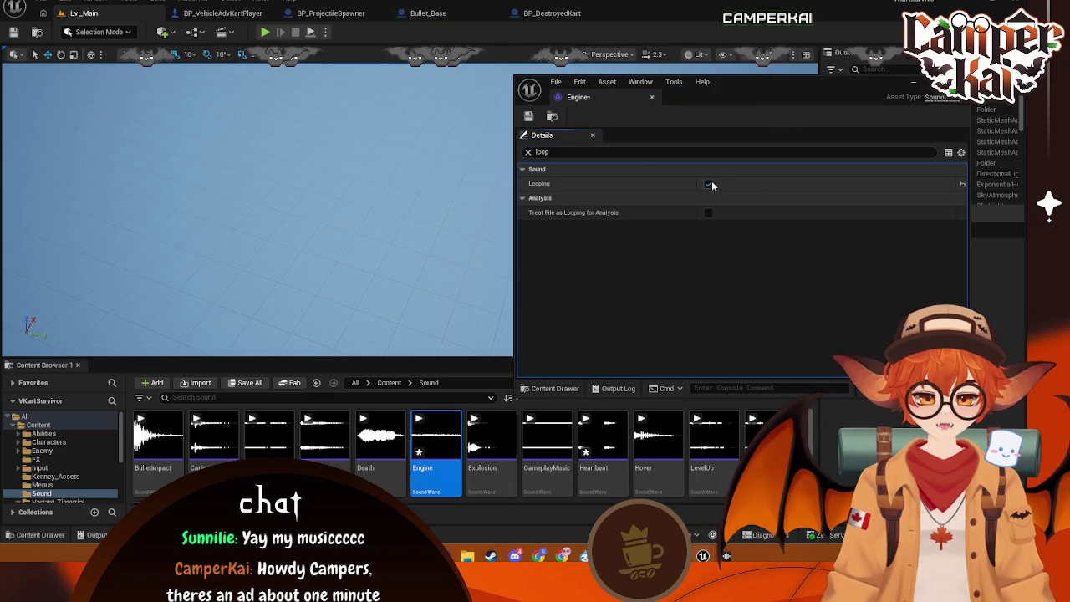
key(ctrl+s)
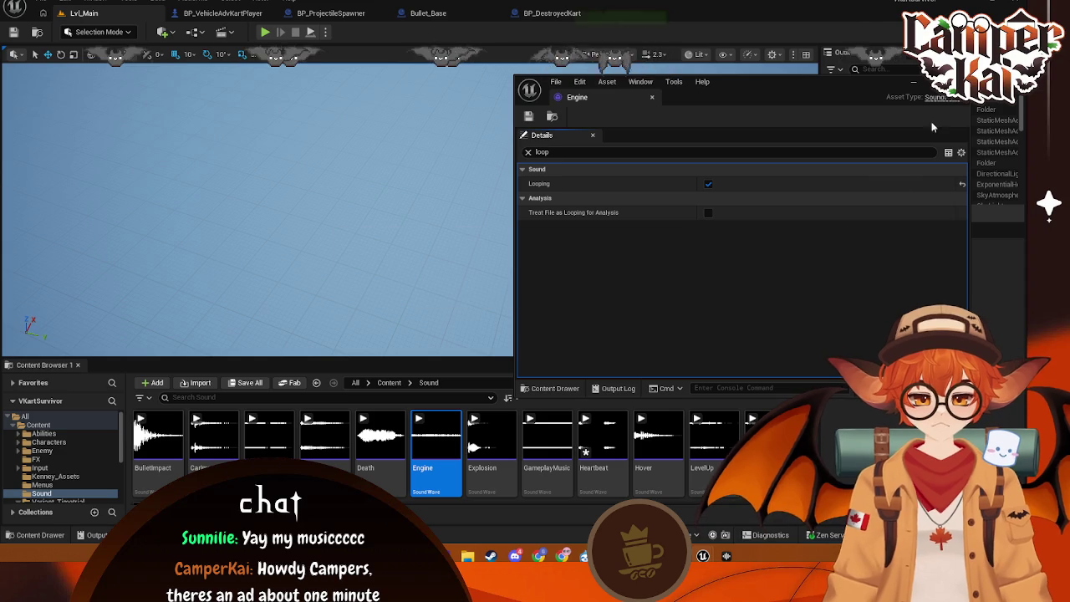
- Set the kart's Engine component Volume Multiplier to 0.5 and return to Lvl_Main
click(358, 78)
click(223, 13)
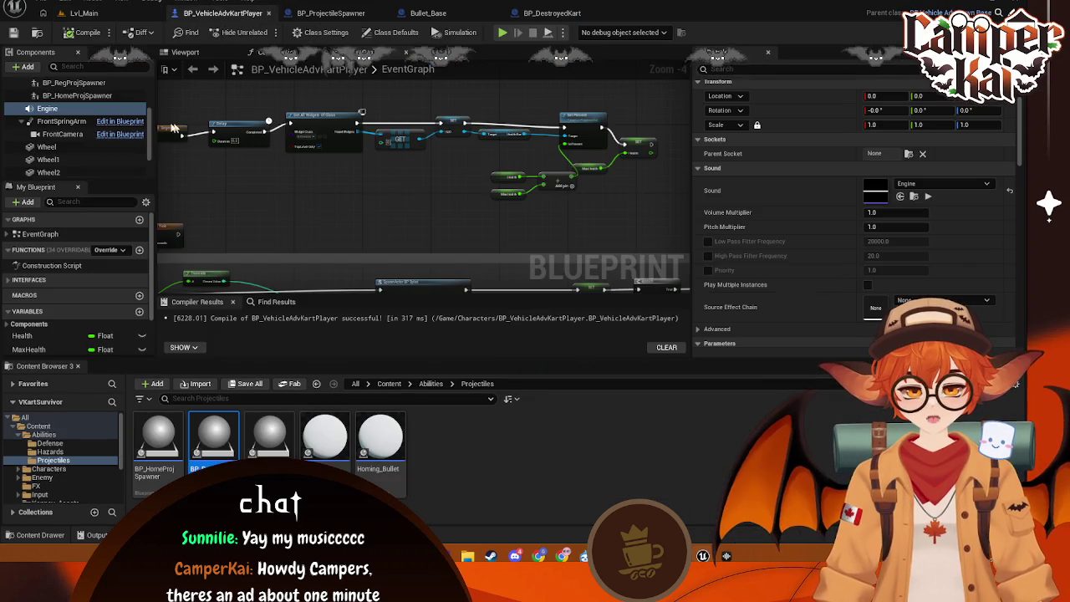
click(48, 108)
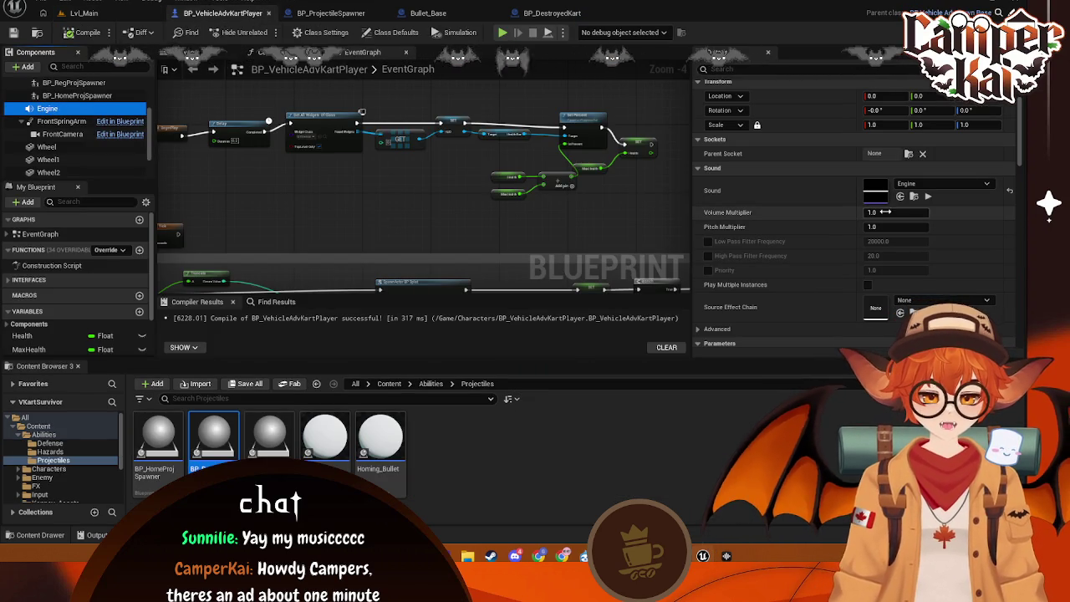
click(875, 213)
text(0.5)
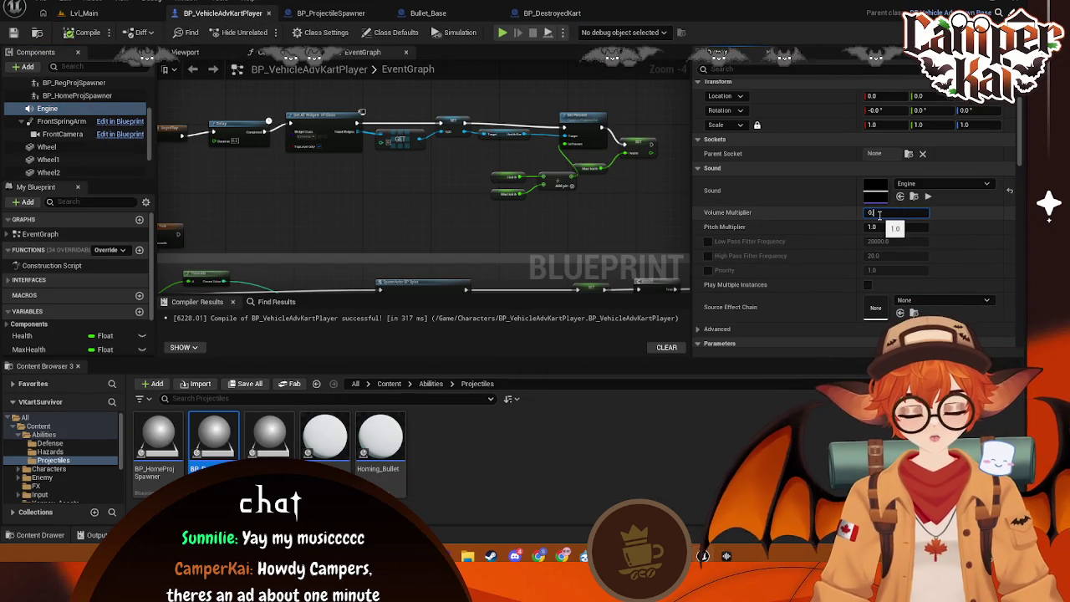
click(709, 482)
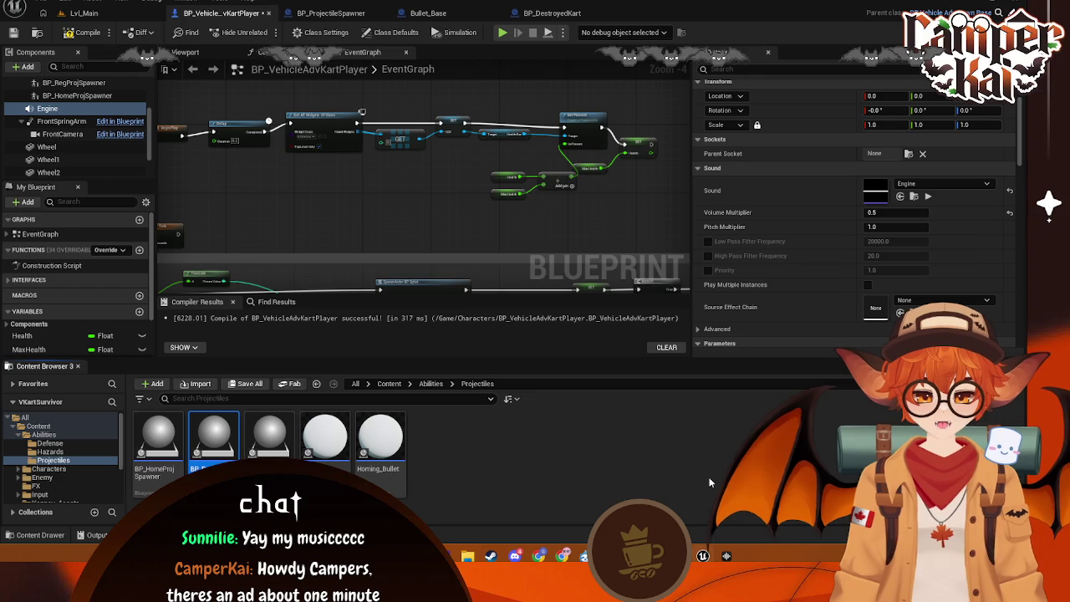
click(112, 15)
click(220, 12)
- Start a play-test of Lvl_Main and choose the bunny kart racer
click(84, 13)
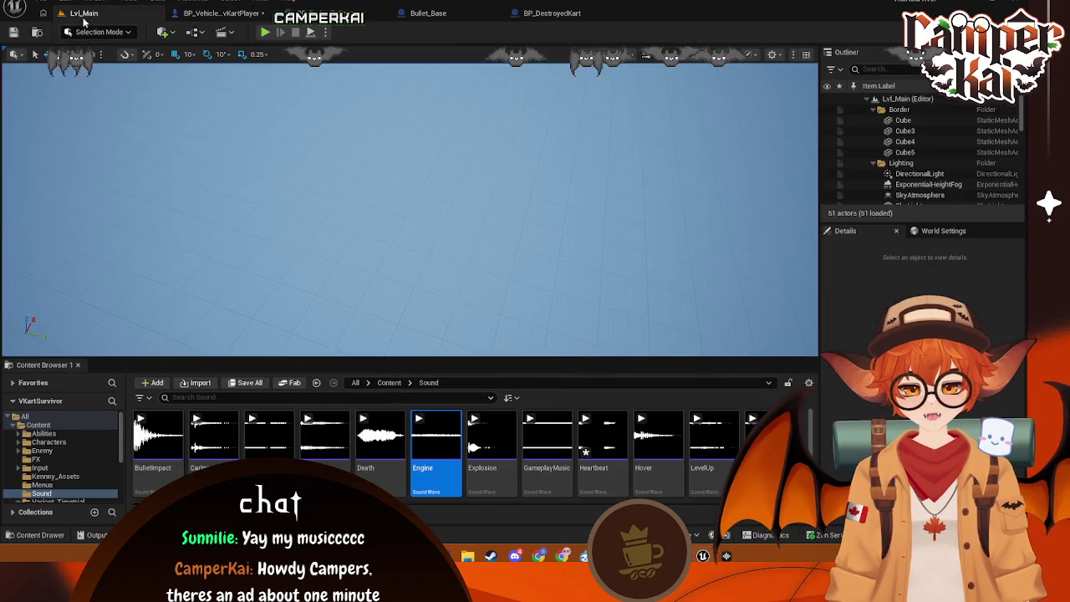
click(268, 31)
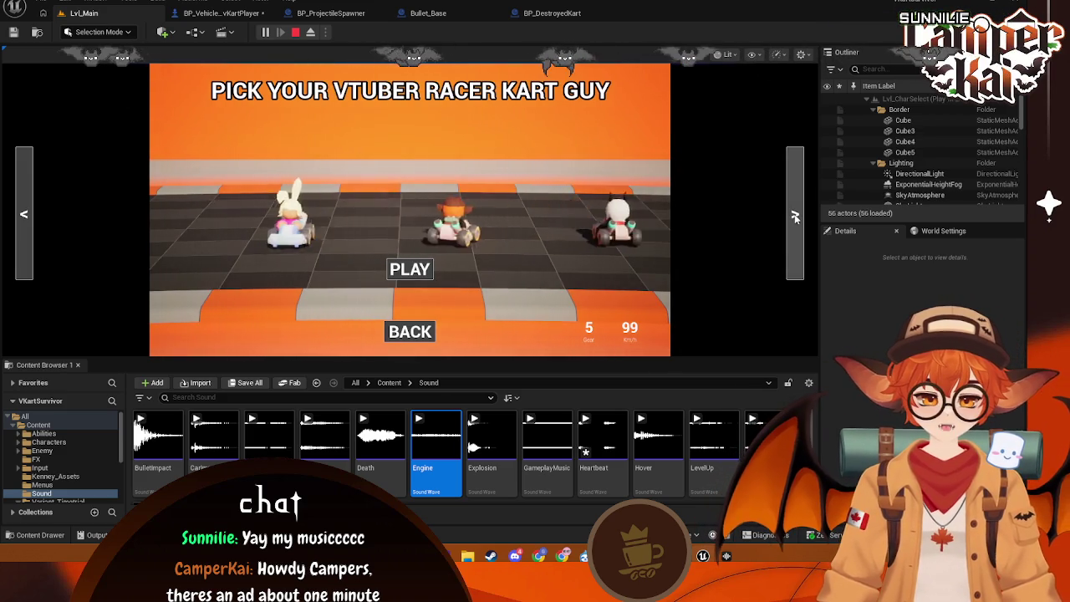
click(795, 217)
click(25, 215)
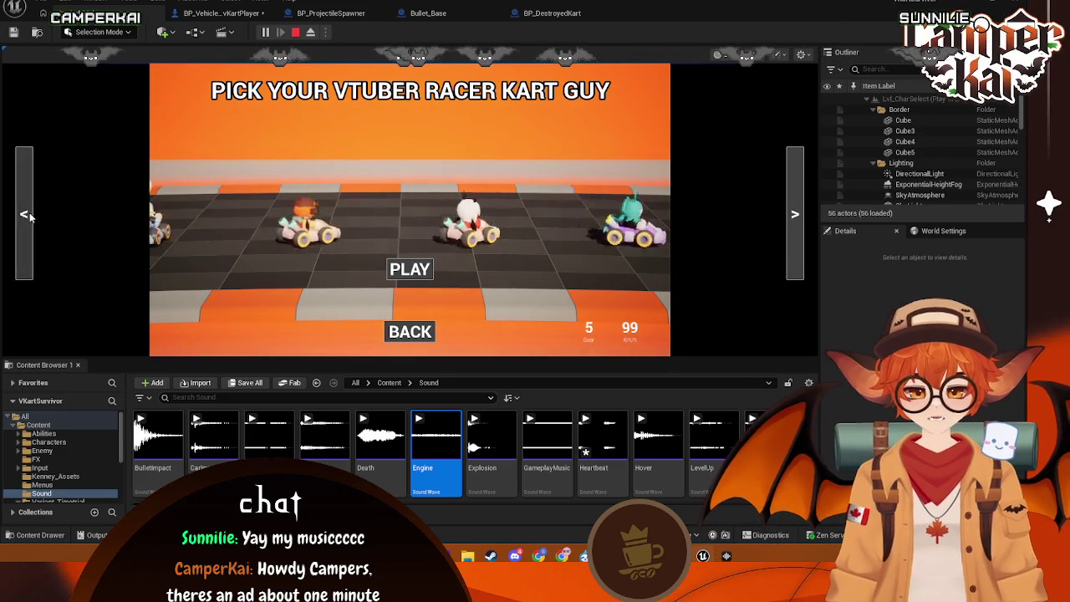
click(28, 216)
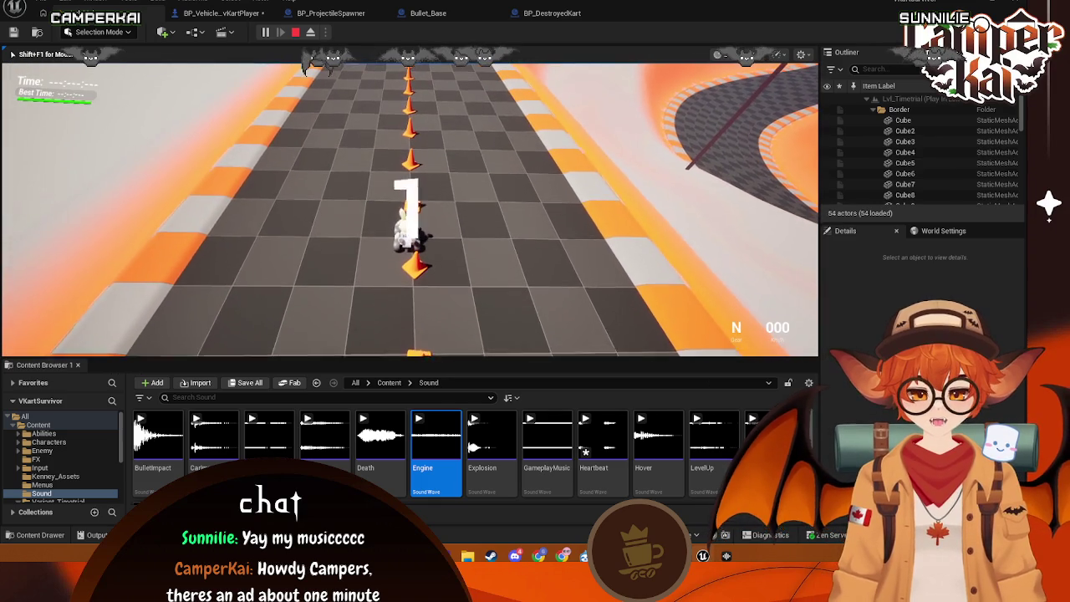
- Drive the kart around the curving track, then stop the play-test and close the message log
key(w)
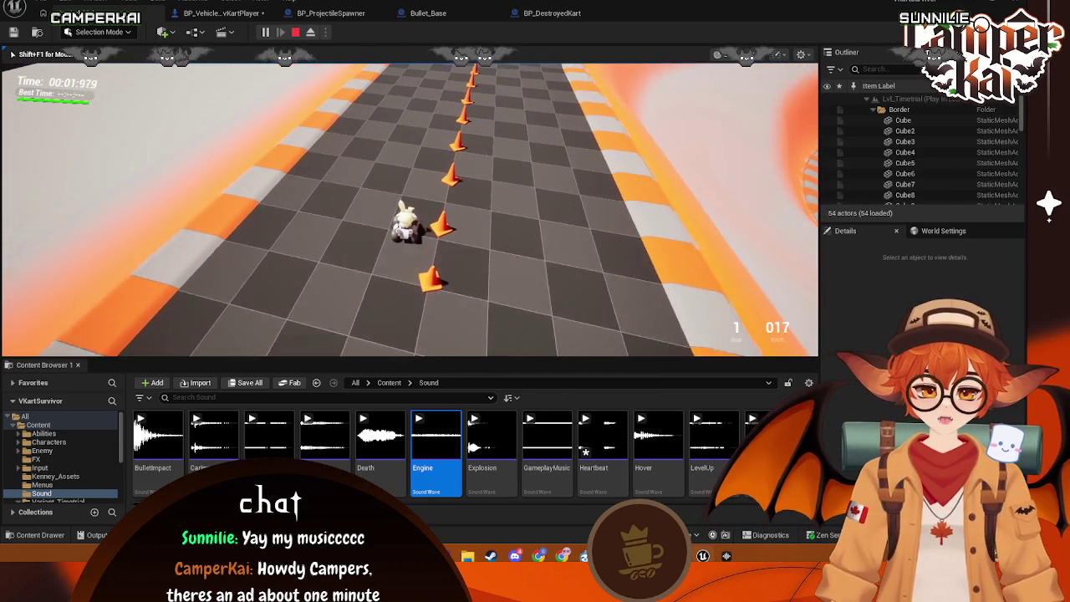
key(w)
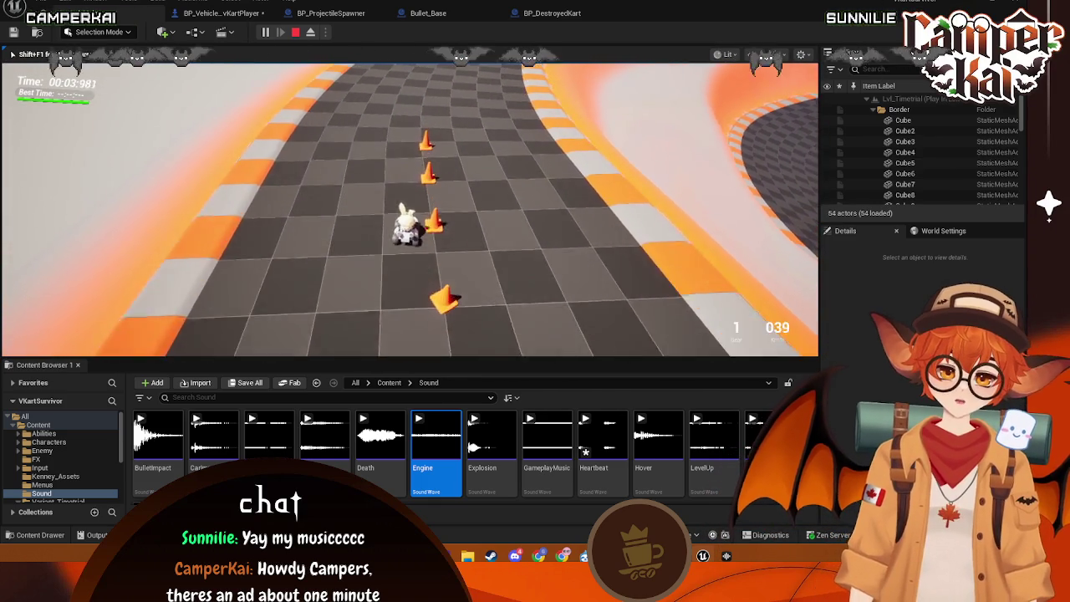
key(w)
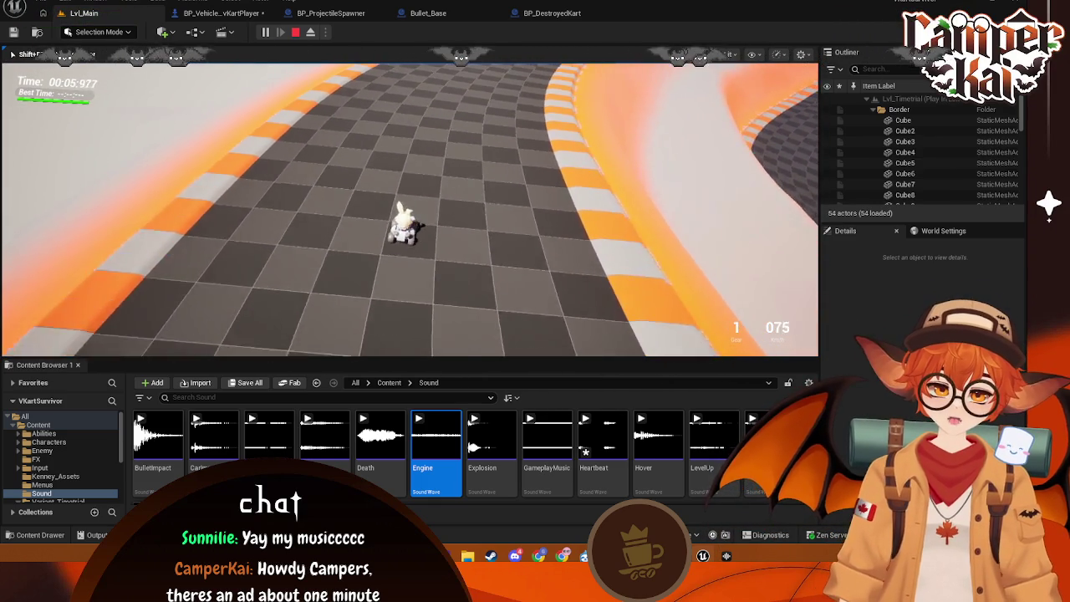
key(w)
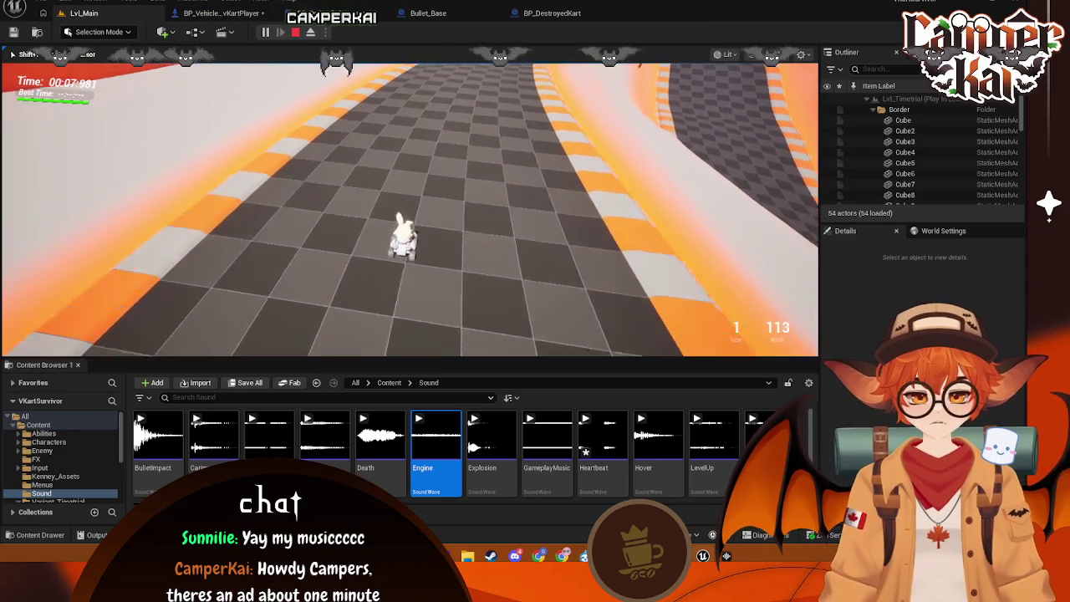
key(a)
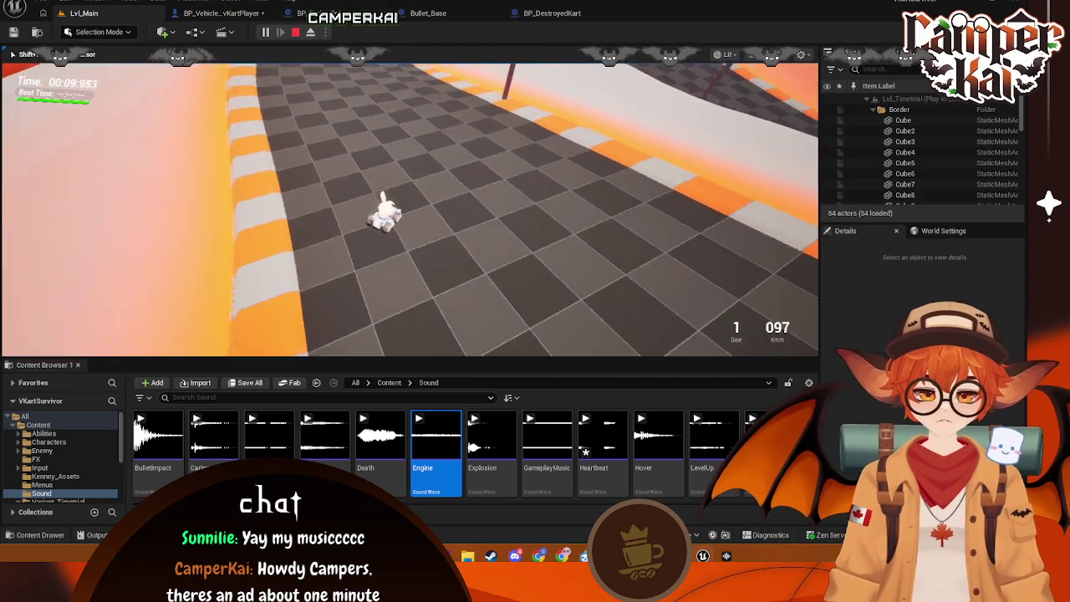
key(a)
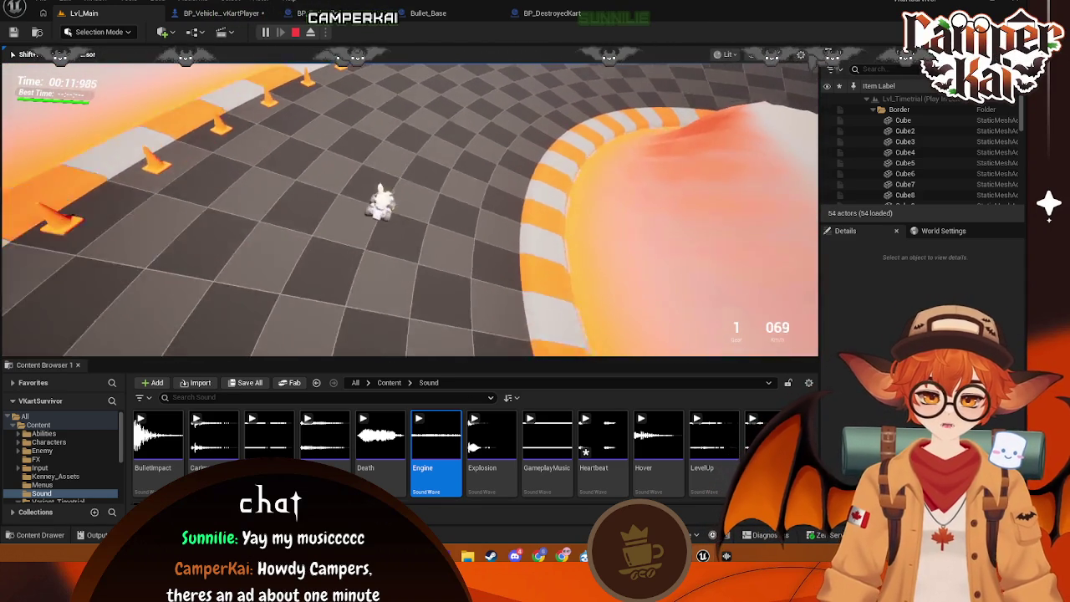
key(a)
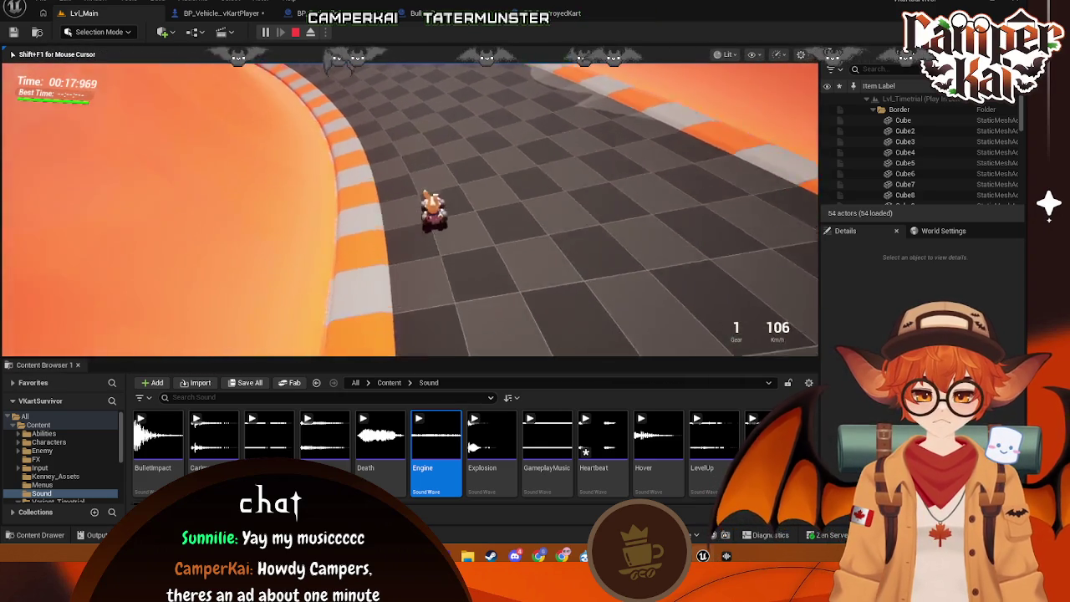
key(a)
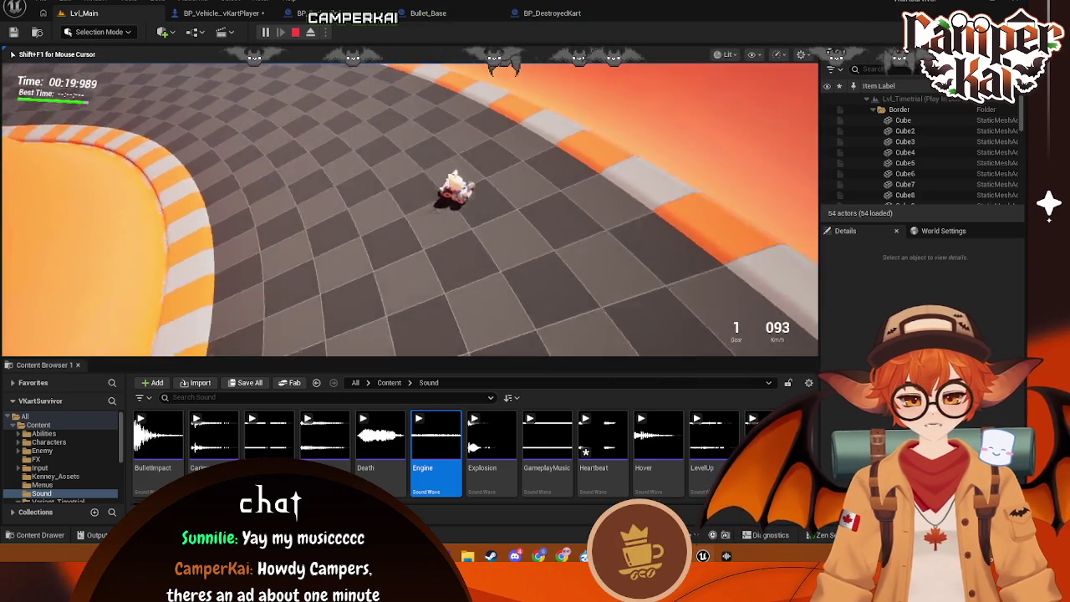
key(s)
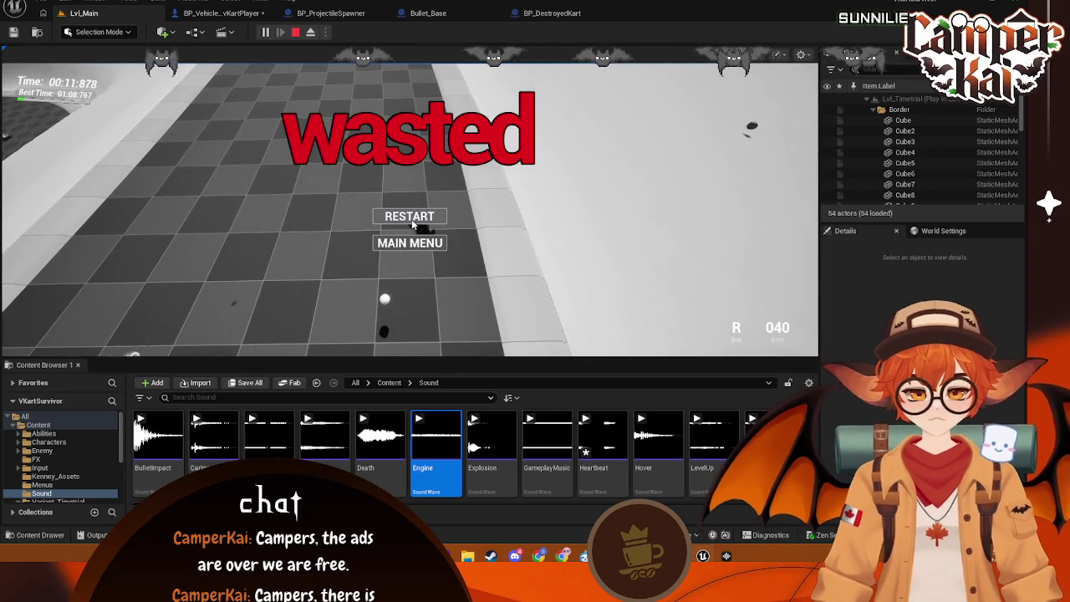
click(295, 32)
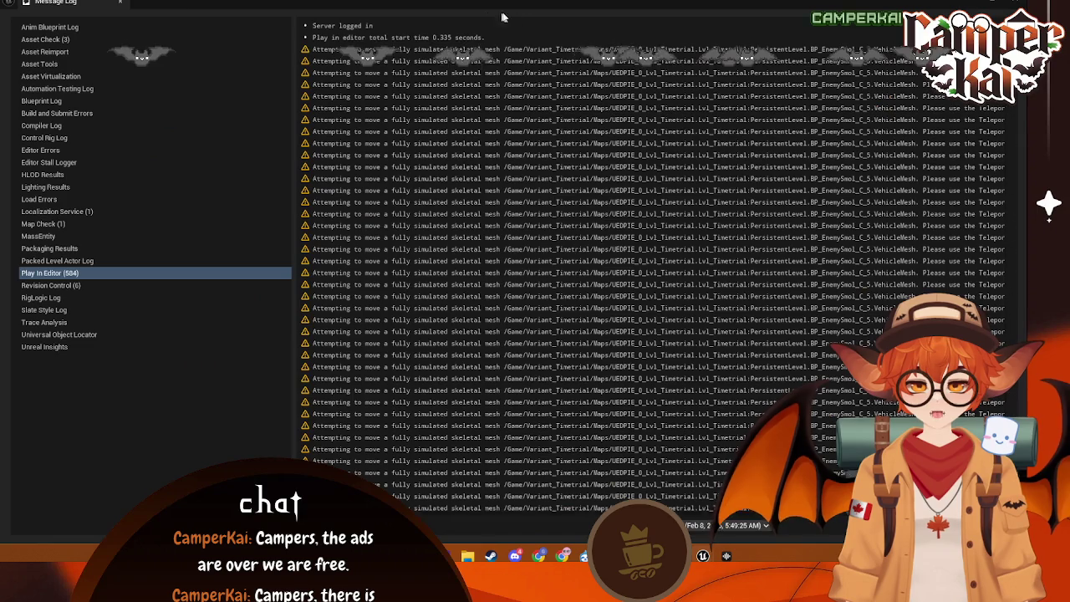
click(1007, 6)
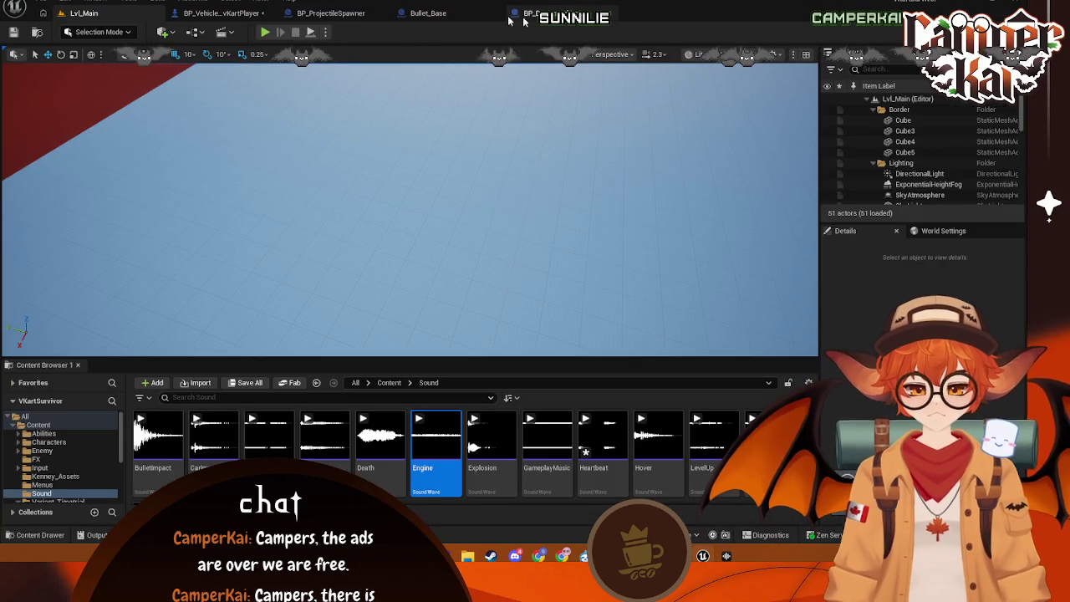
- Save the BP_VehicleAdvKartPlayer blueprint and look over its game-over and game-time nodes
click(250, 13)
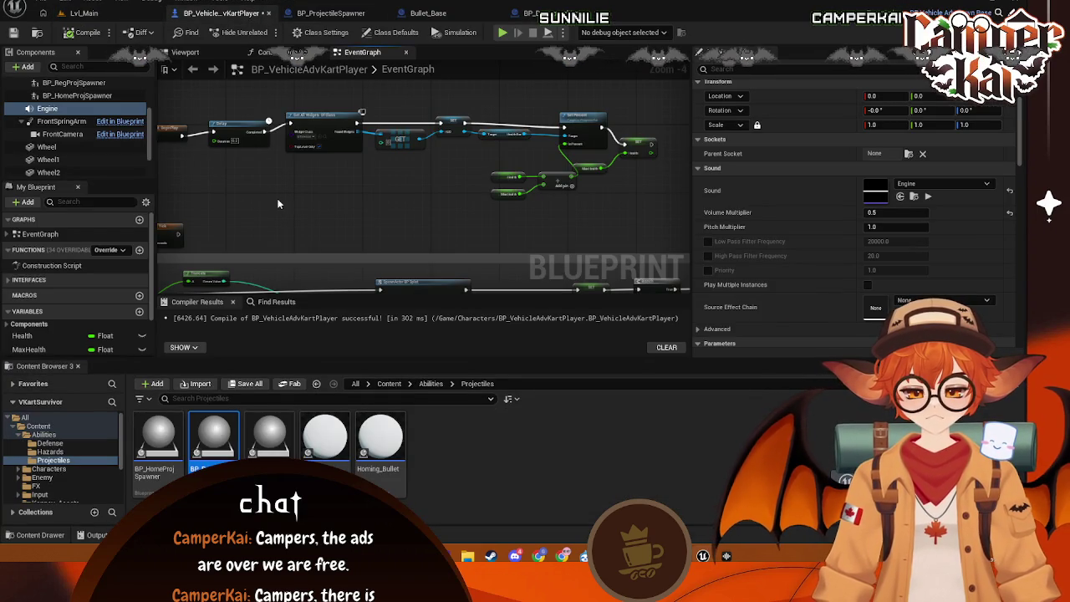
key(ctrl+s)
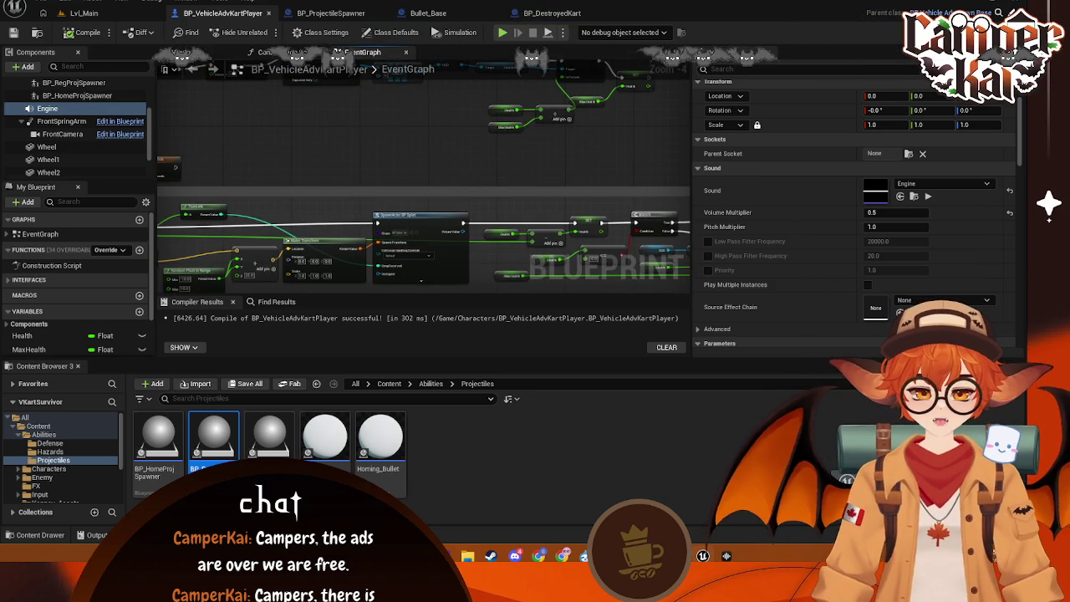
mouse_move(559, 176)
mouse_down()
mouse_move(338, 167)
mouse_move(558, 175)
mouse_move(368, 100)
mouse_up()
drag(290, 202, 582, 289)
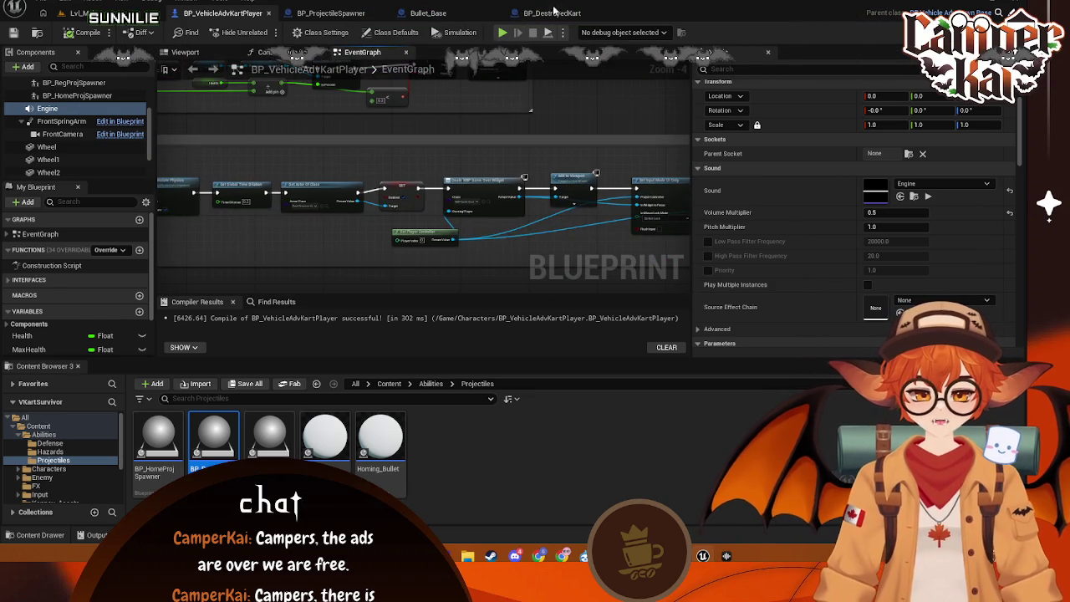
- Delete the extra Play Sound at Location node in BP_DestroyedKart
click(552, 12)
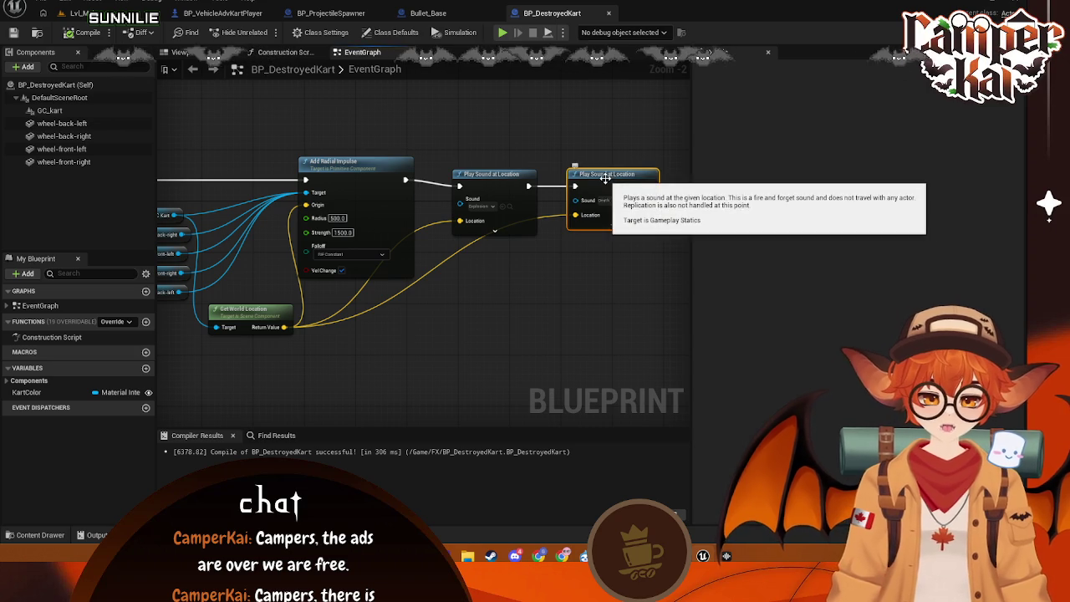
key(Delete)
drag(488, 290, 519, 293)
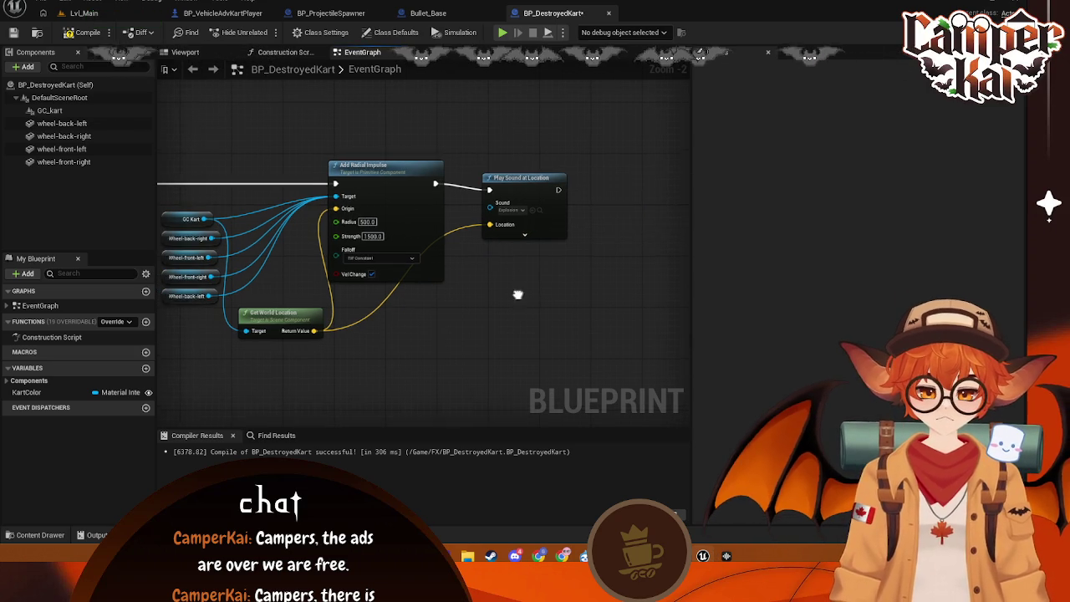
- Open BP_ProjectileSpawner from Content > Abilities > Projectiles
click(81, 14)
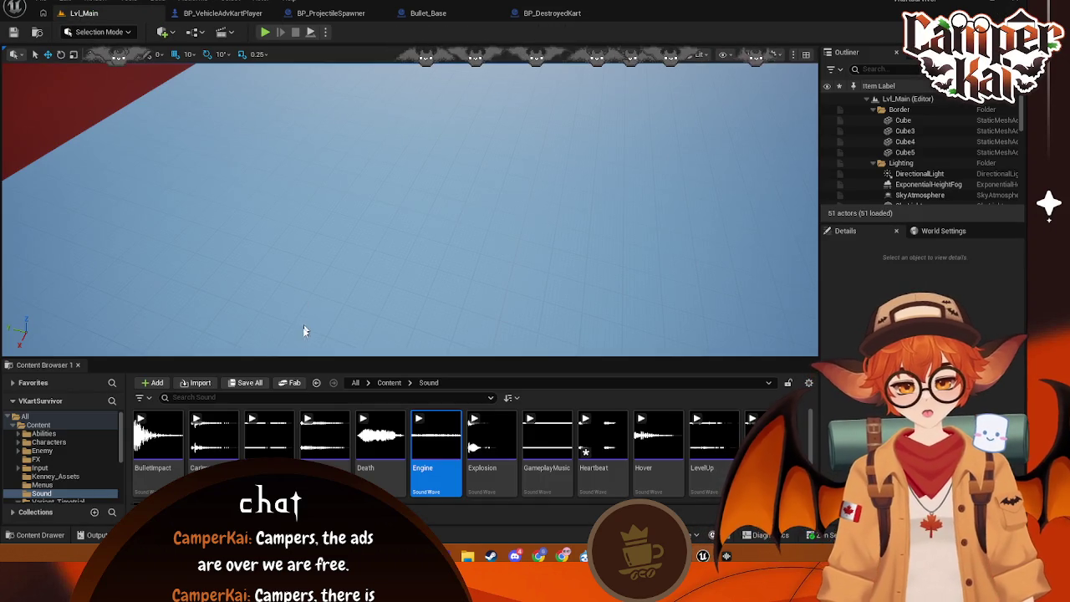
scroll(125, 443, down, 3)
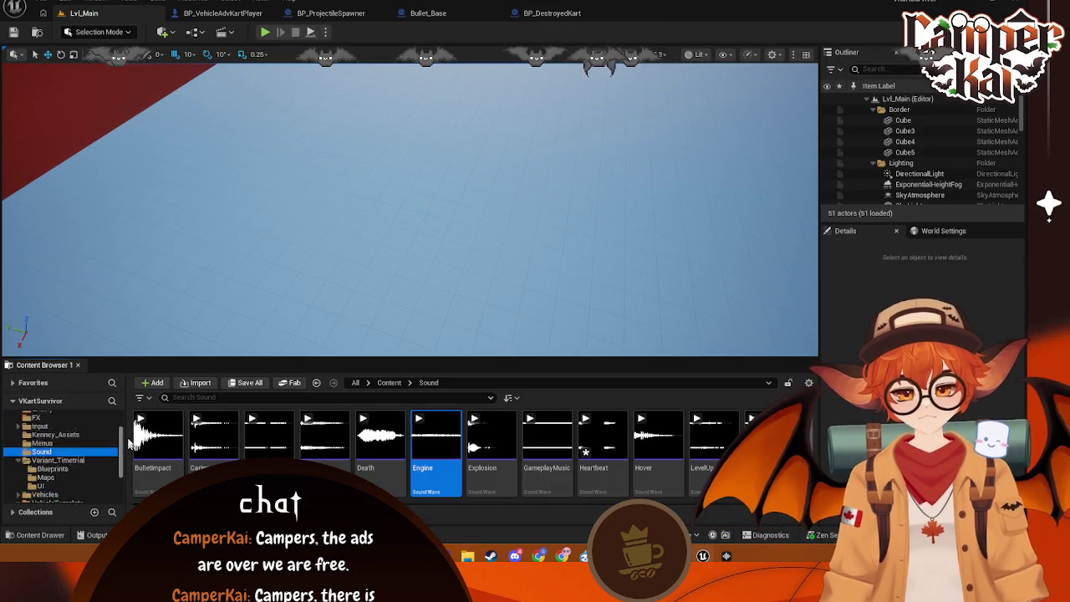
scroll(117, 443, up, 3)
click(58, 426)
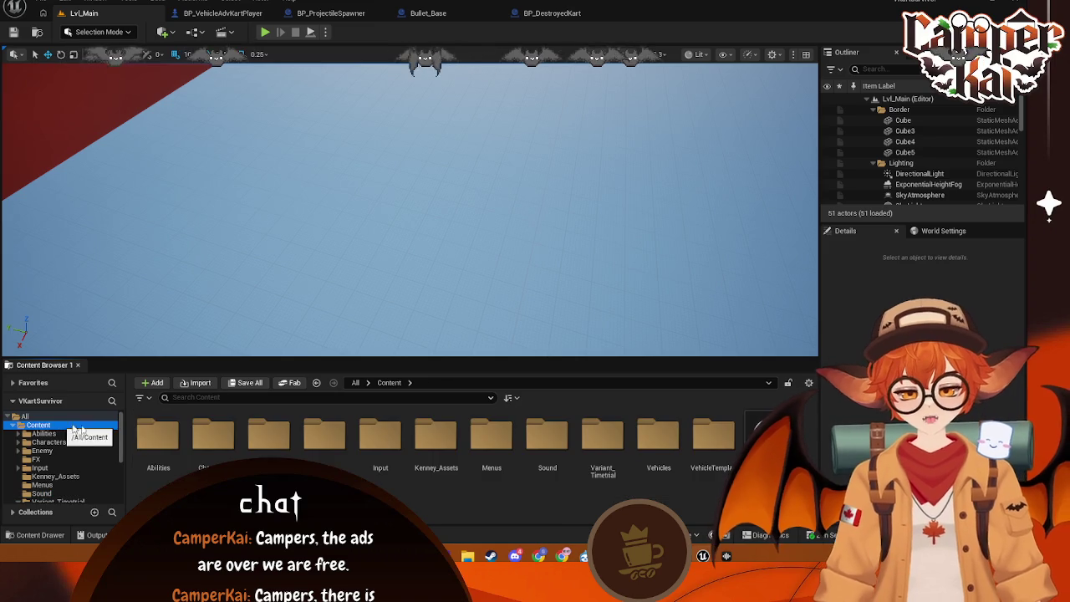
double_click(174, 431)
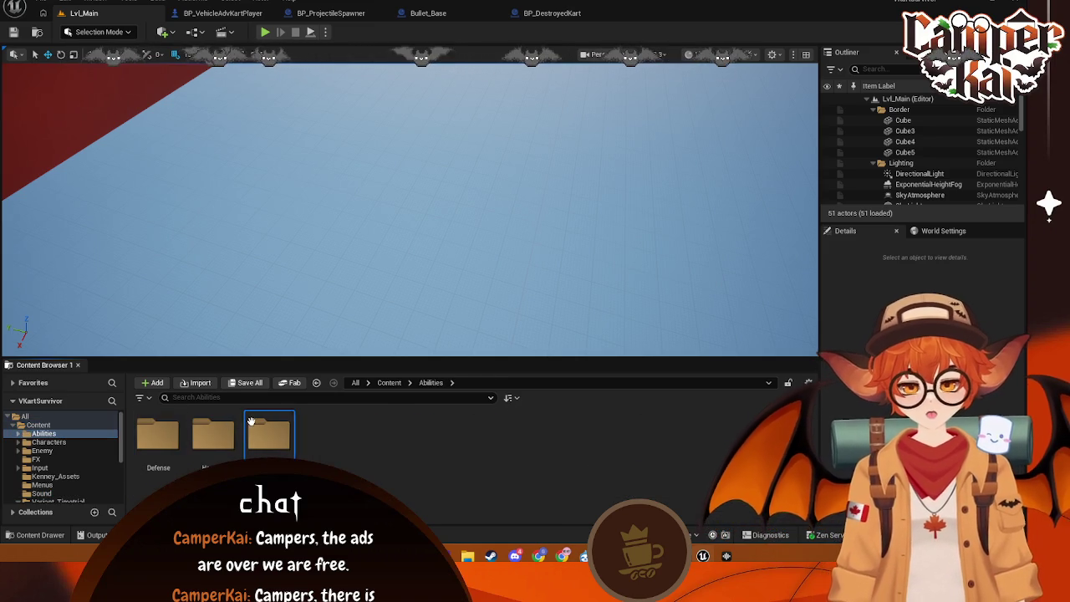
double_click(251, 420)
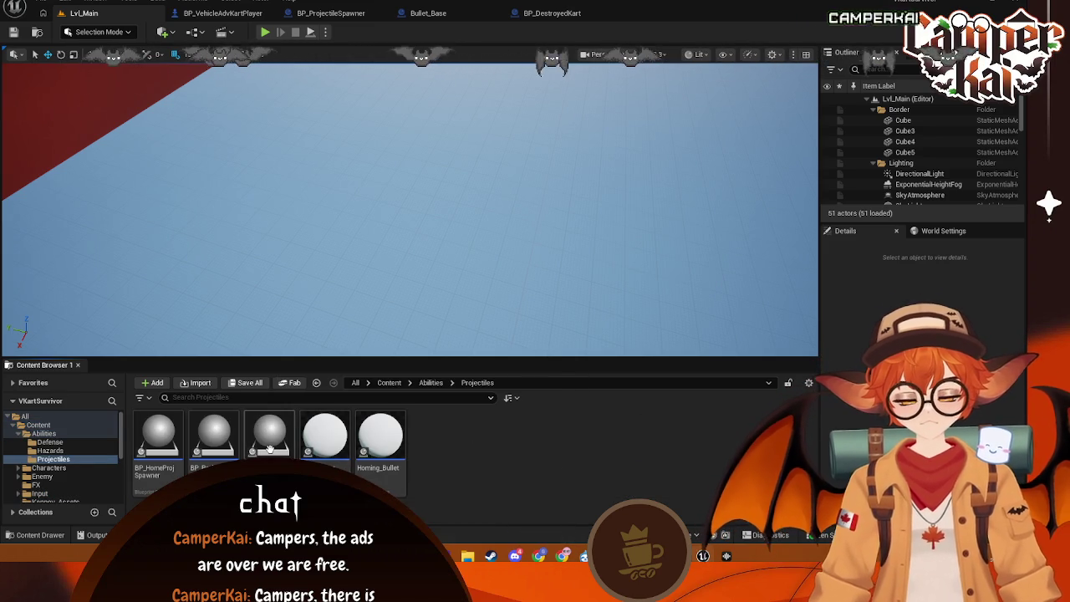
double_click(214, 436)
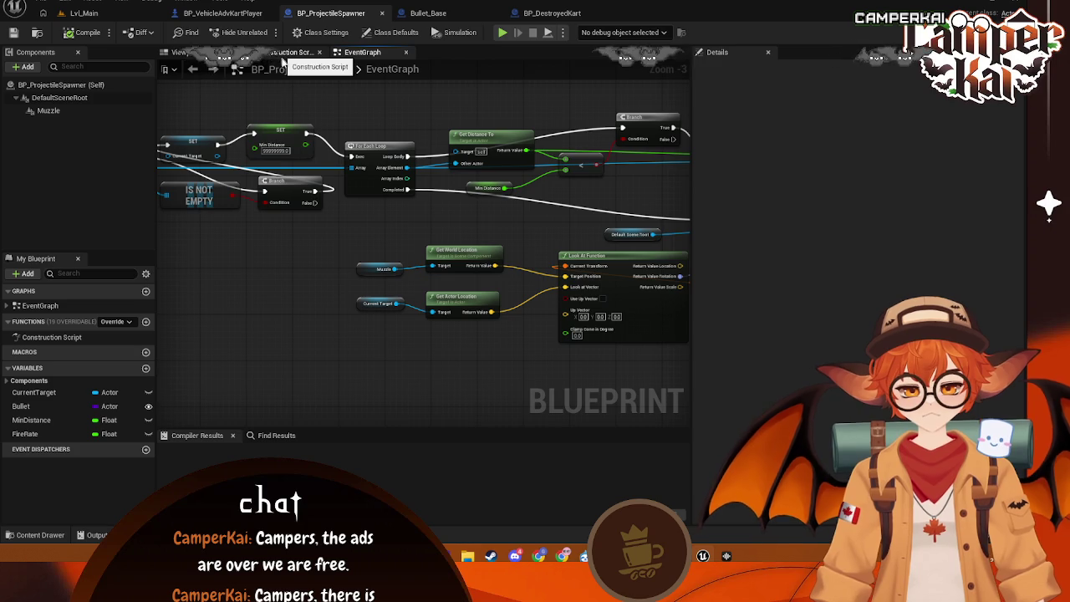
- Review the spawner's sound nodes and Bullet_Base's hit nodes, then open Homing_Bullet from Projectiles
mouse_move(401, 209)
mouse_down()
mouse_move(418, 223)
mouse_move(179, 175)
mouse_move(158, 232)
mouse_move(309, 142)
mouse_move(441, 142)
mouse_up()
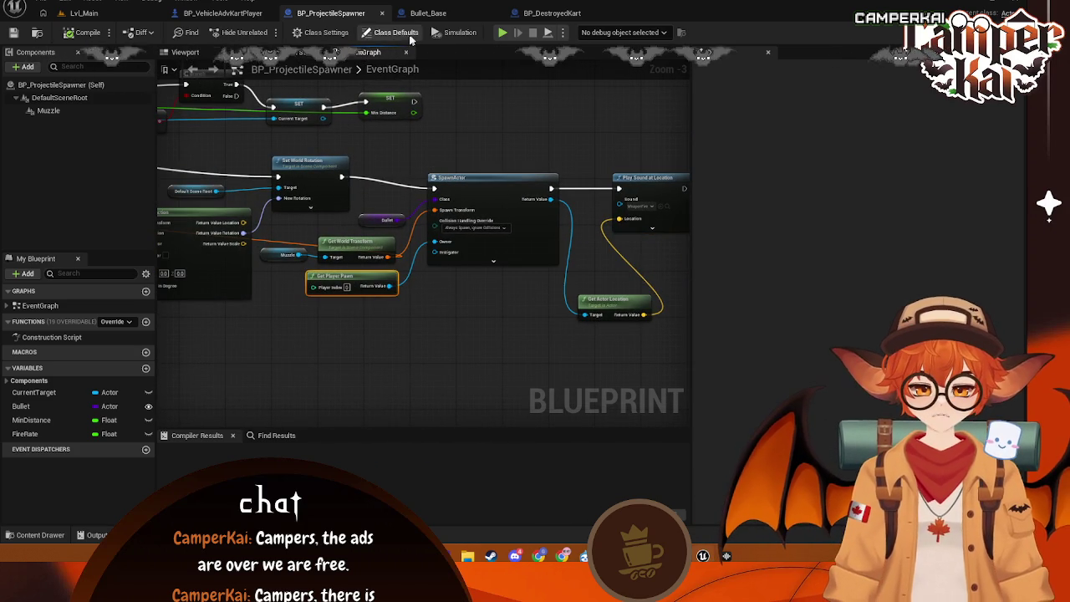
click(428, 12)
mouse_move(394, 195)
mouse_down()
mouse_move(572, 198)
mouse_move(542, 207)
mouse_up()
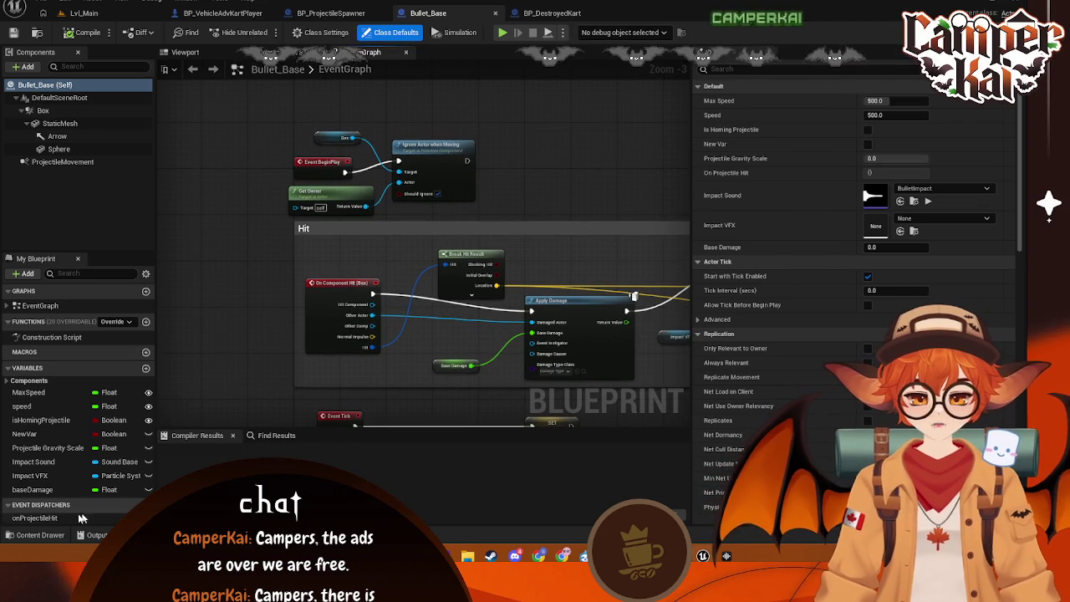
click(42, 534)
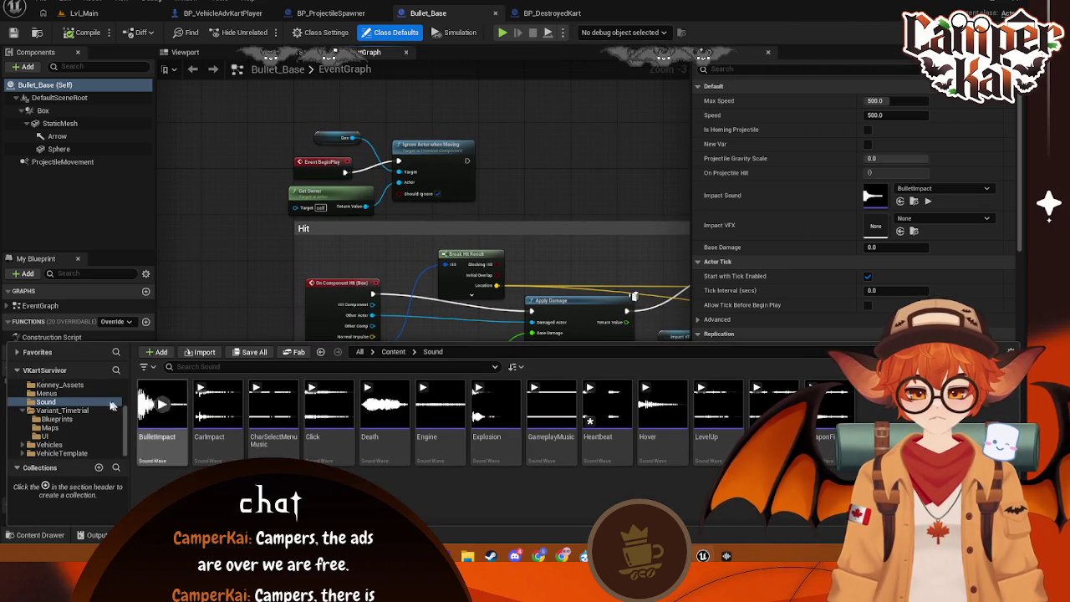
scroll(113, 406, up, 3)
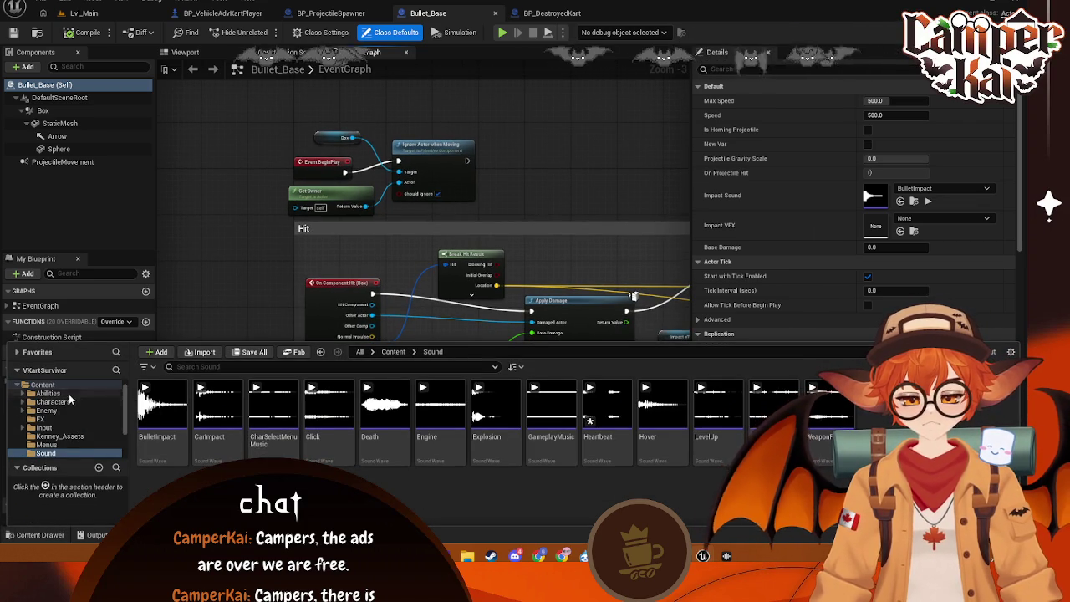
click(67, 393)
double_click(274, 409)
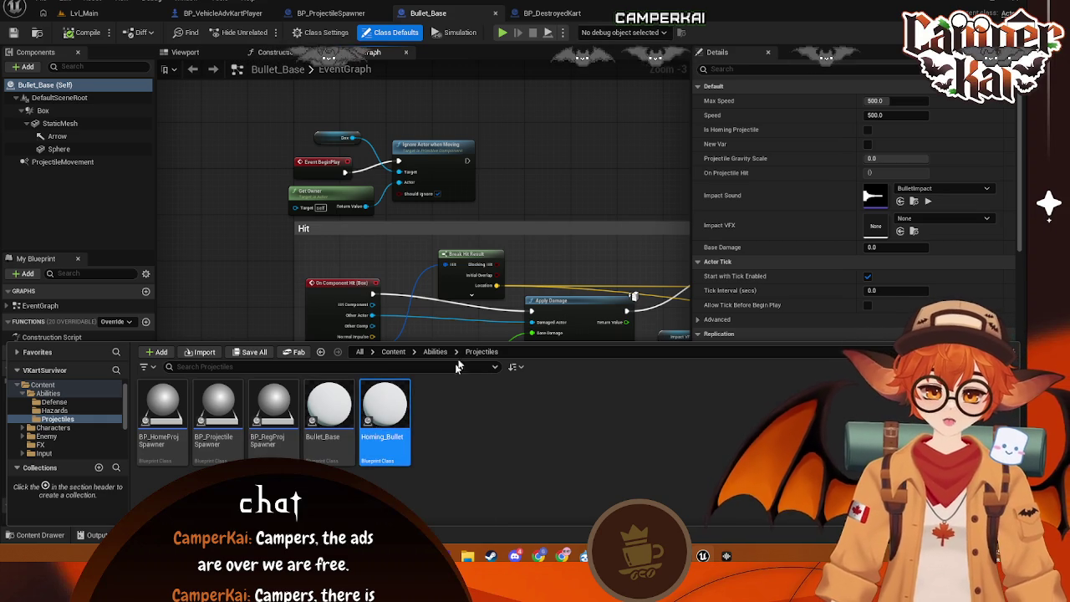
key(Return)
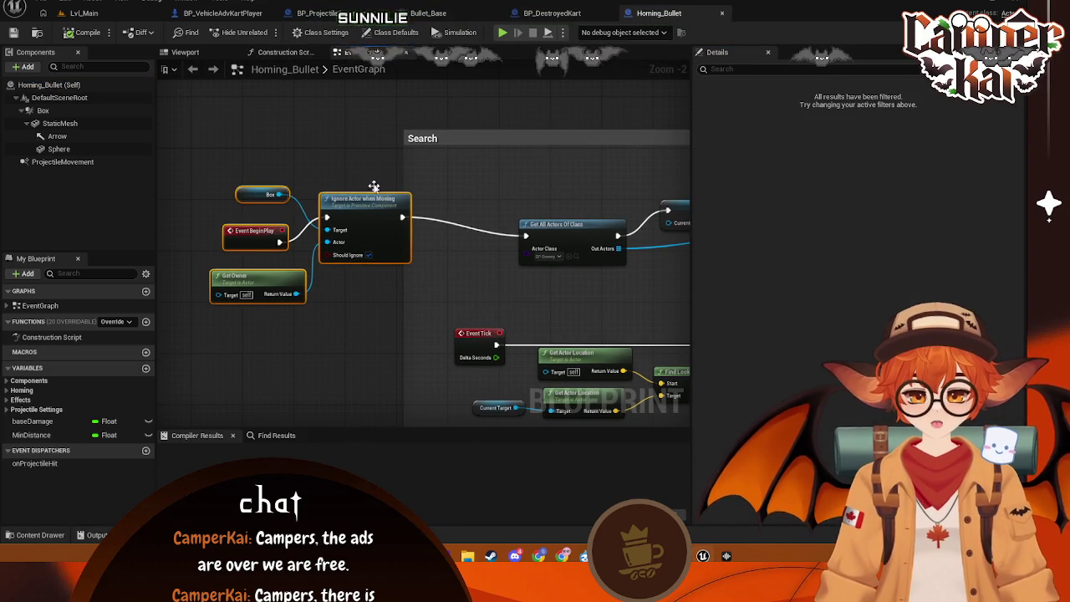
- Rearrange Homing_Bullet's BeginPlay, Get All Actors Of Class and SET nodes into a tidier layout
mouse_move(669, 236)
mouse_down()
mouse_move(427, 206)
mouse_move(515, 264)
mouse_up()
drag(347, 201, 492, 195)
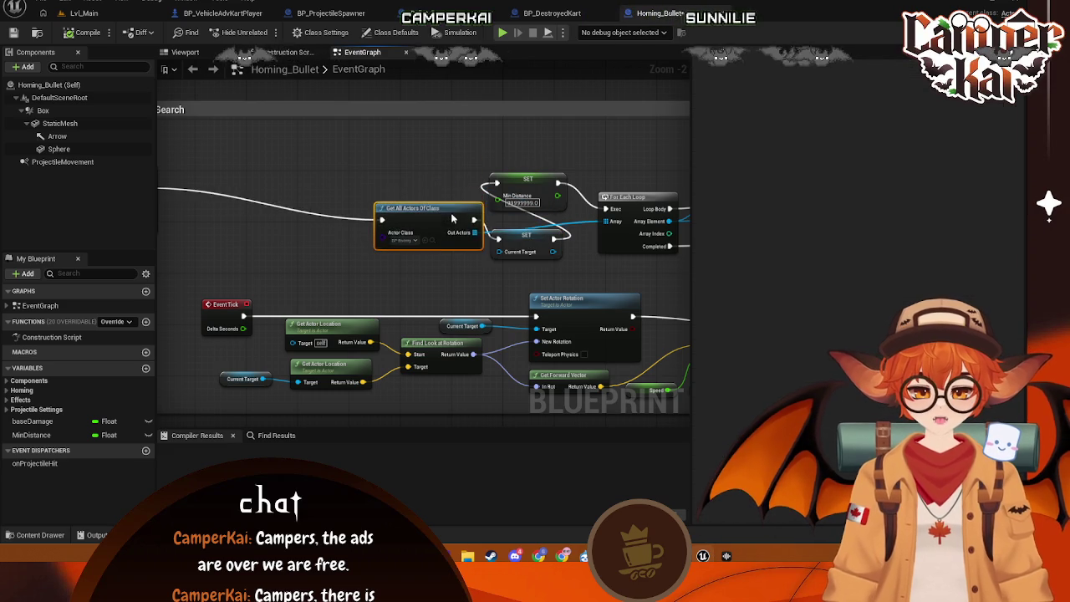
drag(214, 233, 426, 236)
drag(314, 287, 180, 159)
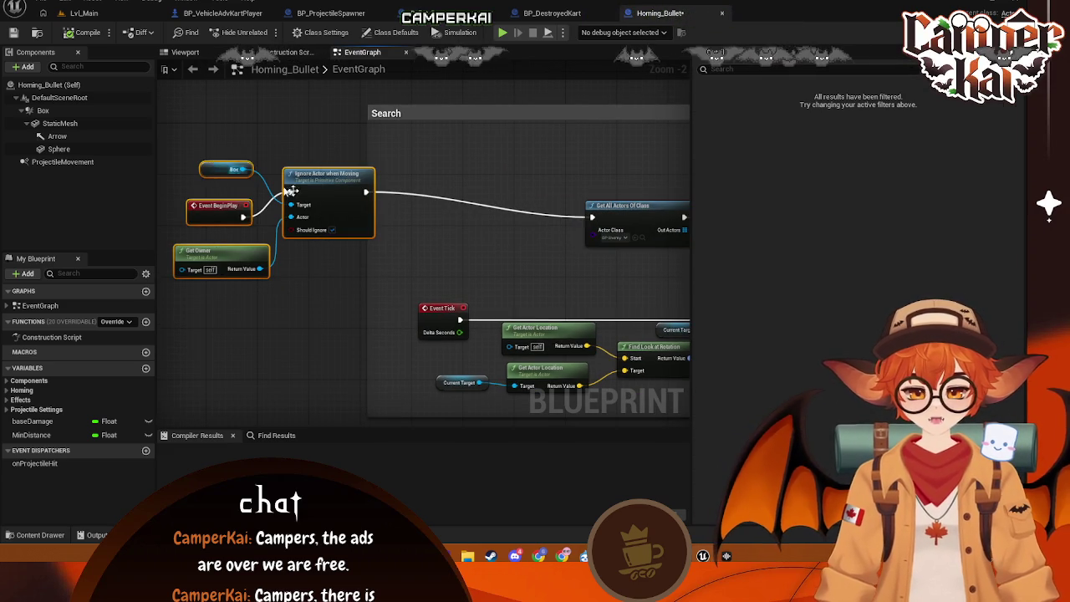
drag(319, 201, 517, 195)
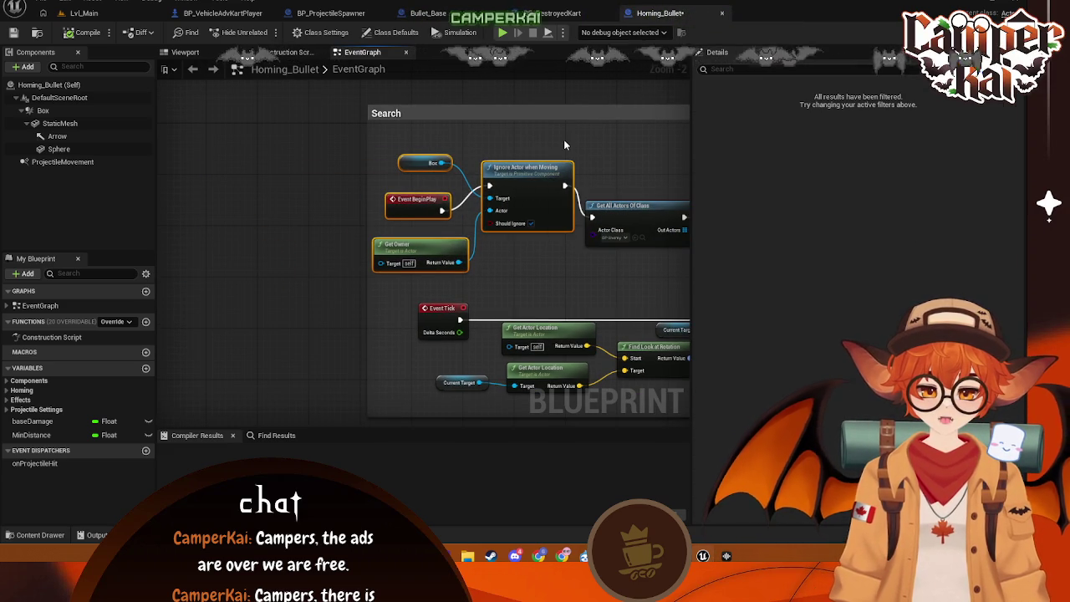
click(209, 228)
mouse_move(322, 287)
mouse_down()
mouse_move(243, 276)
mouse_move(192, 287)
mouse_up()
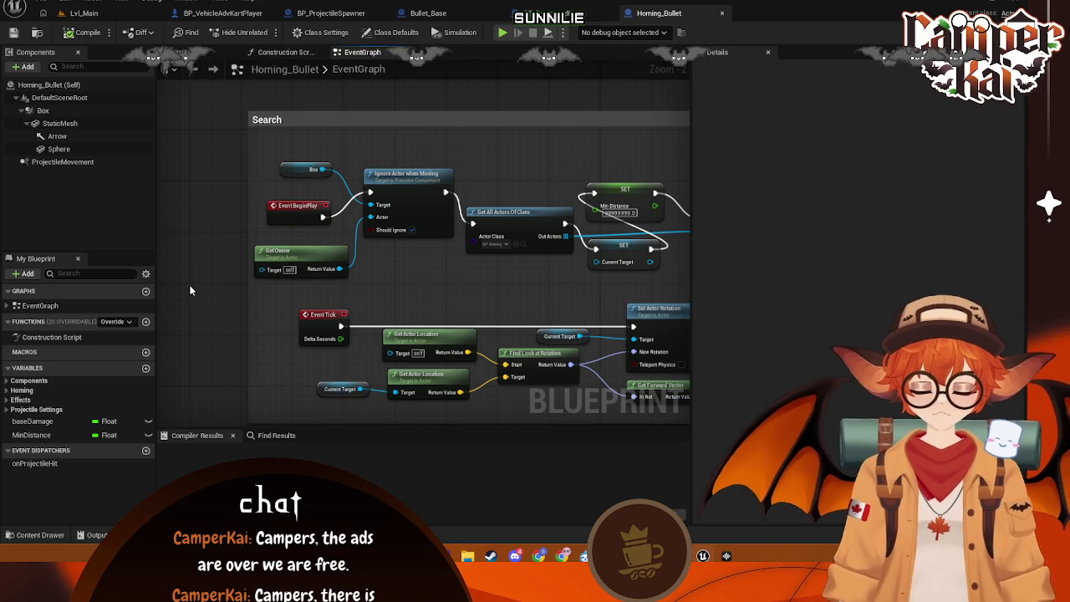
- Switch back to Lvl_Main and tilt the viewport up toward the kart track
click(132, 14)
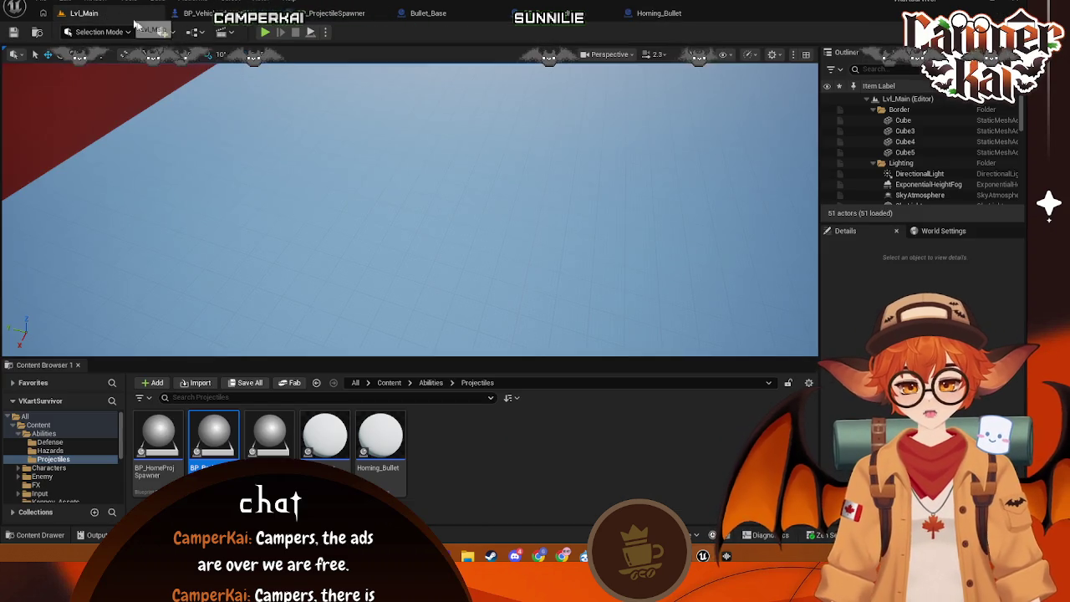
mouse_move(410, 209)
mouse_down()
mouse_move(410, 92)
mouse_move(412, 198)
mouse_move(389, 210)
mouse_move(390, 167)
mouse_move(393, 210)
mouse_up()
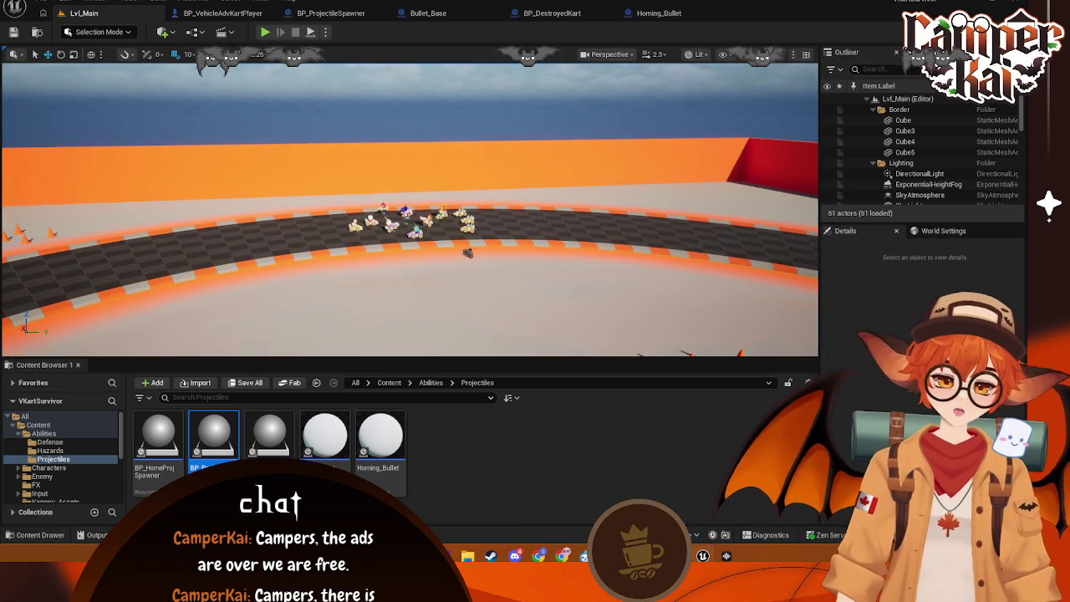
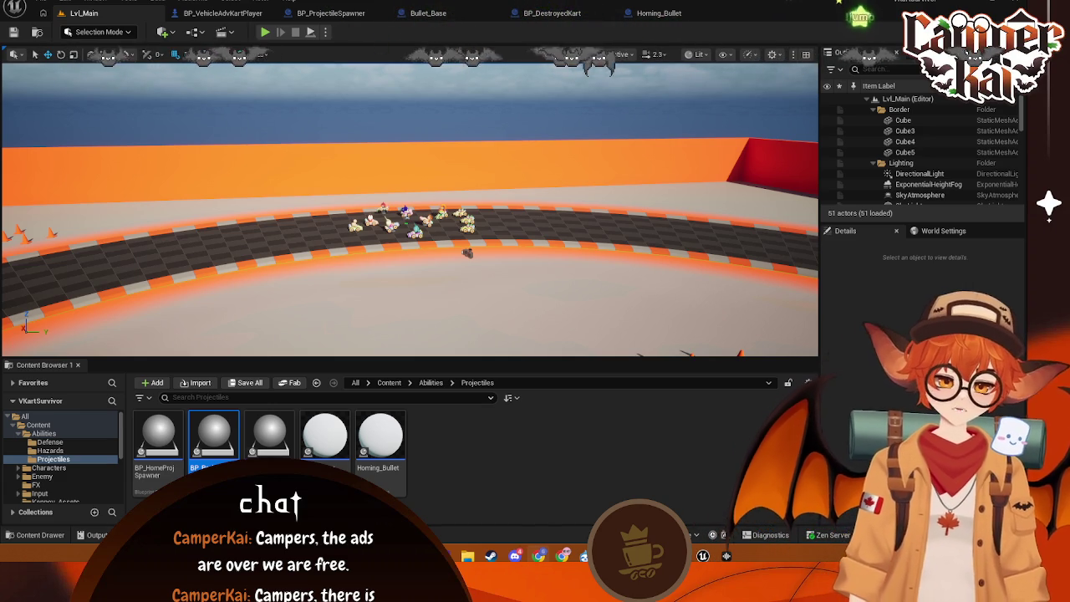
- Briefly open Editor Preferences, then open Project Settings at the Project Description page
click(65, 2)
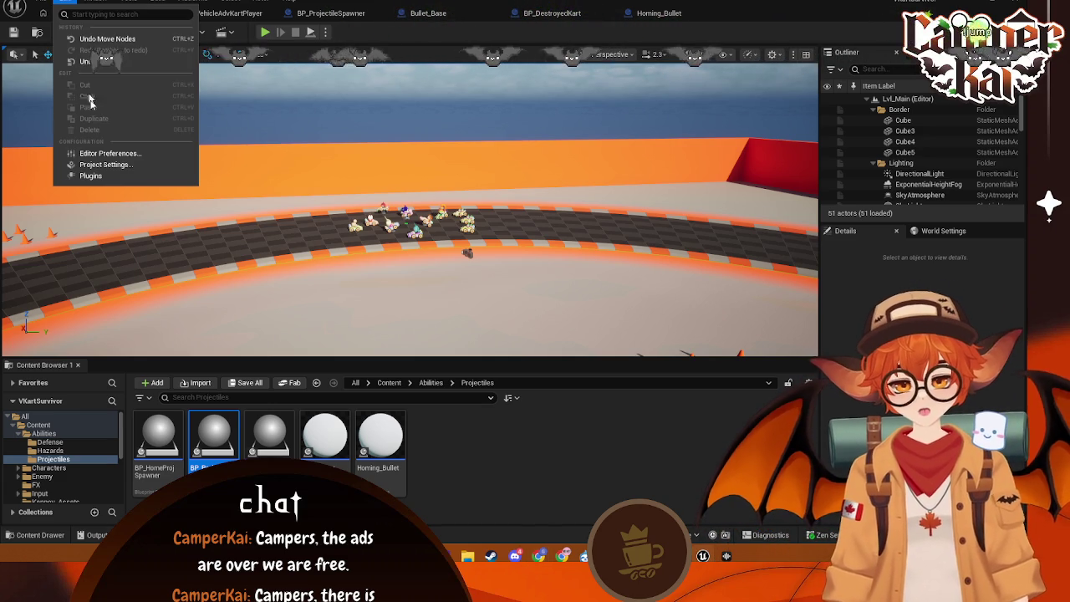
click(97, 154)
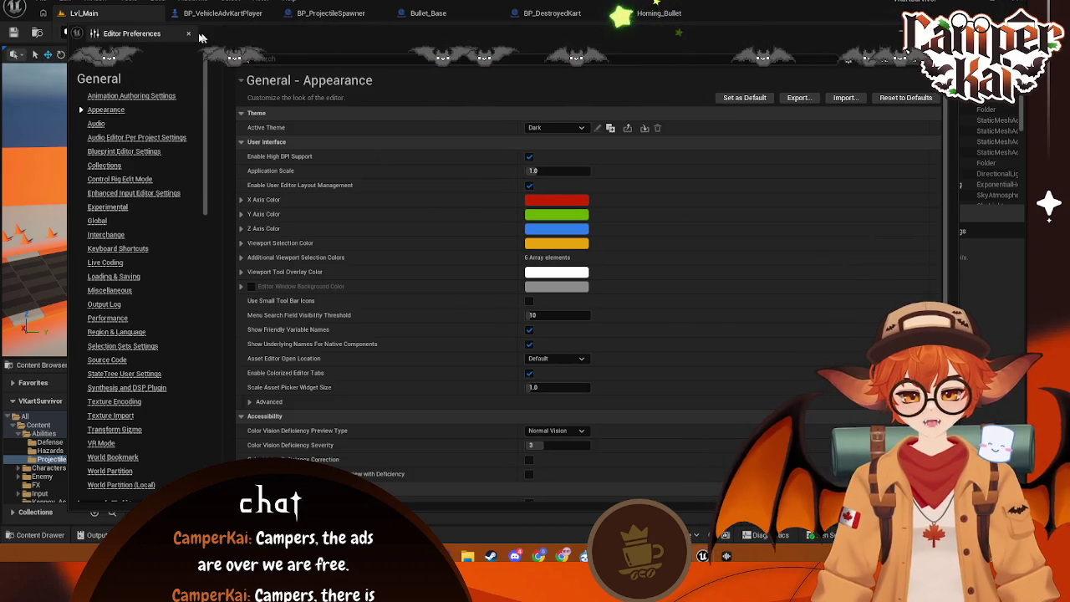
click(57, 3)
click(60, 3)
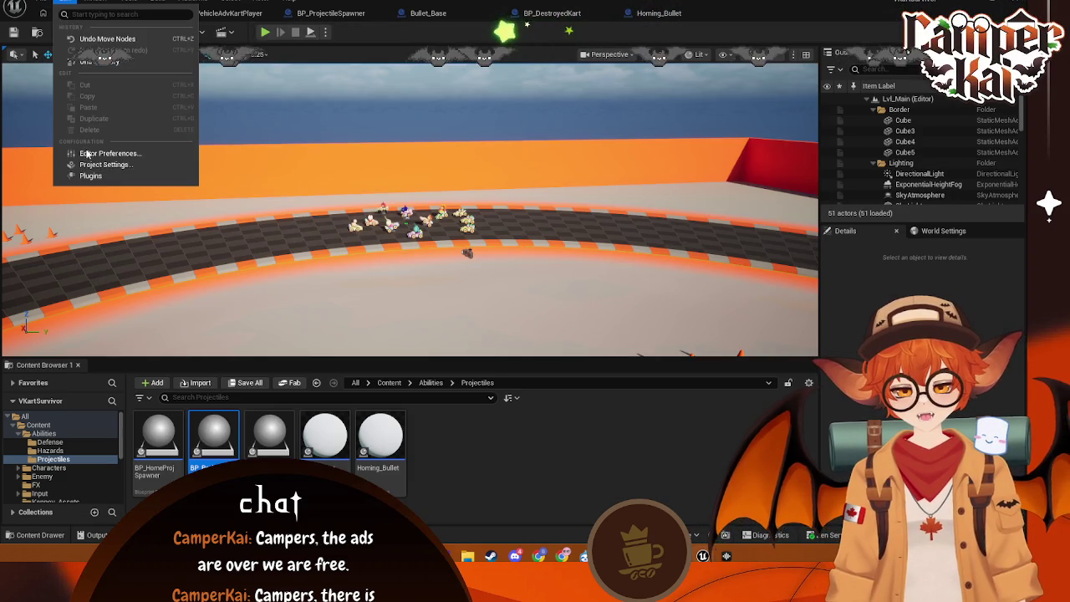
click(135, 161)
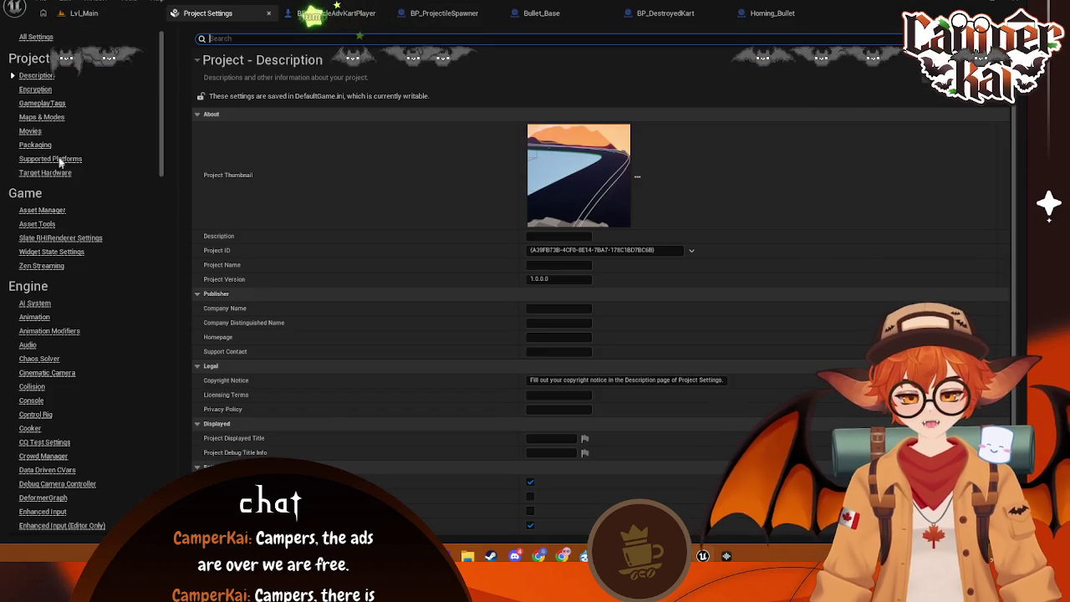
- In Maps & Modes, set both Editor Startup Map and Game Default Map to Lvl_Main
click(42, 117)
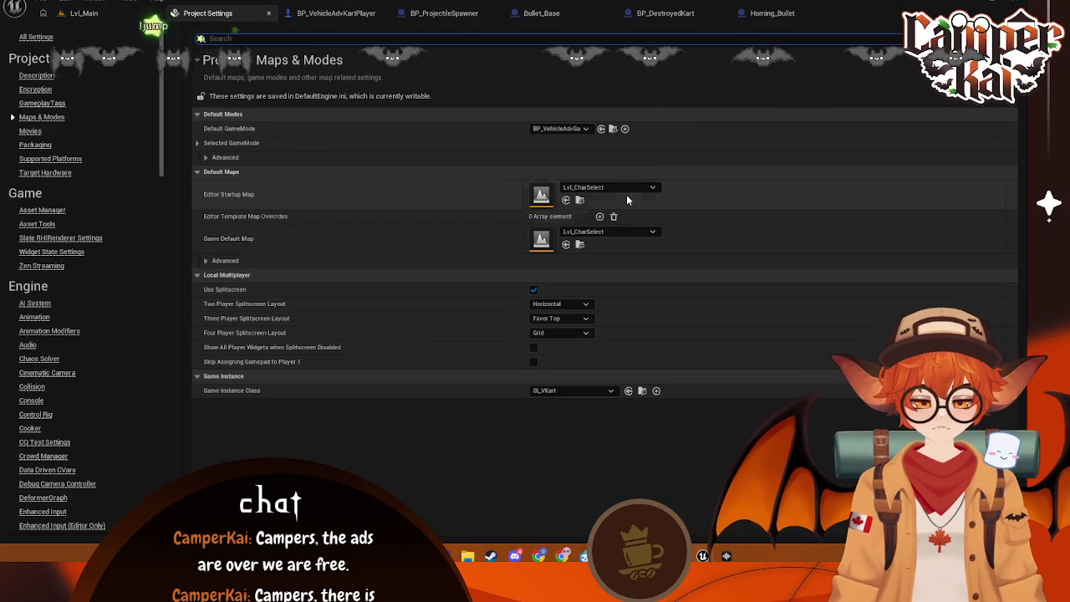
click(639, 189)
click(620, 329)
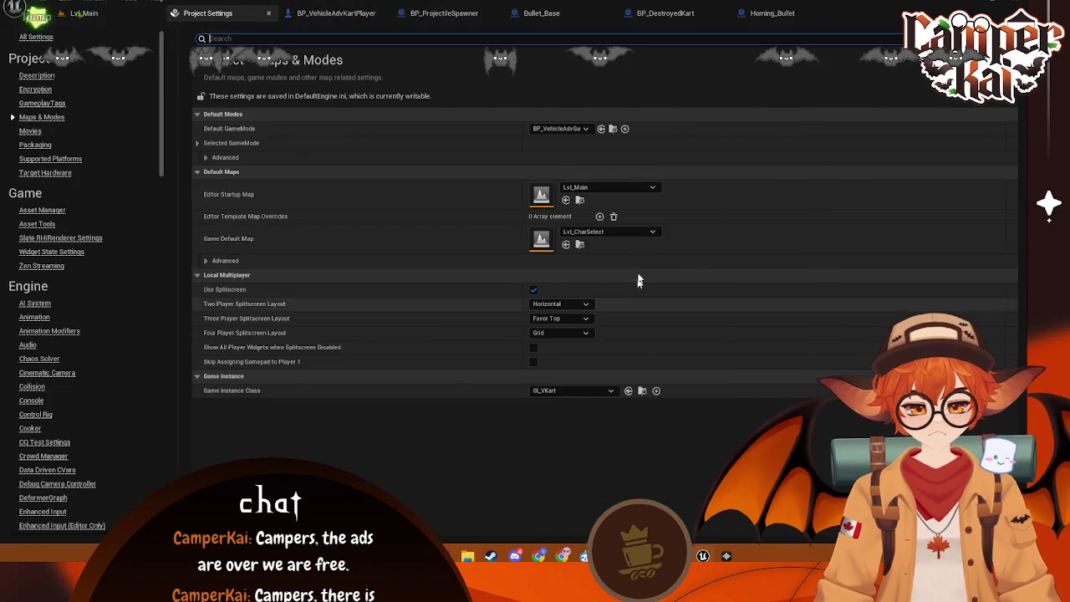
click(620, 233)
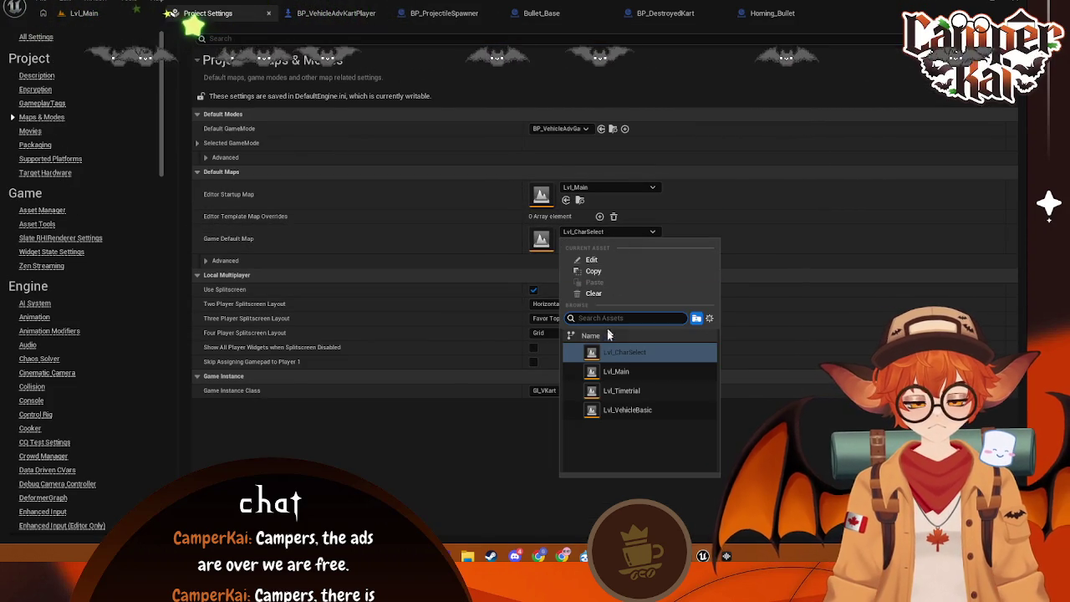
click(636, 372)
click(206, 260)
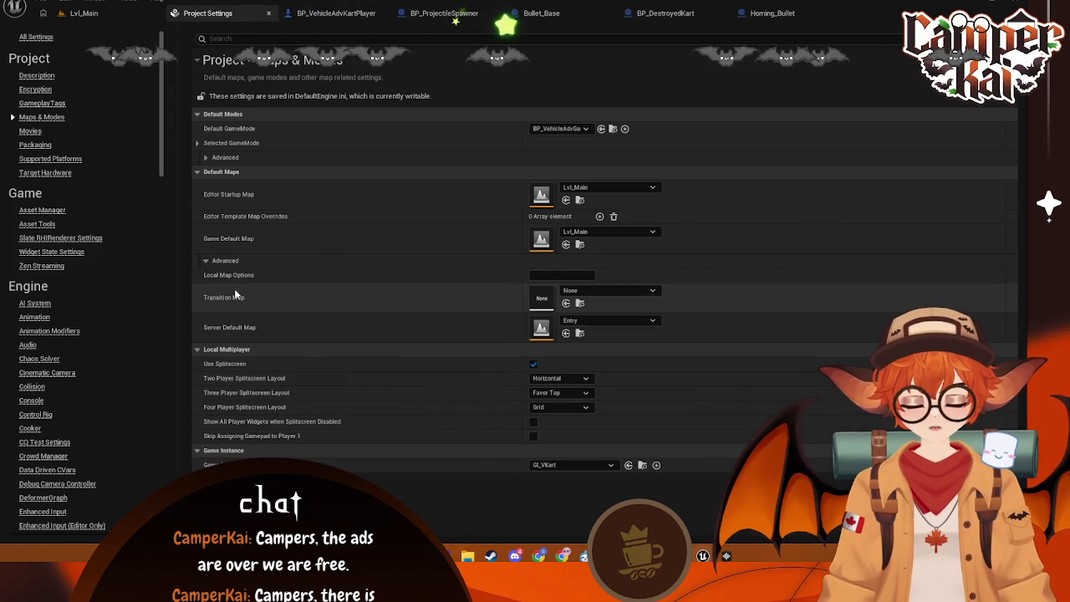
click(203, 261)
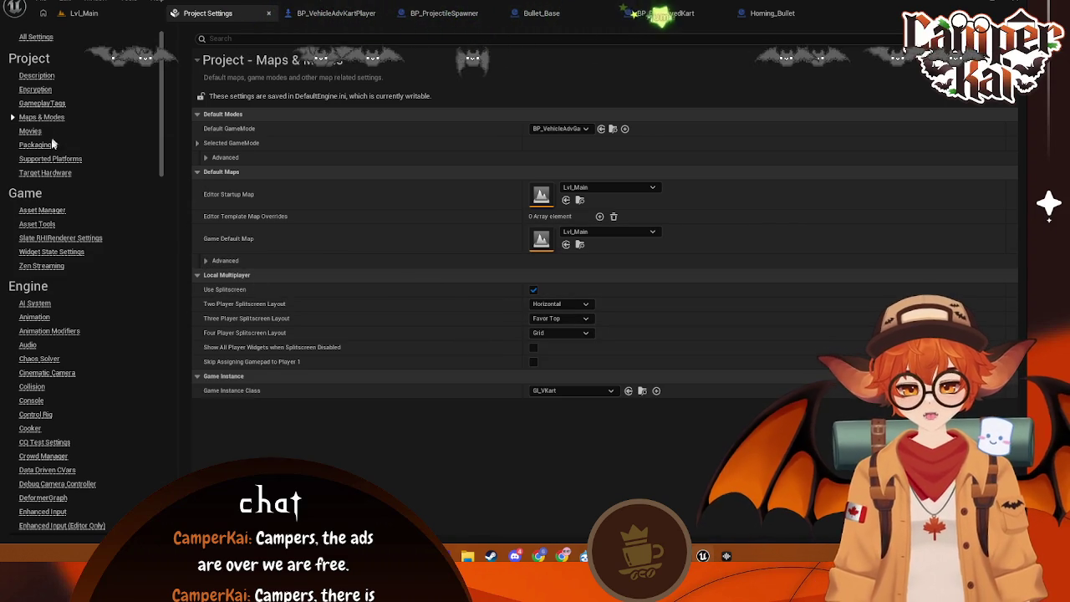
click(35, 146)
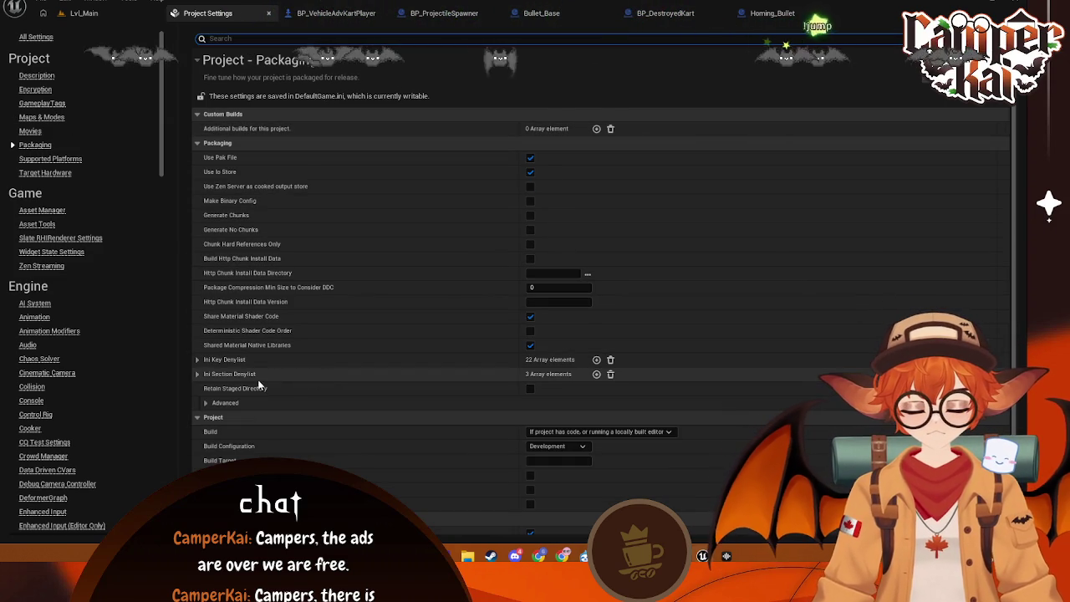
- Expand Packaging Advanced and scroll to the empty 'List of maps to include in a packaged build'
scroll(593, 217, down, 2)
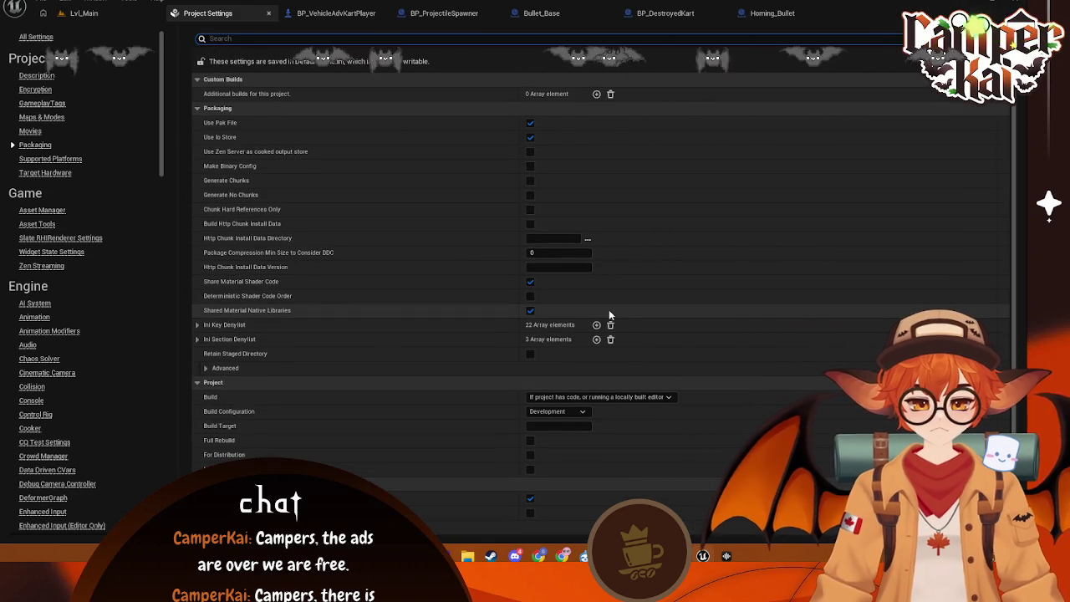
scroll(611, 311, up, 2)
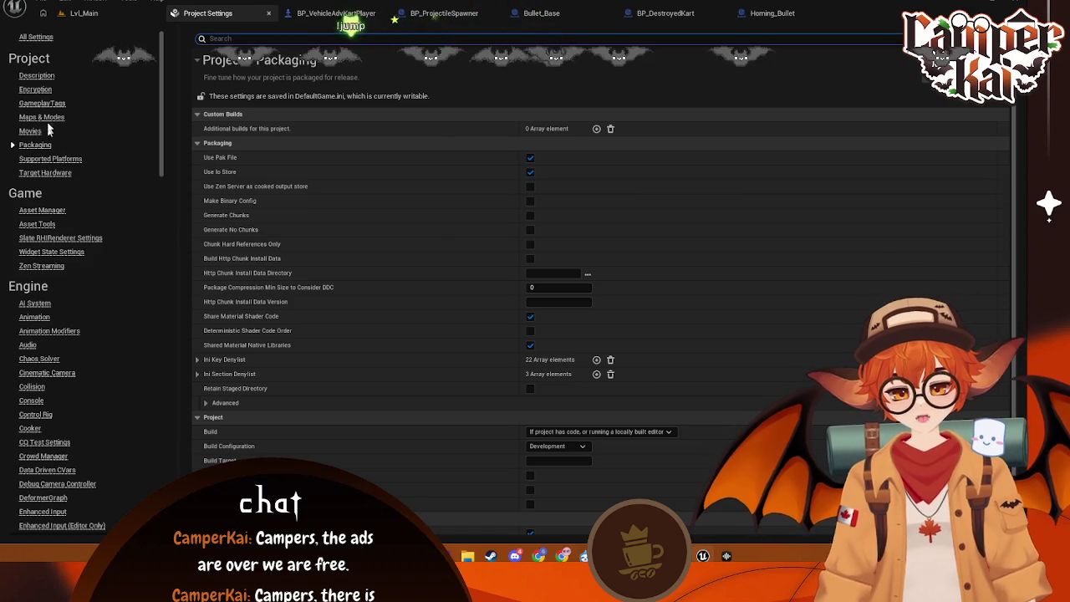
click(42, 117)
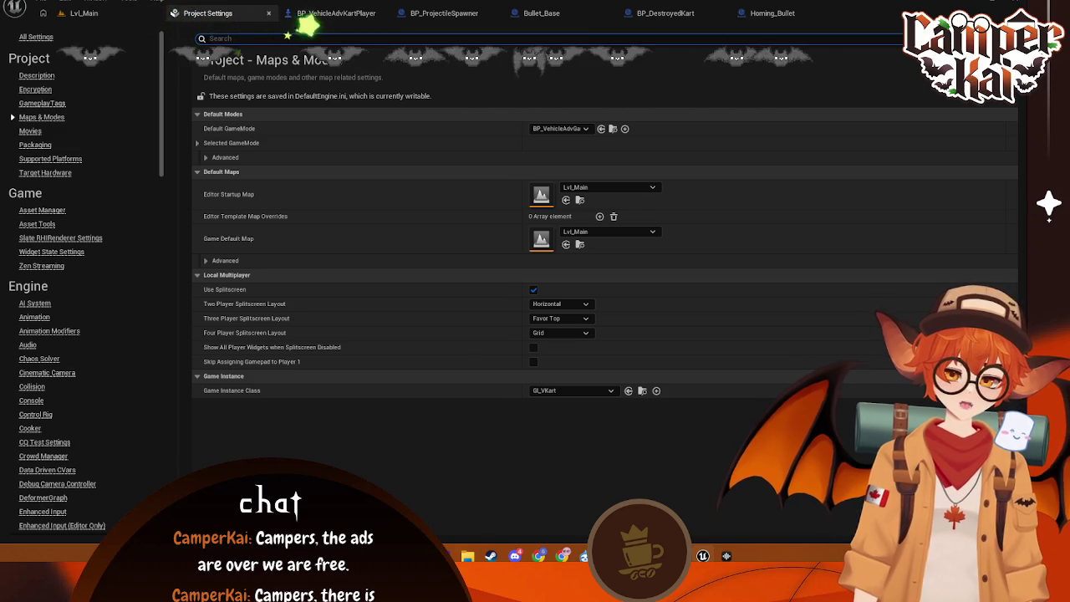
click(38, 144)
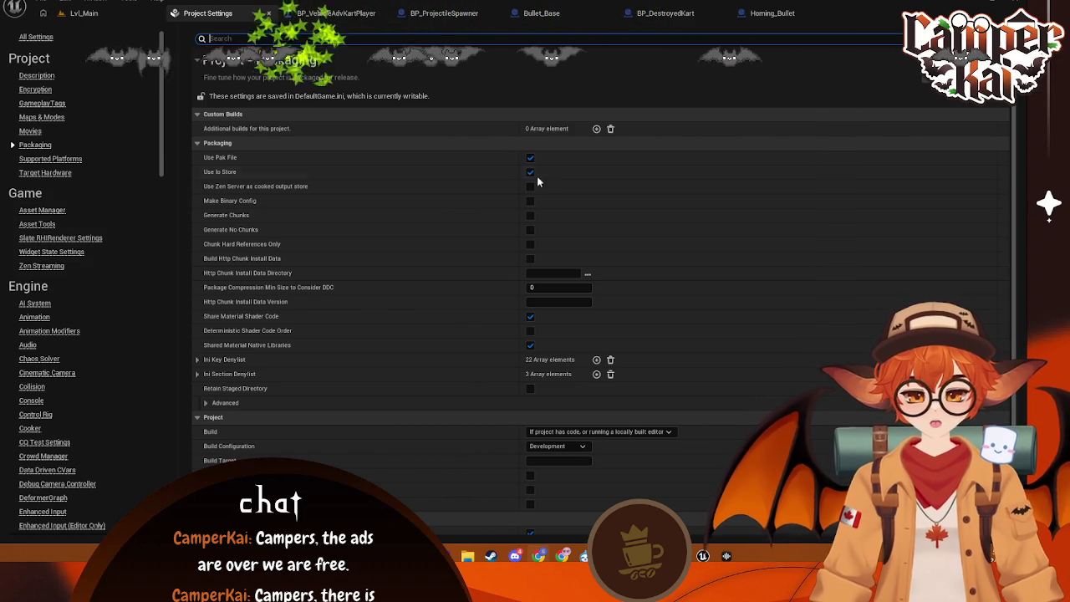
scroll(543, 251, down, 1)
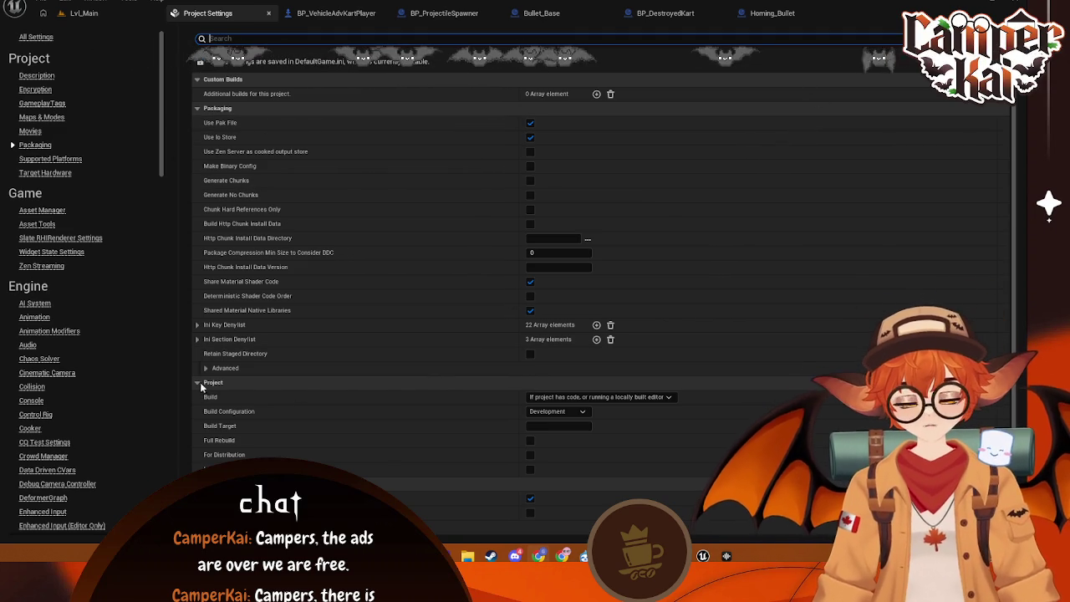
scroll(470, 399, down, 1)
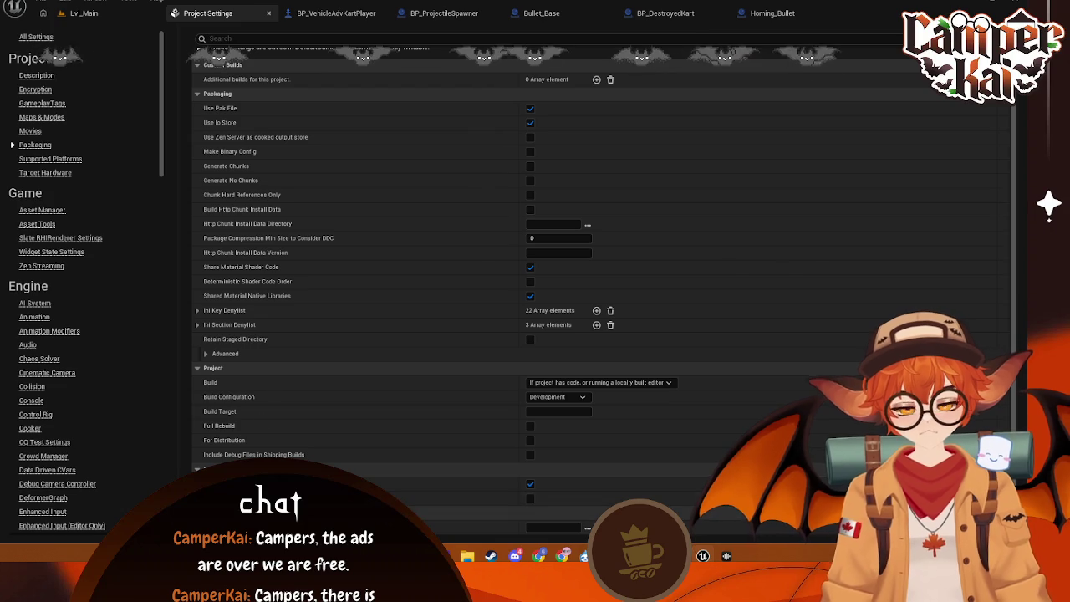
click(208, 355)
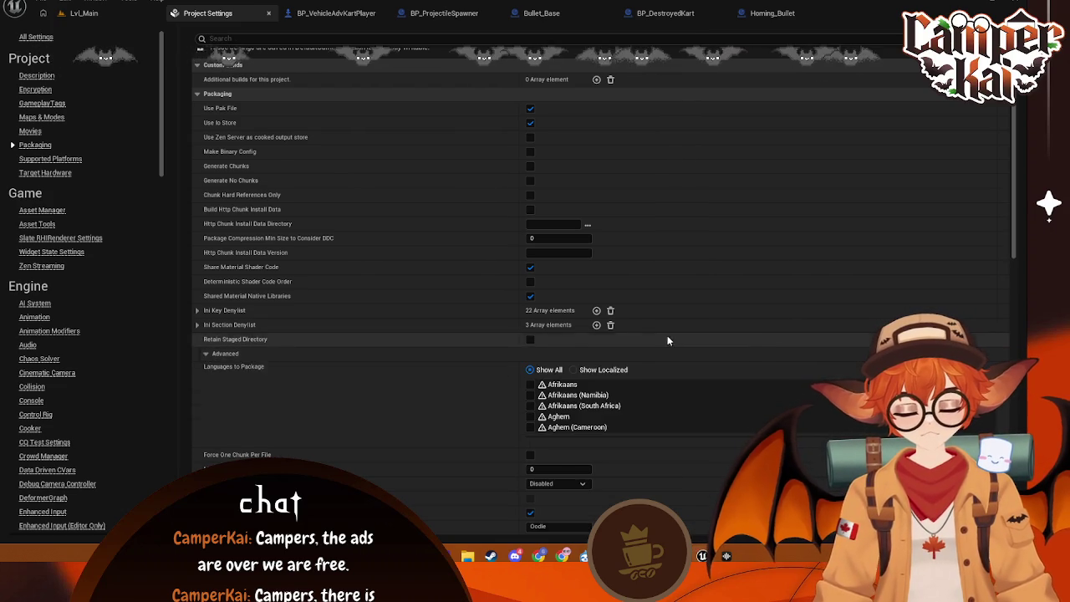
scroll(667, 340, down, 8)
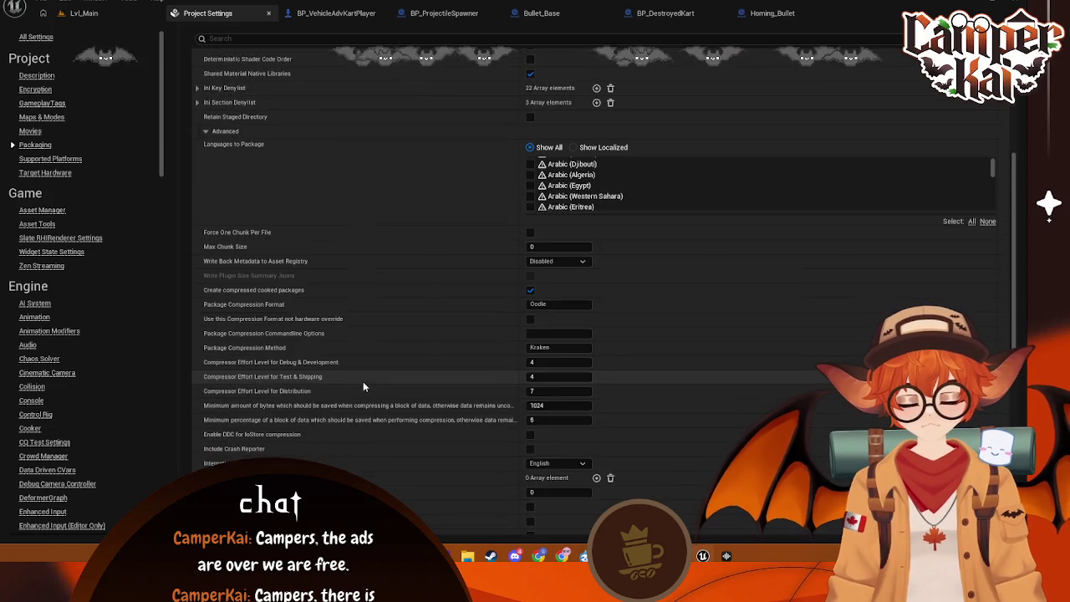
scroll(363, 384, down, 3)
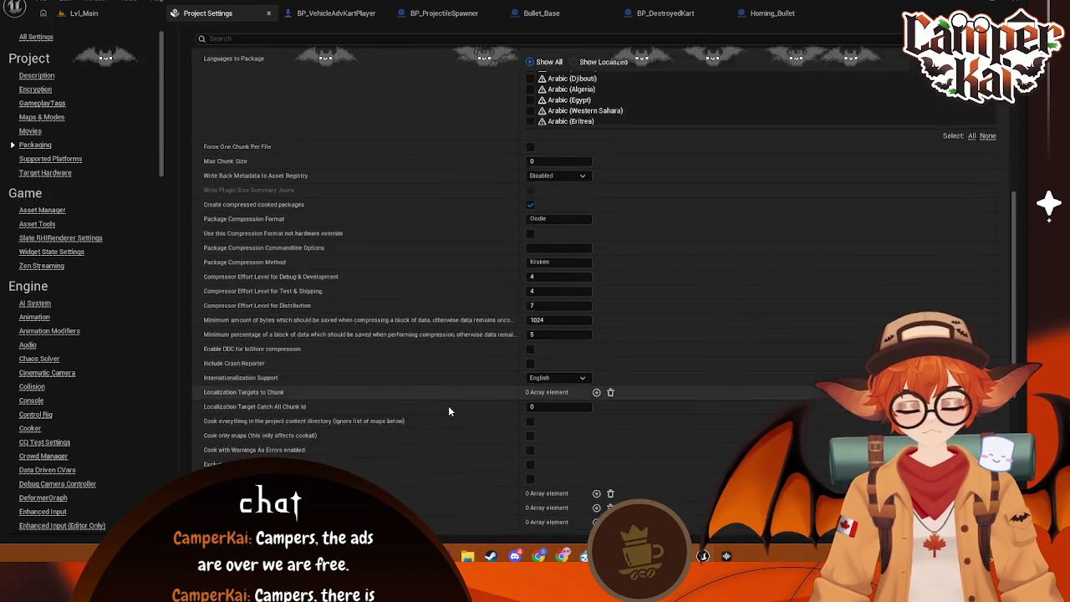
scroll(448, 405, down, 2)
scroll(455, 444, down, 2)
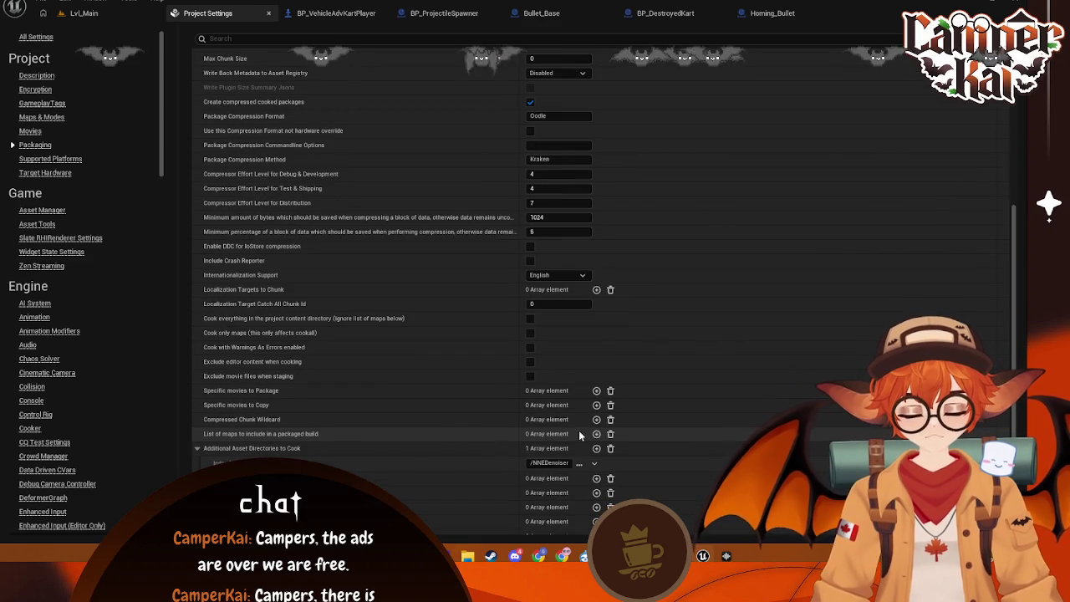
- Add Lvl_Main and Lvl_CharSelect from the Menus folder as the first two packaged maps
click(596, 434)
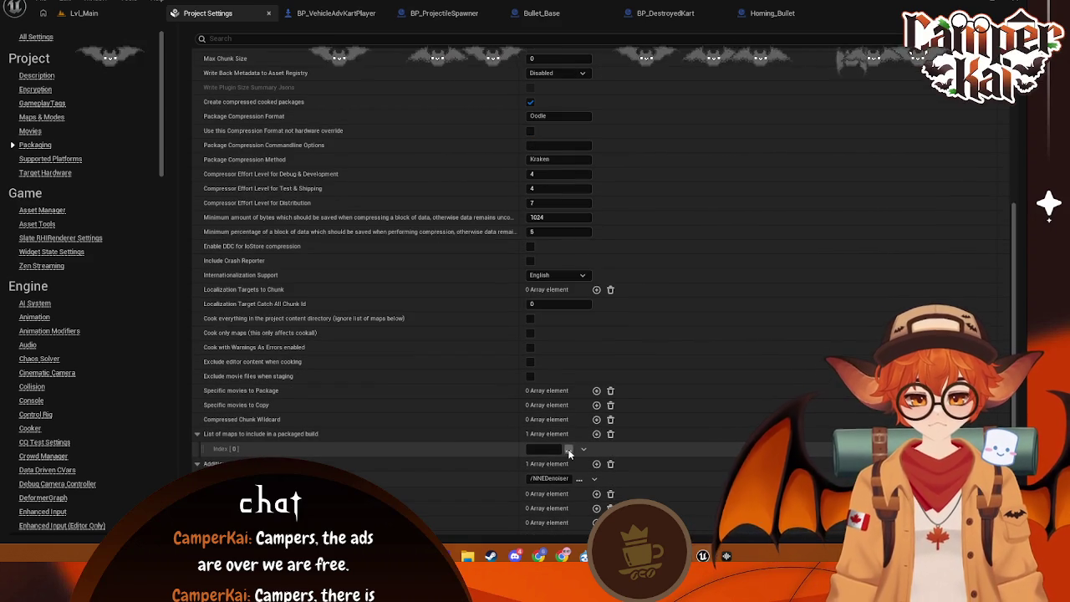
click(569, 450)
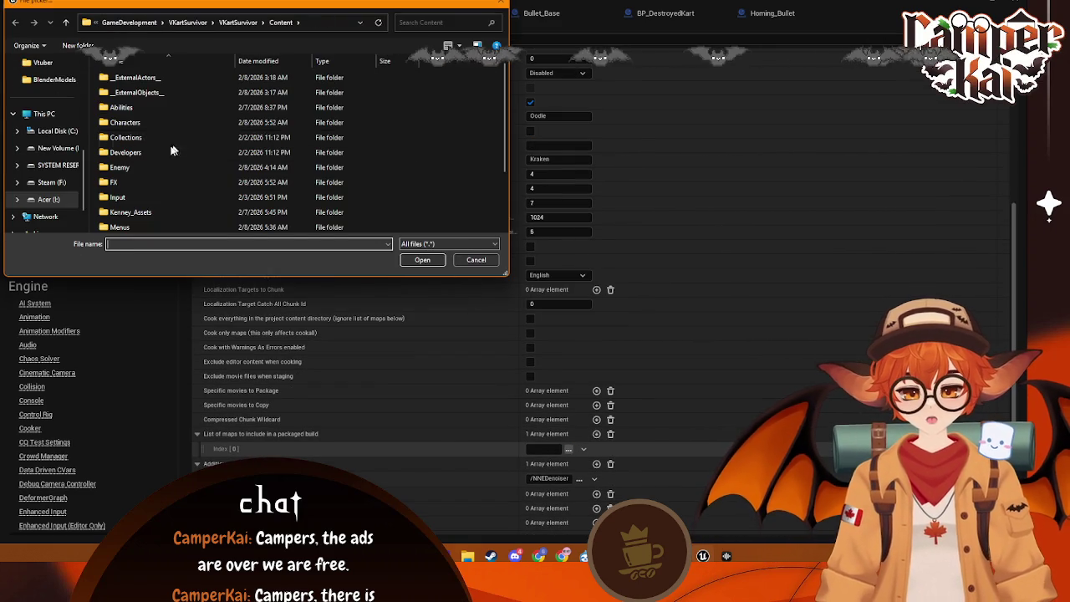
scroll(155, 159, down, 1)
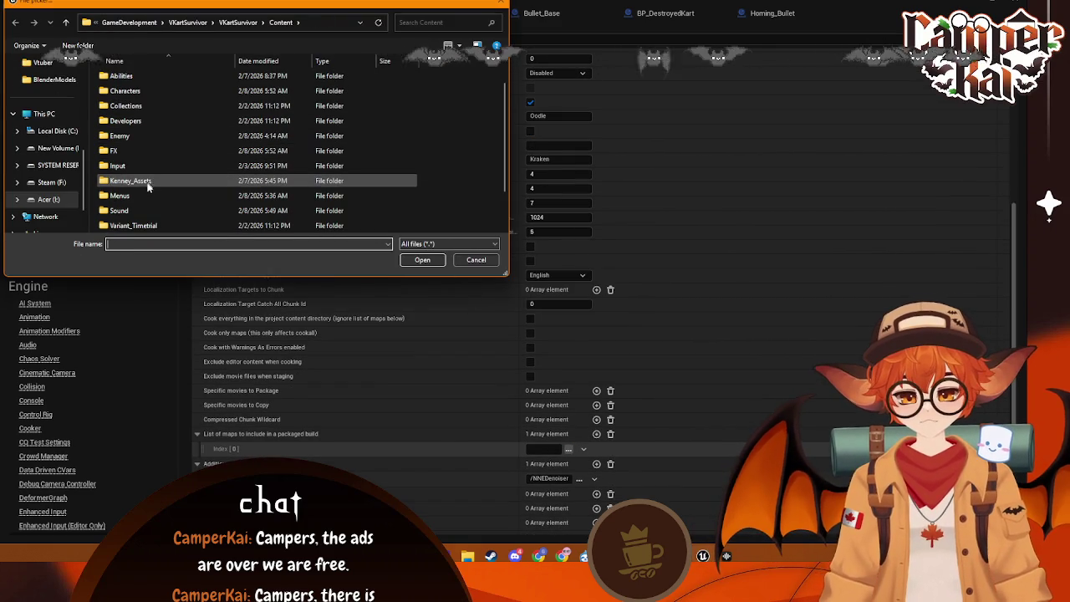
scroll(144, 194, up, 1)
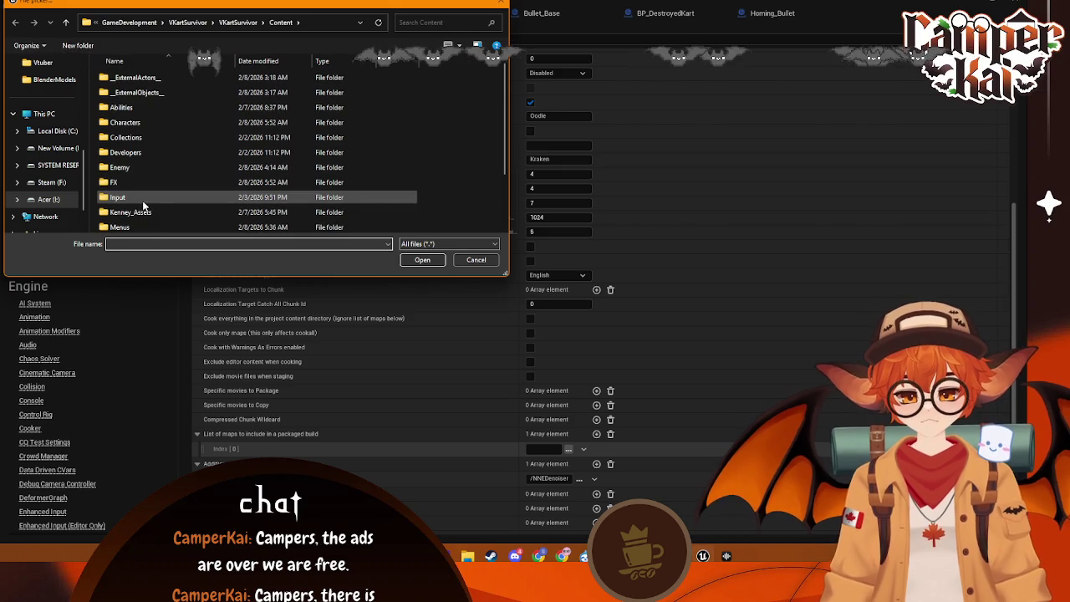
scroll(142, 200, down, 1)
double_click(163, 194)
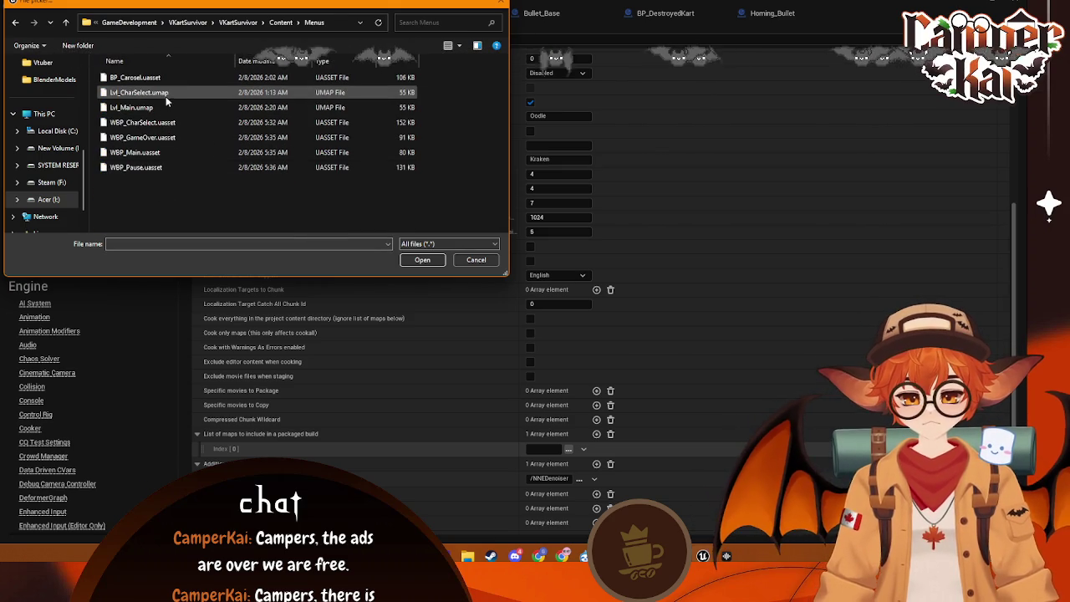
click(184, 107)
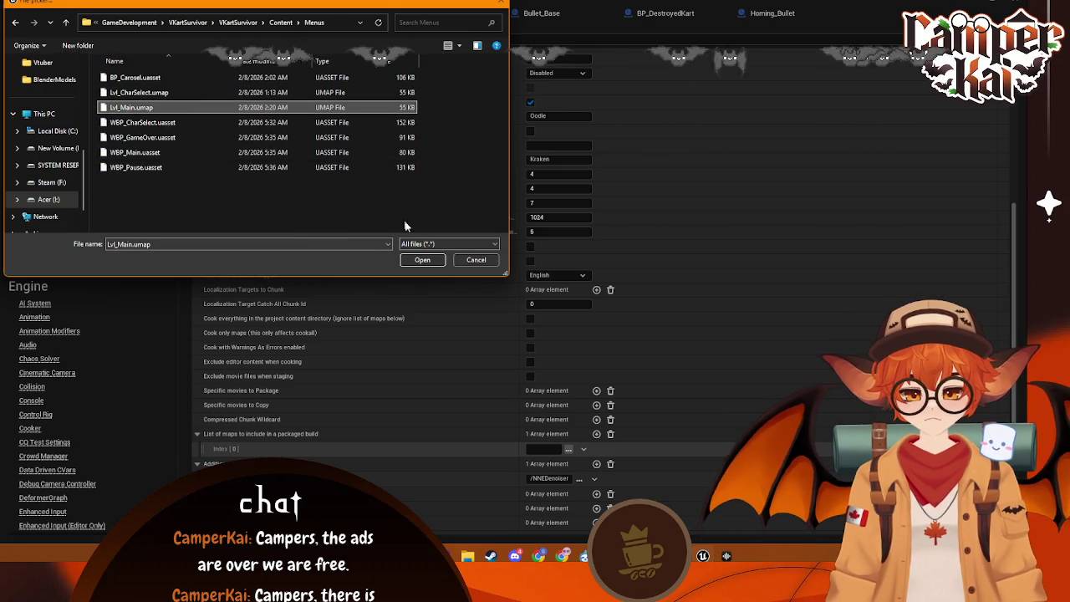
click(422, 260)
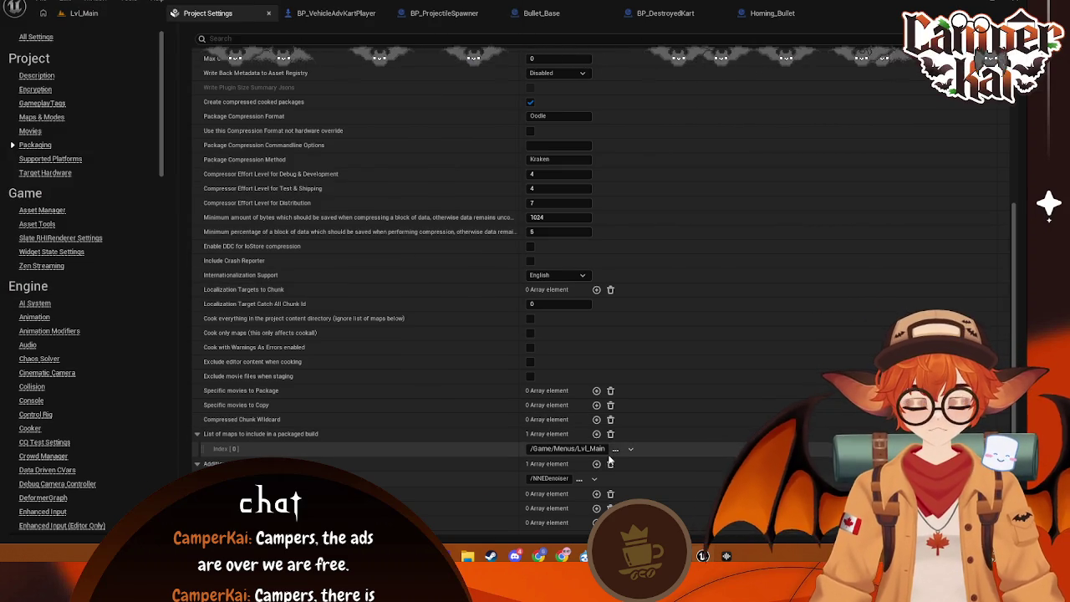
click(596, 434)
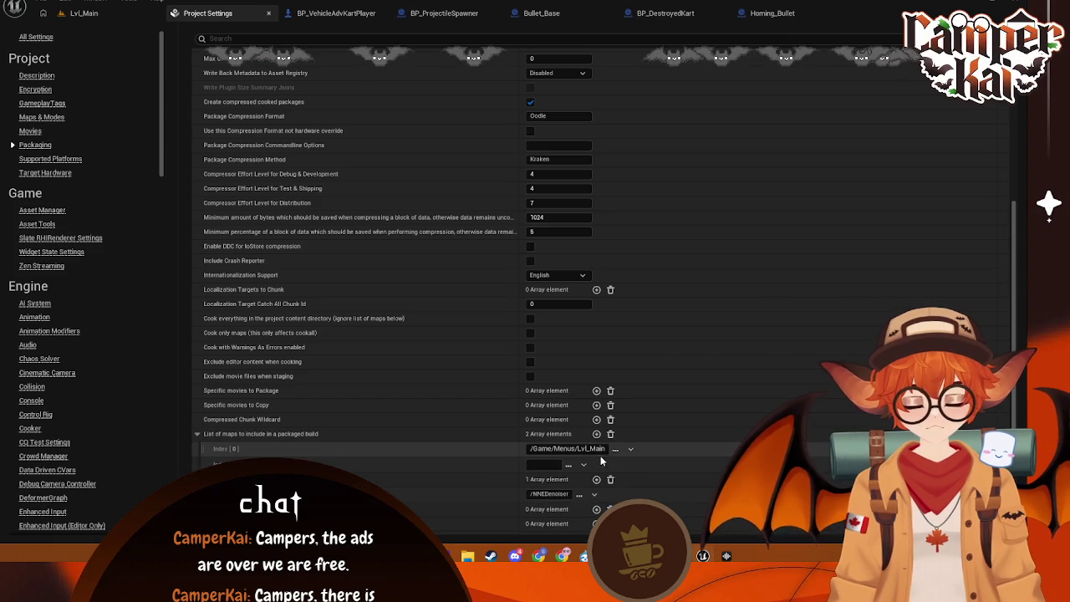
click(568, 464)
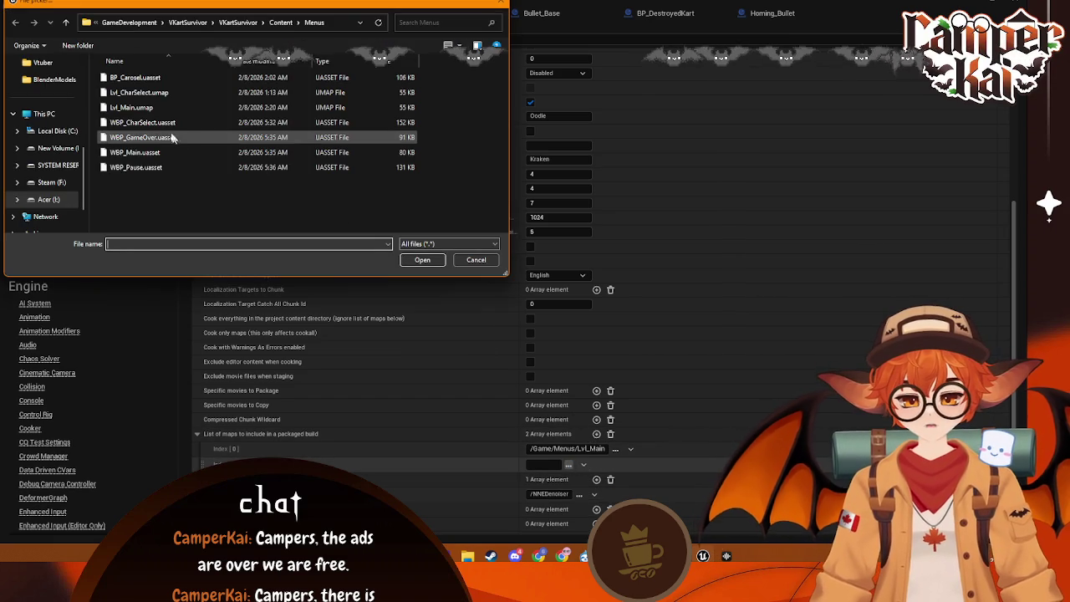
click(159, 92)
click(422, 259)
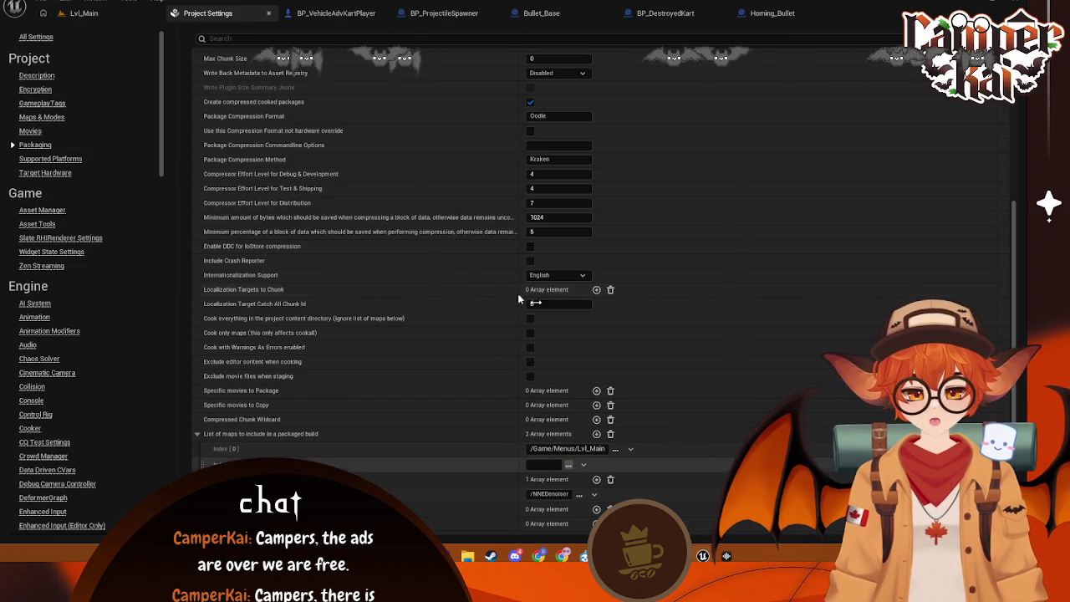
- Add a third map entry, browse to Lvl_Timetrial, then cancel, leaving it empty
click(596, 434)
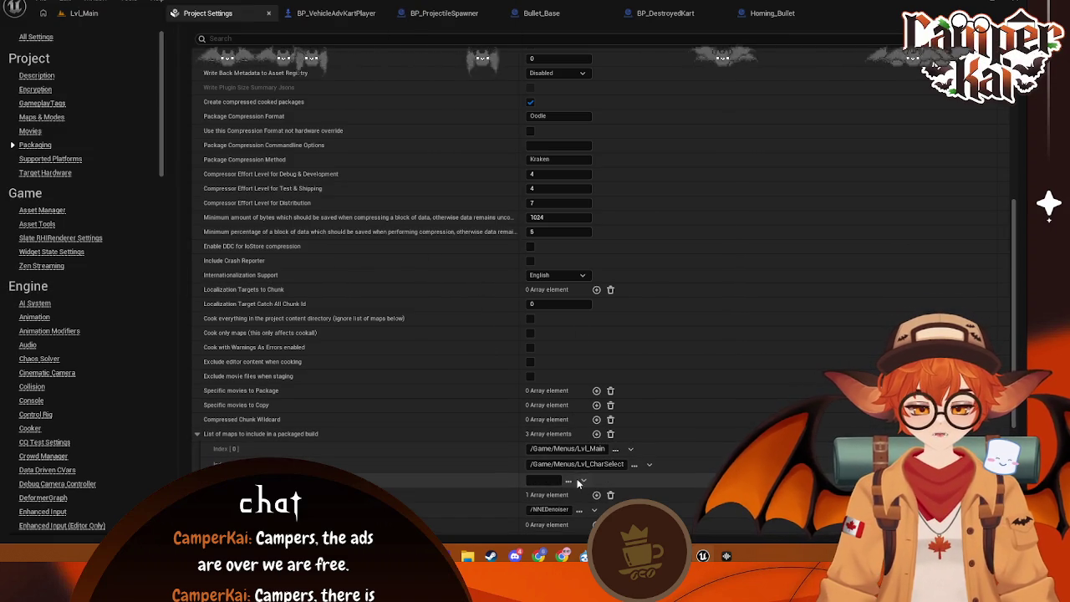
click(569, 479)
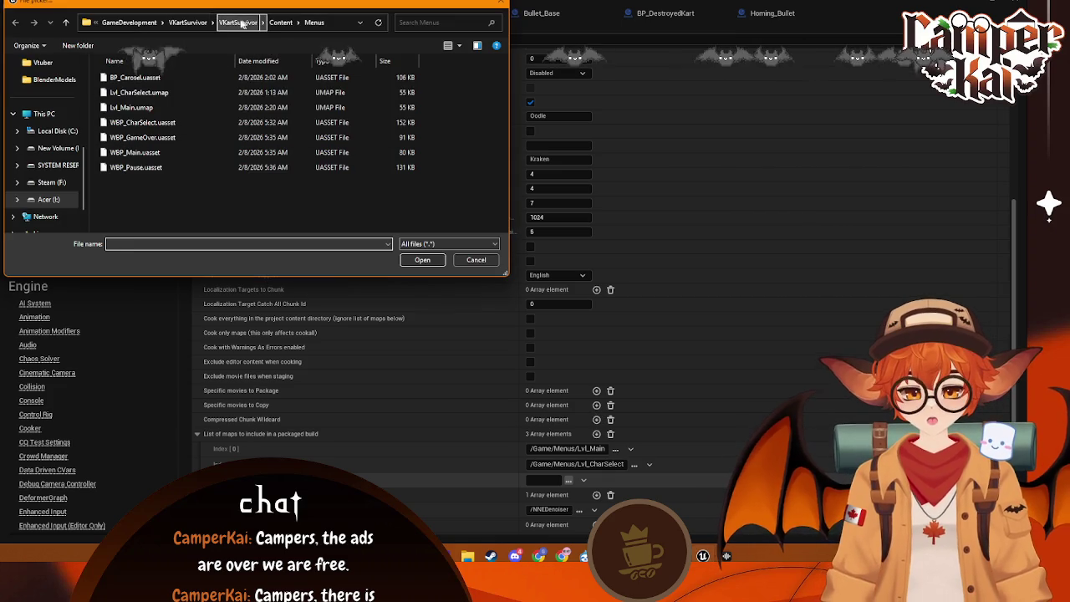
click(279, 23)
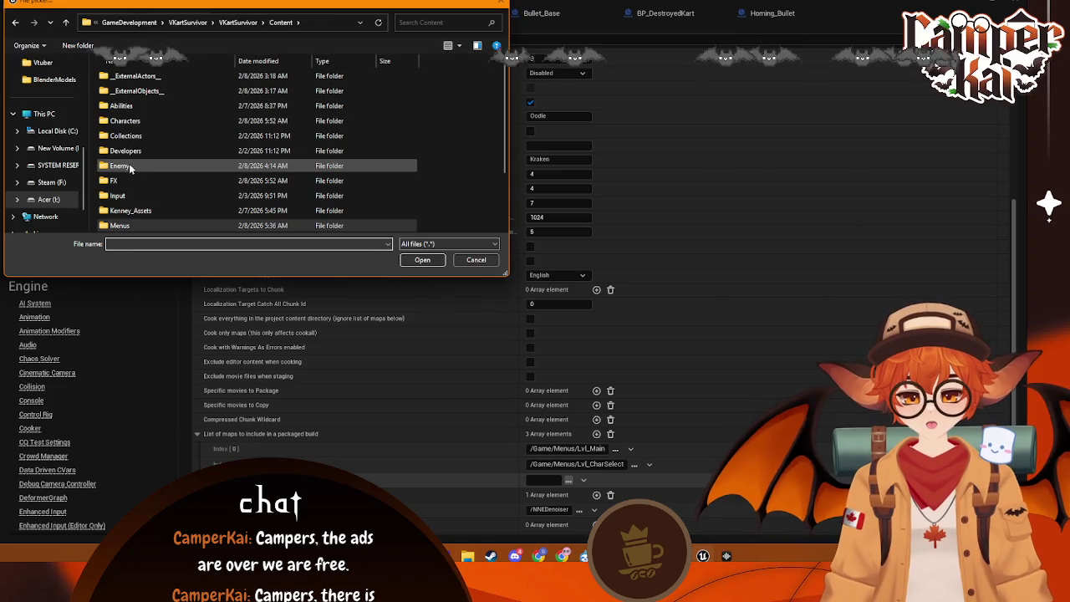
scroll(145, 144, down, 2)
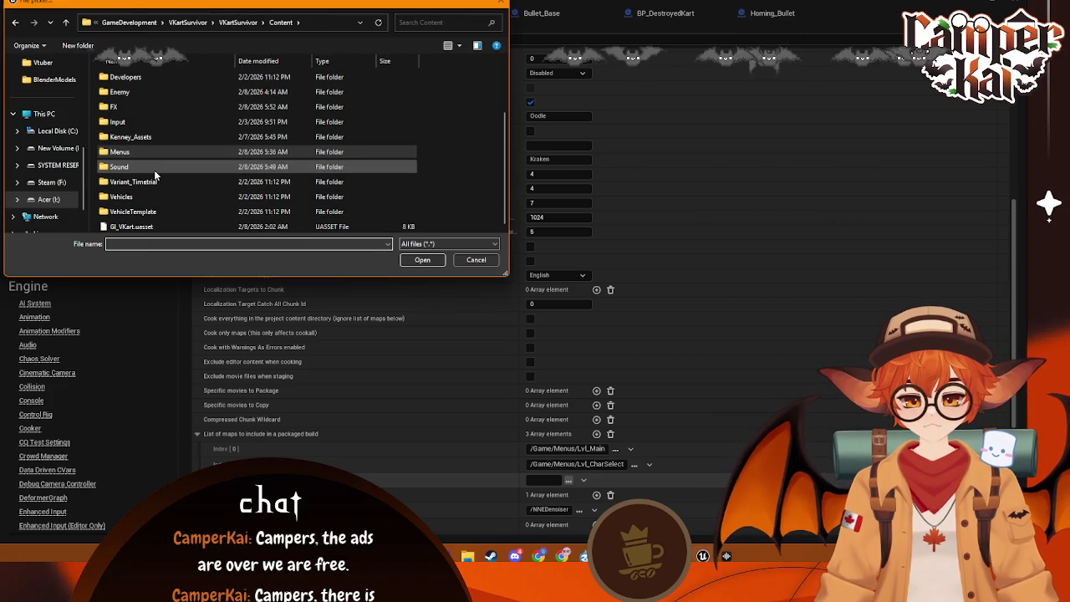
double_click(138, 181)
double_click(138, 94)
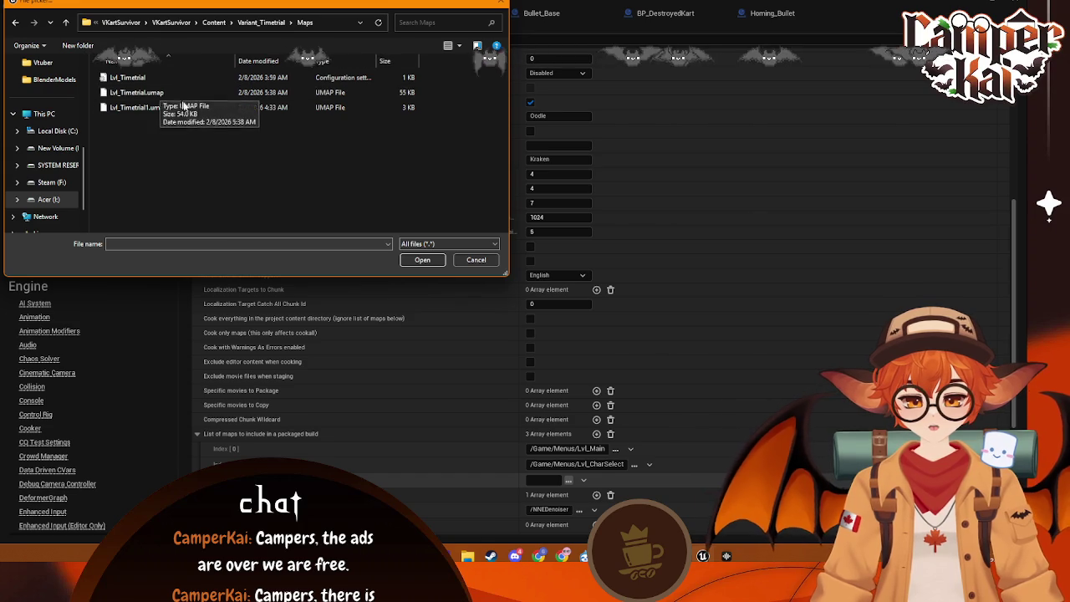
click(176, 93)
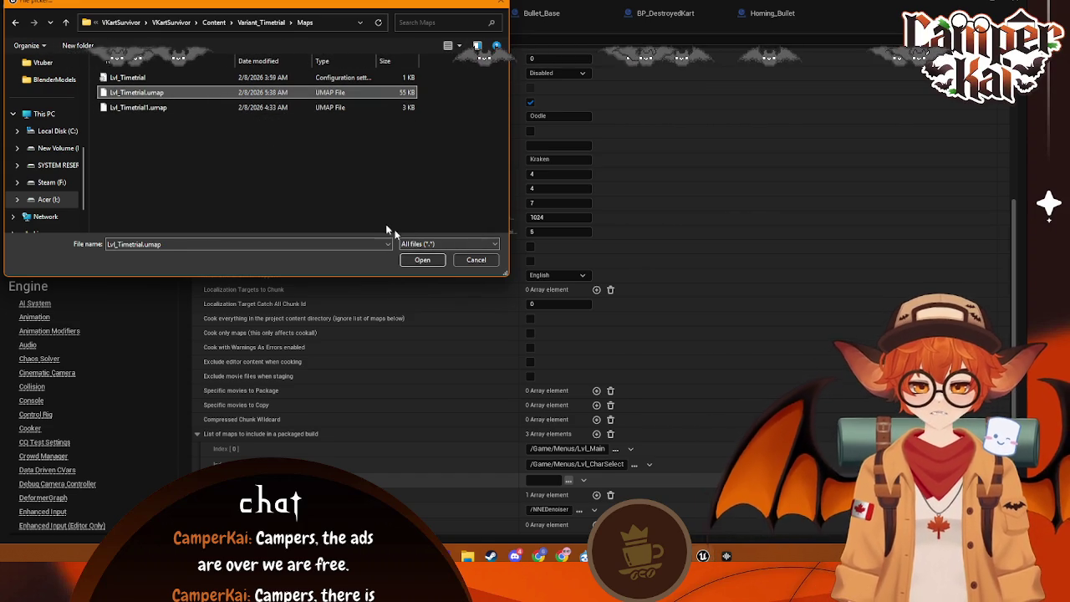
click(476, 260)
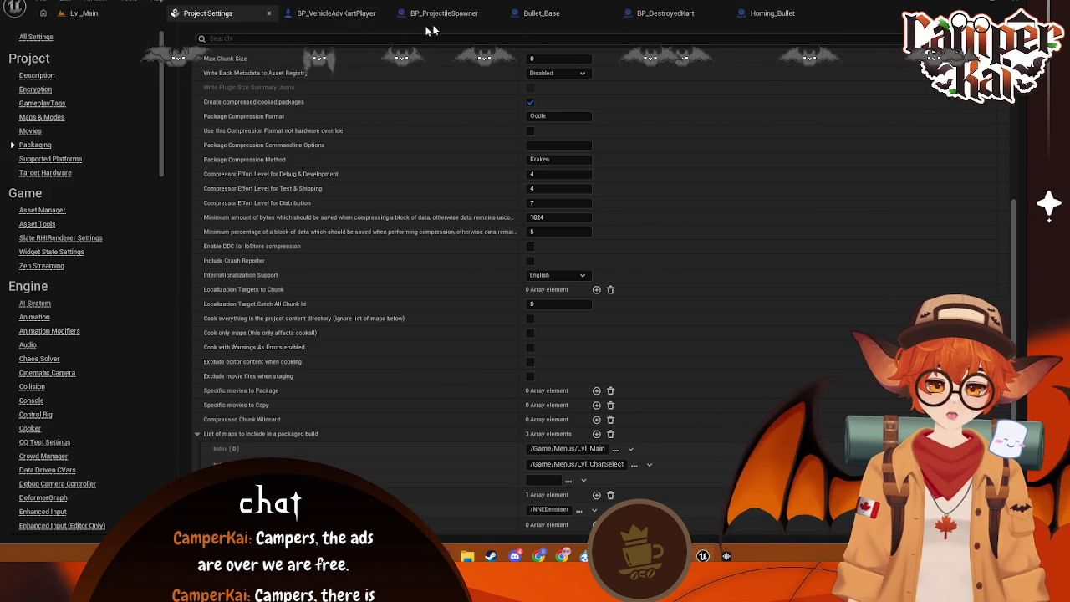
- Return to the Lvl_Main level and show the Menus folder's assets in the Content Browser
click(108, 18)
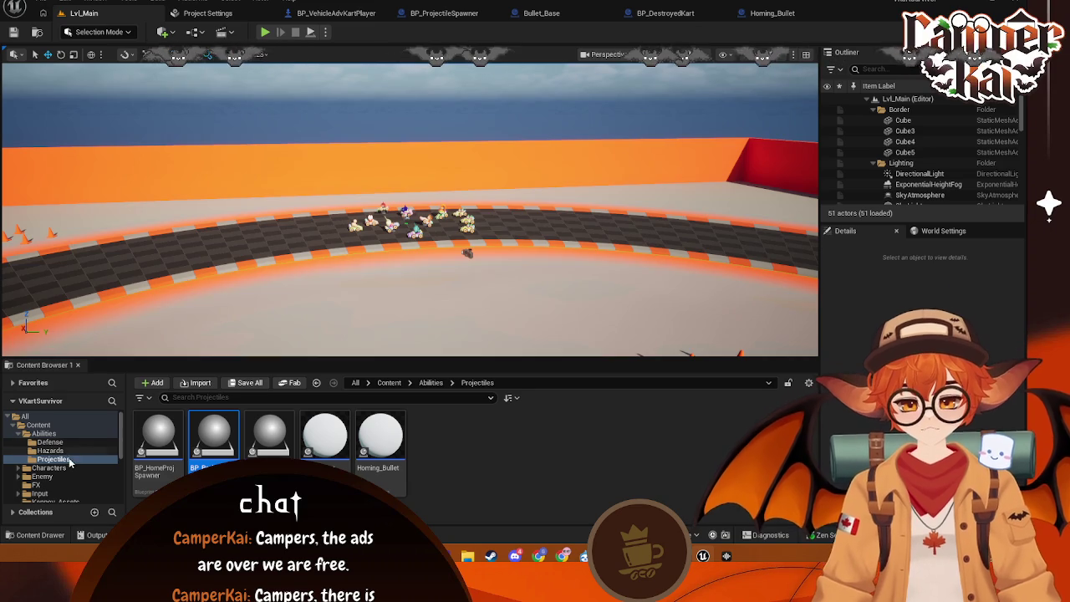
scroll(73, 468, down, 2)
click(51, 472)
click(50, 482)
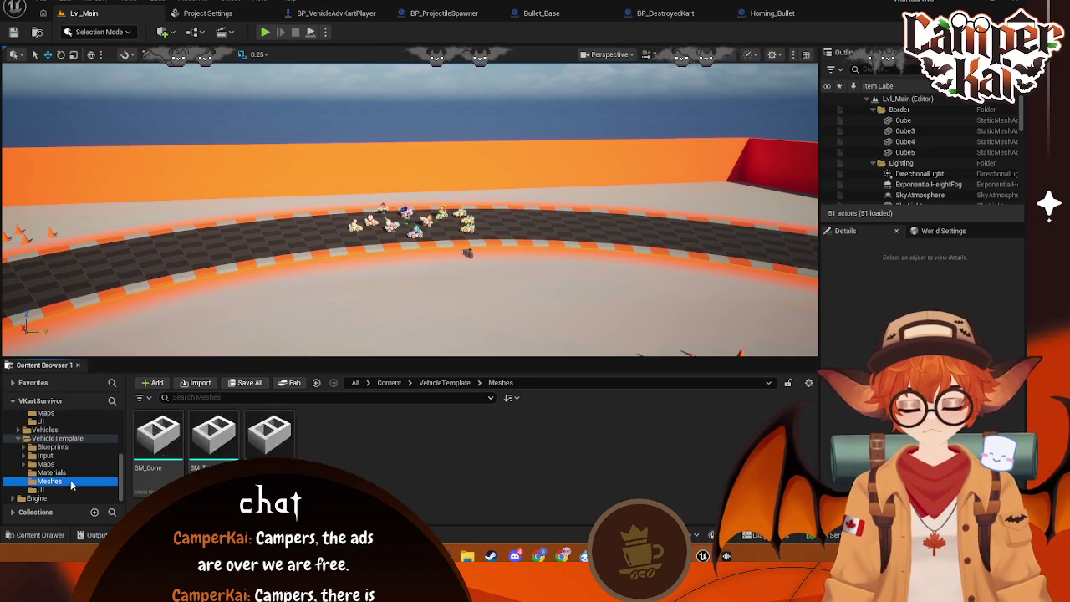
click(62, 464)
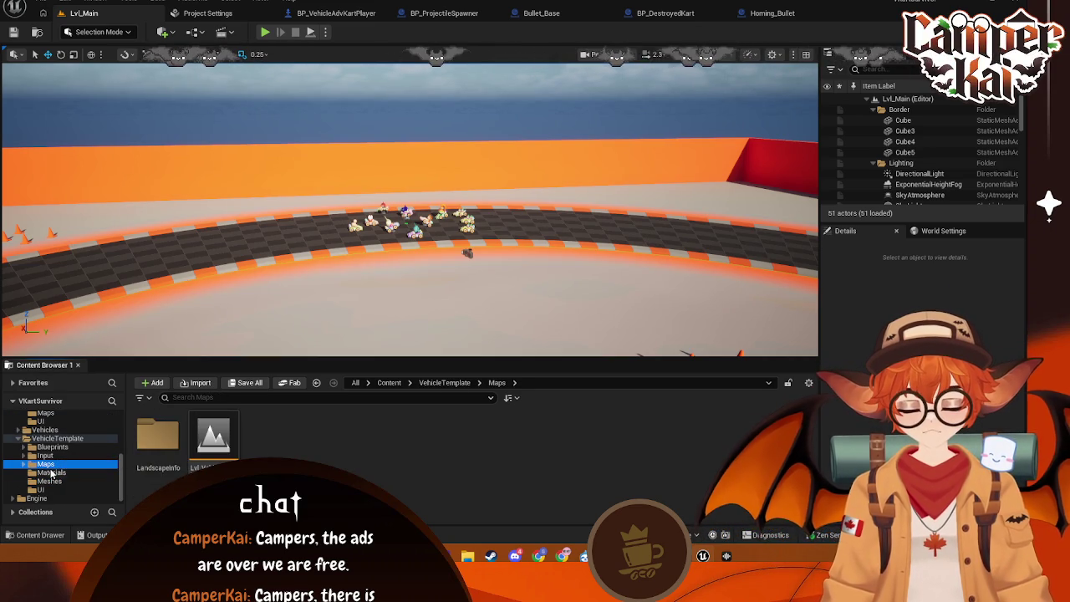
scroll(54, 441, up, 2)
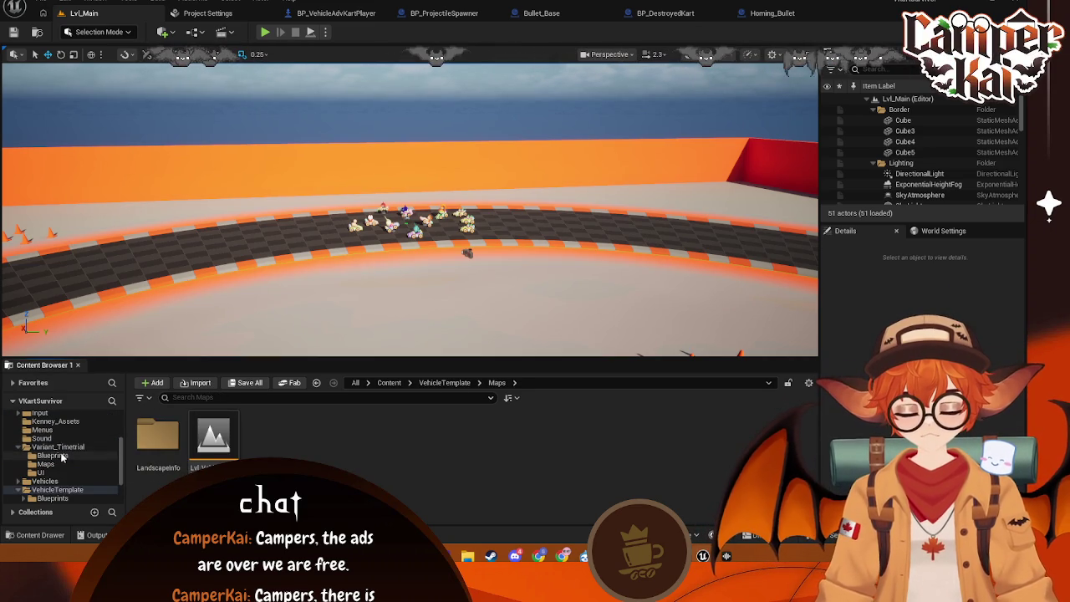
click(43, 429)
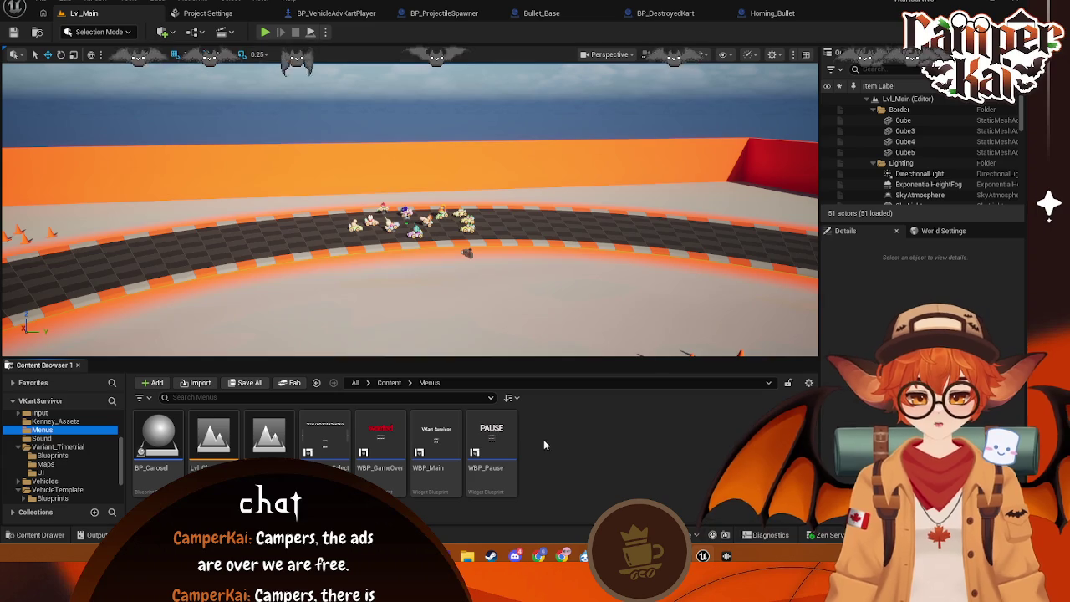
- Open WBP_CharSelect and pan its Event Graph to the Open Level node
click(331, 450)
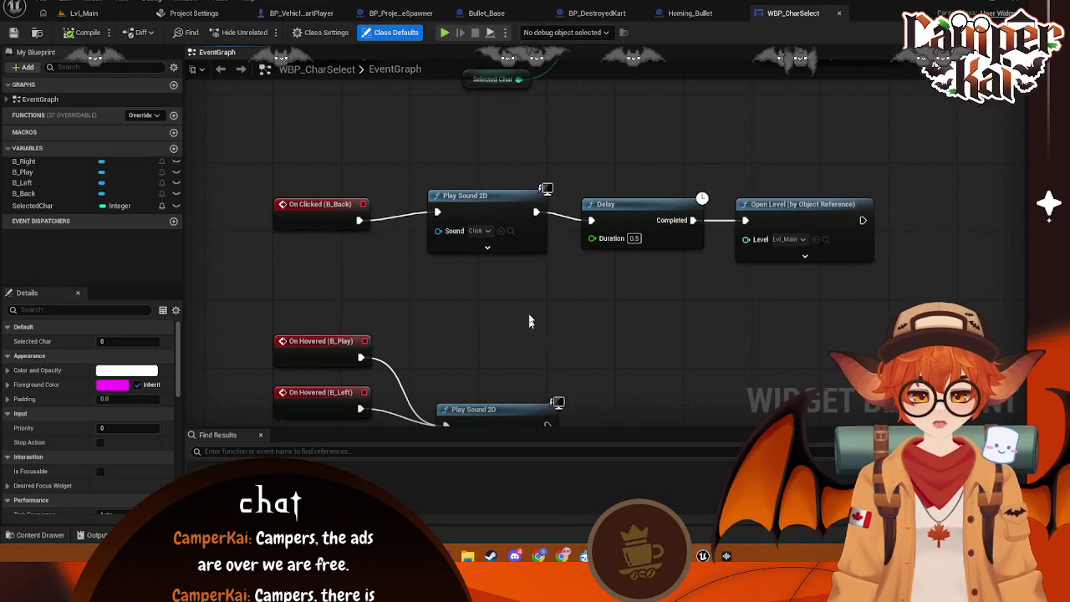
mouse_move(529, 321)
mouse_down()
mouse_move(580, 351)
mouse_move(691, 218)
mouse_up()
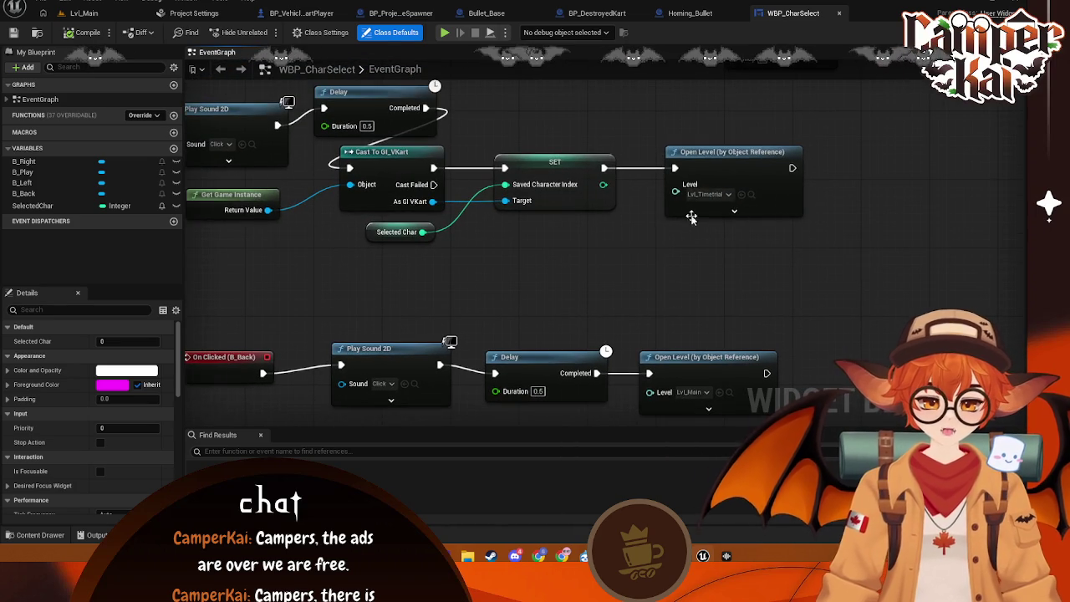
- Return to Lvl_Main and reopen Project Settings on the Packaging page
click(83, 12)
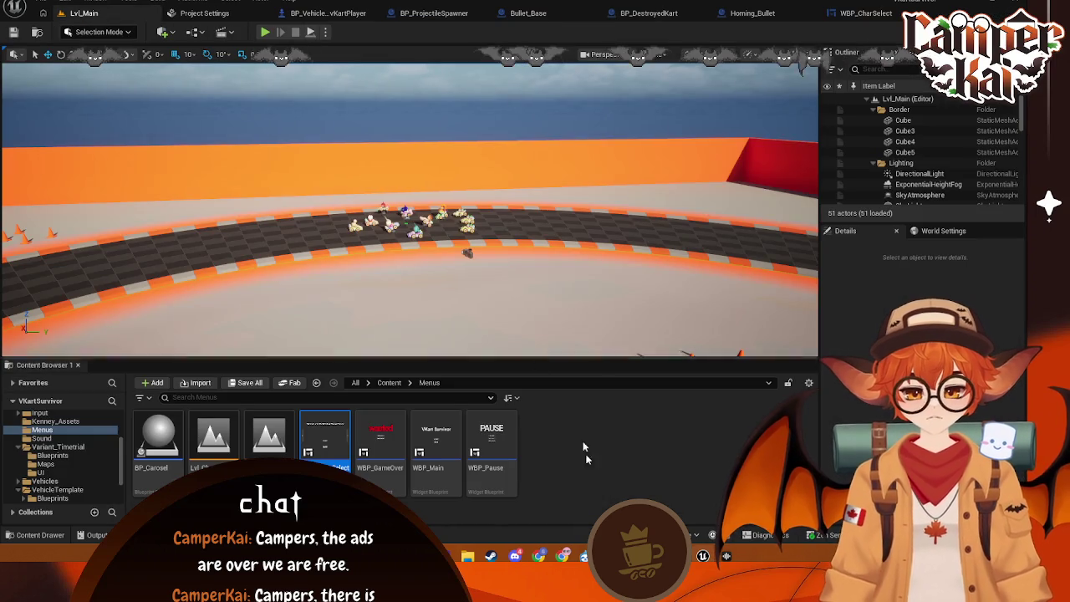
mouse_move(702, 555)
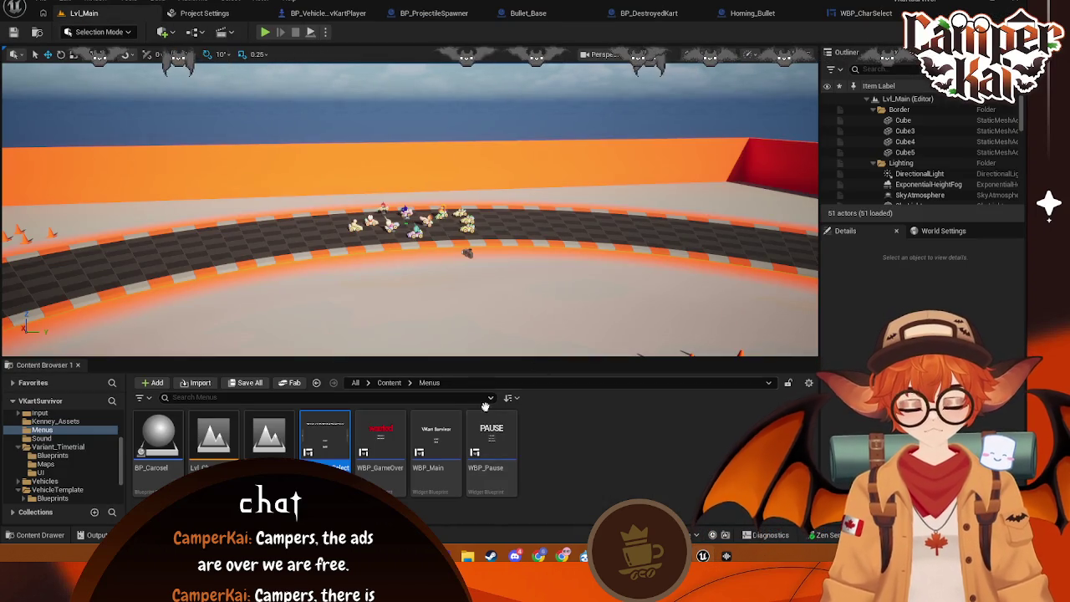
click(67, 2)
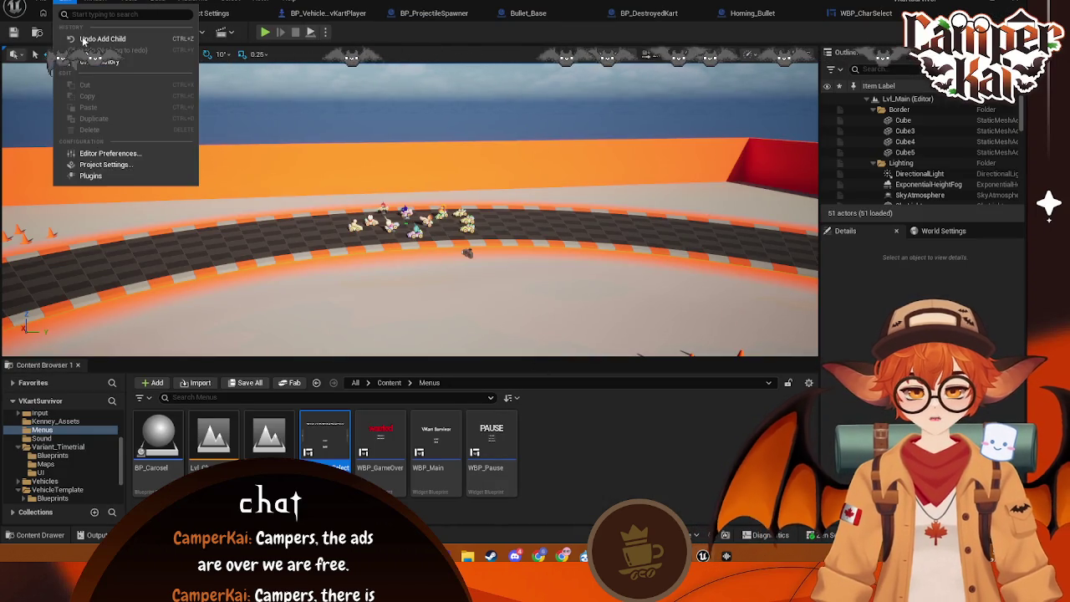
click(94, 166)
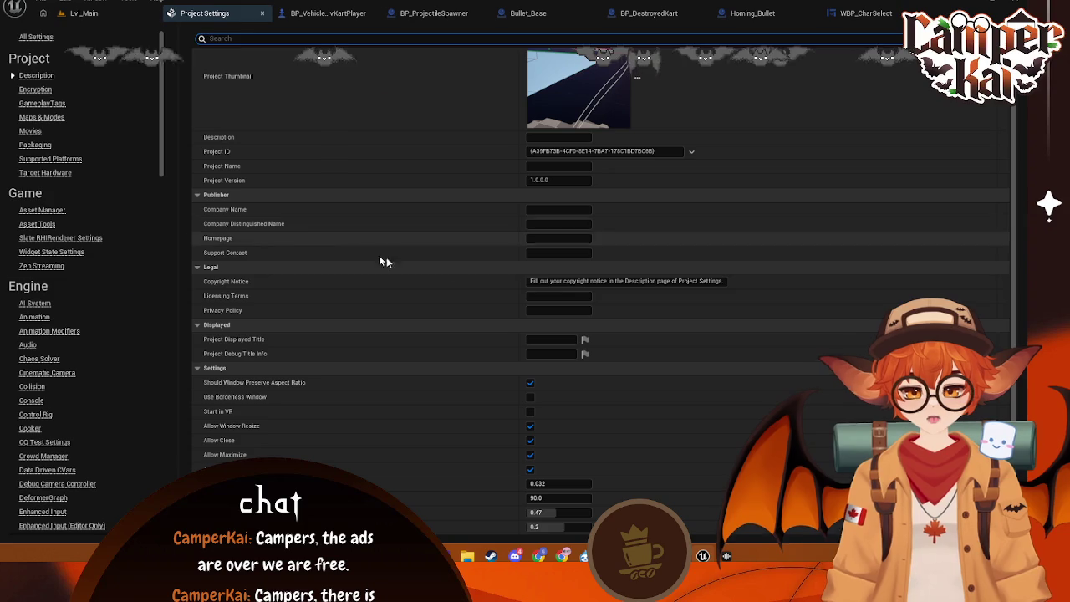
click(35, 144)
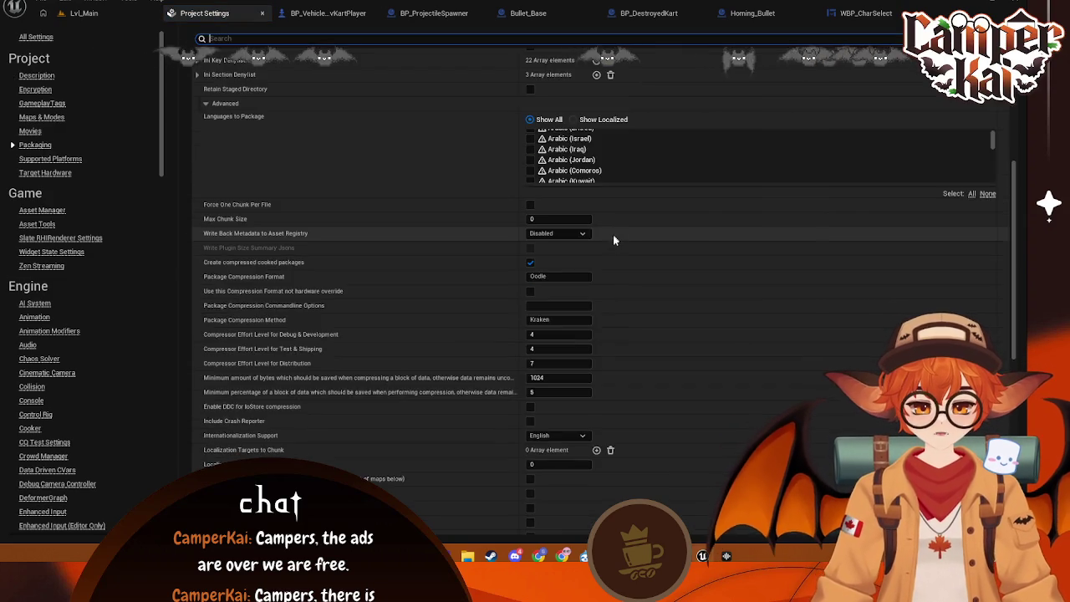
scroll(617, 259, down, 10)
- Dismiss the conversion error, delete the empty third map entry and add a fresh one
click(562, 238)
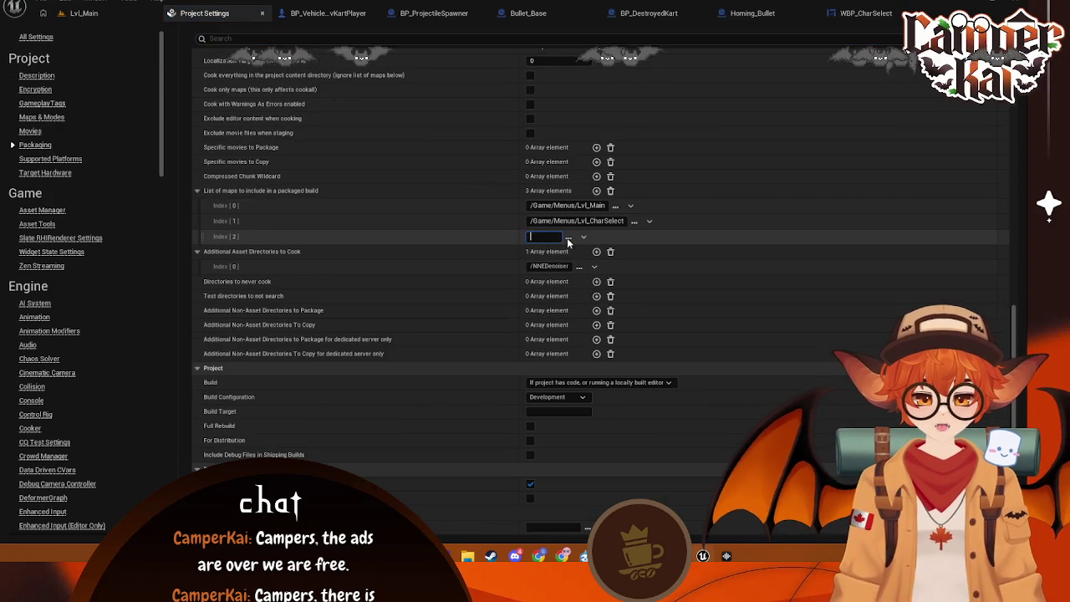
click(568, 239)
click(639, 292)
click(595, 266)
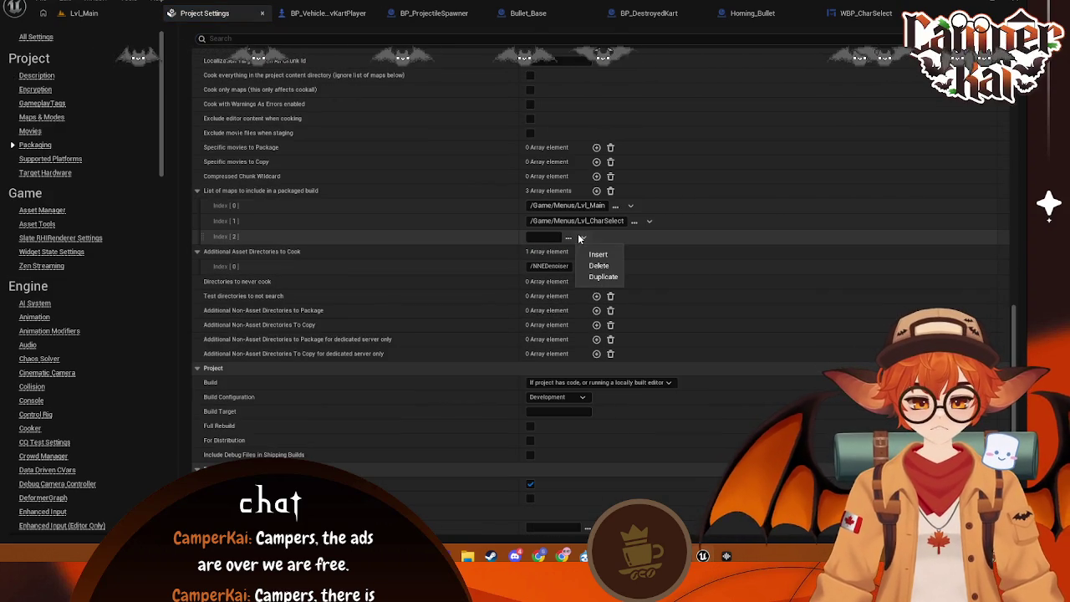
click(595, 253)
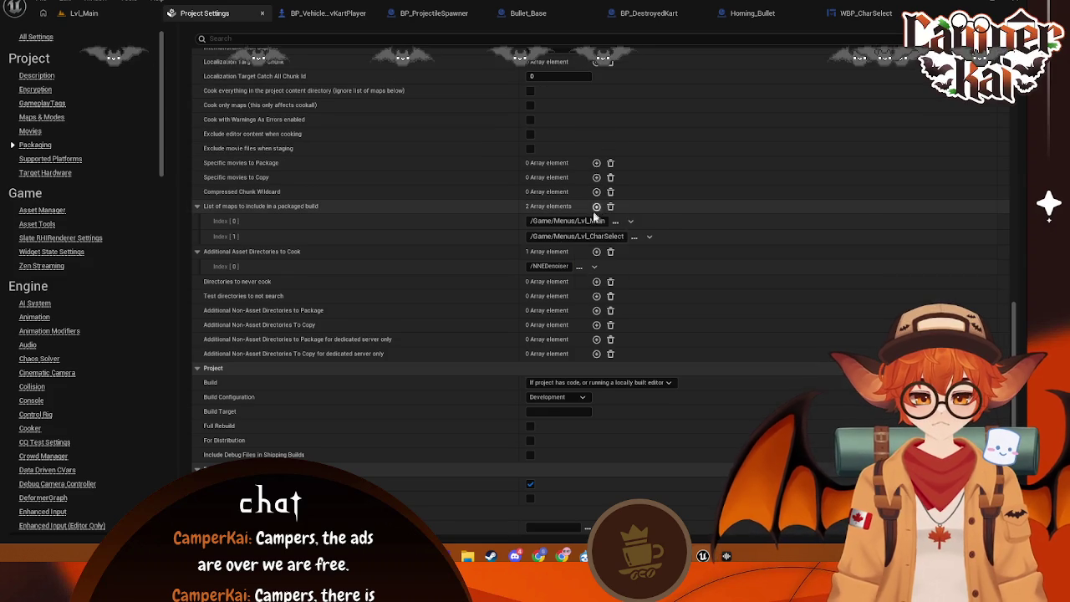
click(572, 251)
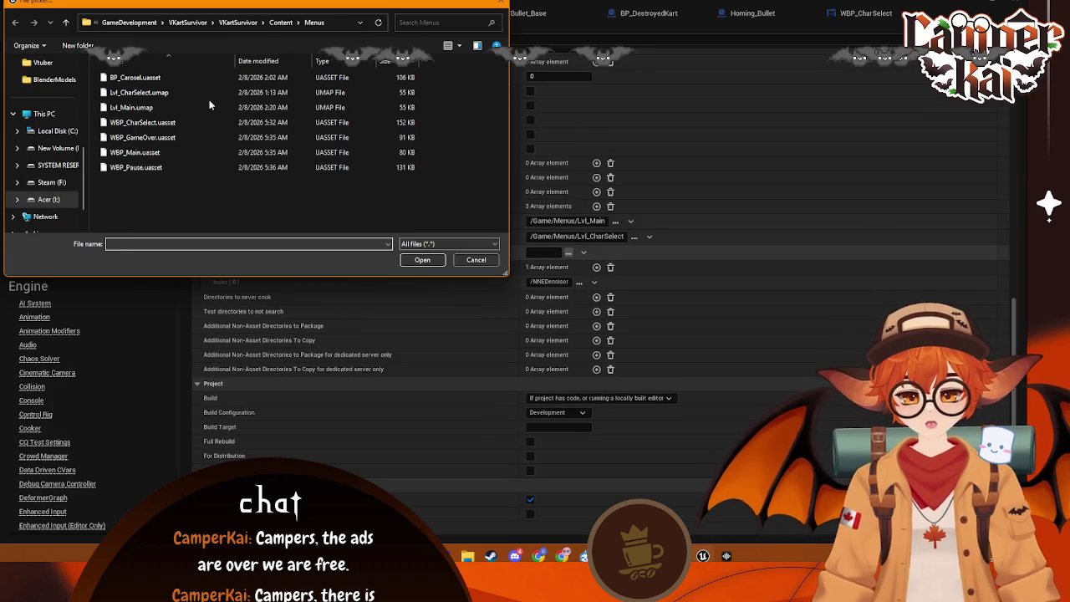
- Set the third packaged map to Variant_Timetrial/Maps/Lvl_Timetrial.umap
click(277, 24)
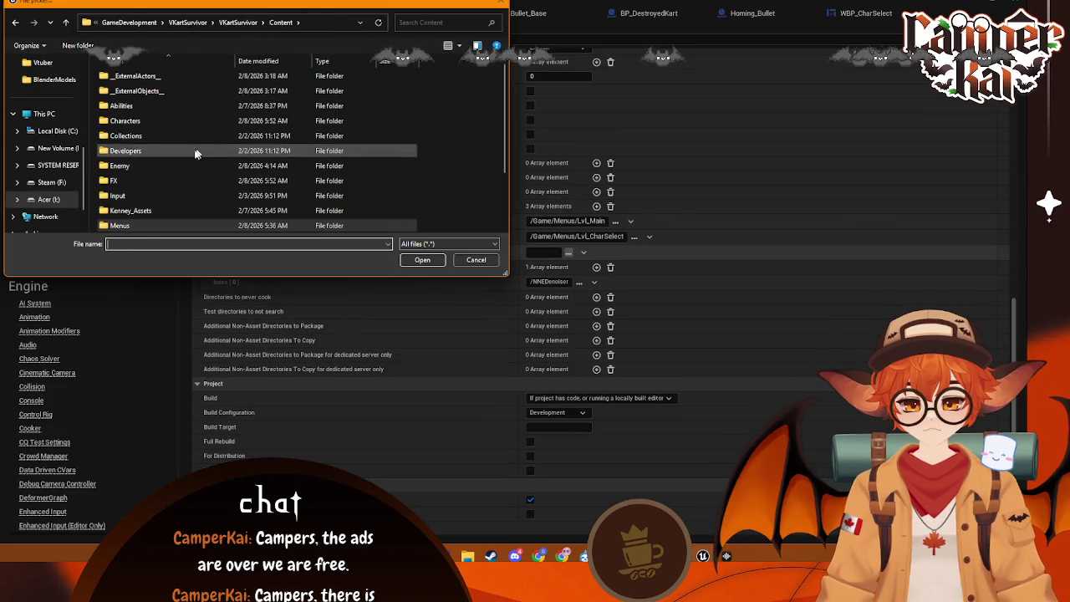
scroll(155, 194, down, 3)
double_click(154, 181)
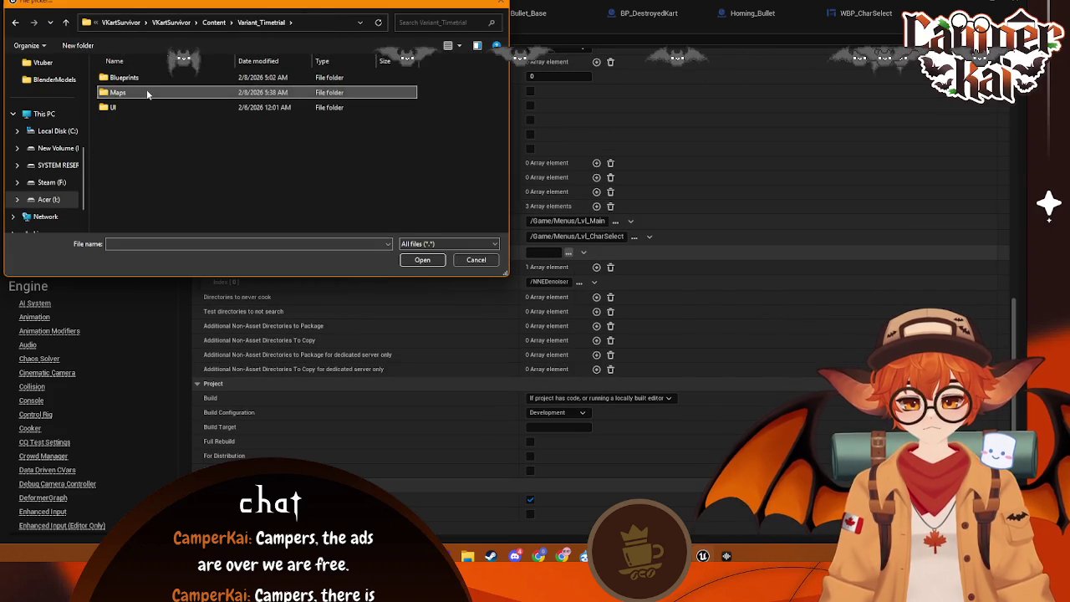
double_click(147, 91)
click(146, 92)
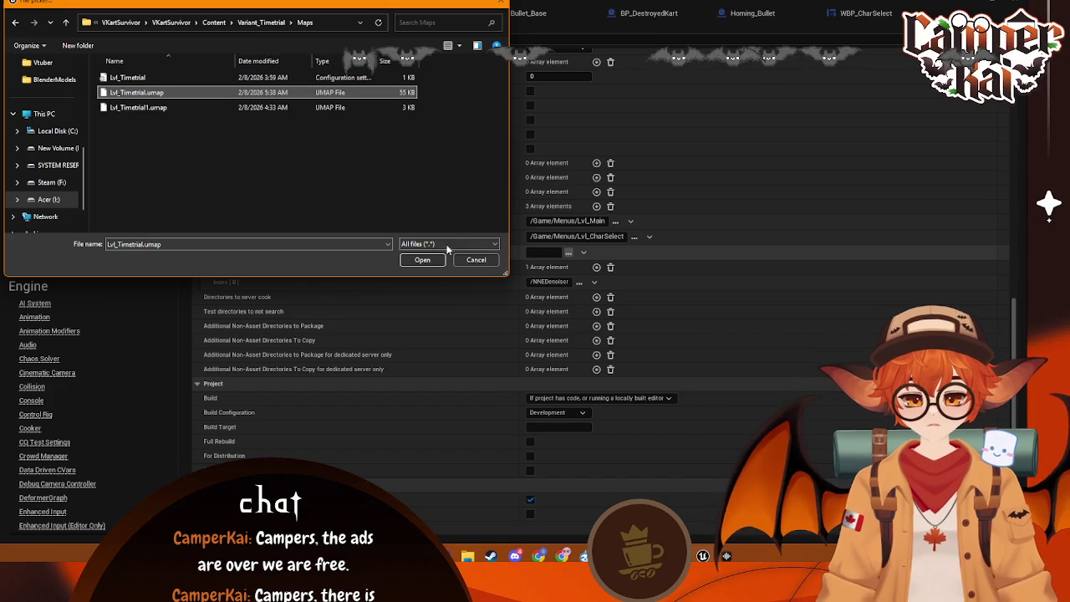
click(423, 261)
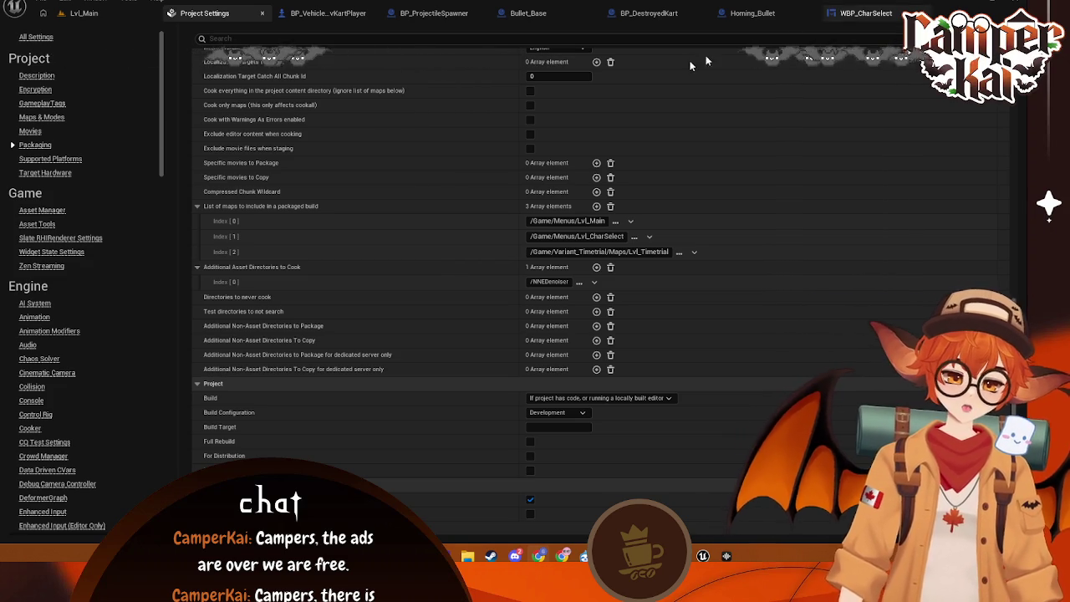
click(116, 13)
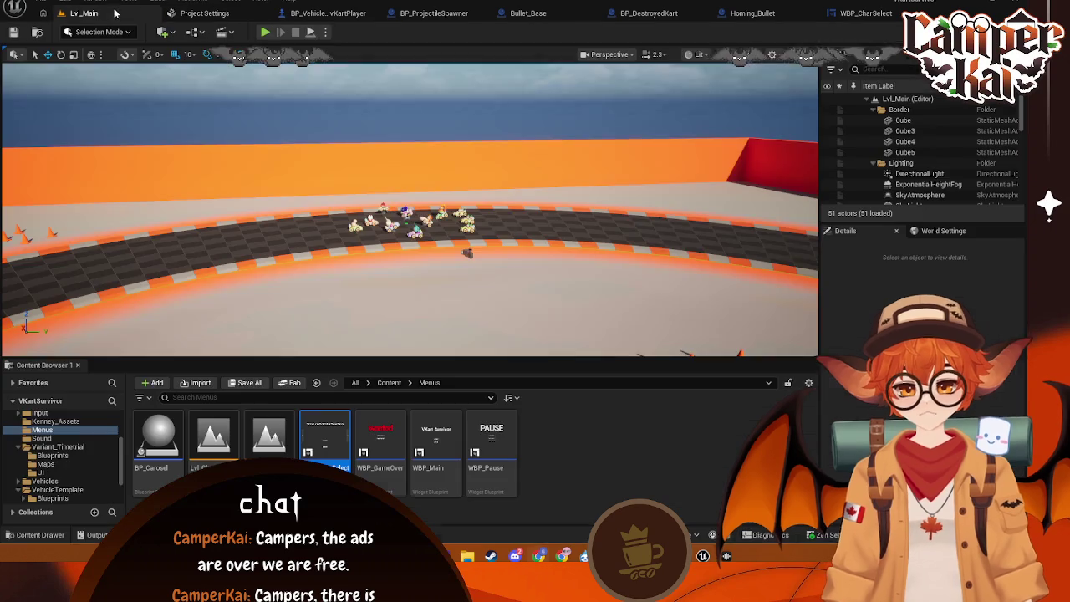
click(325, 32)
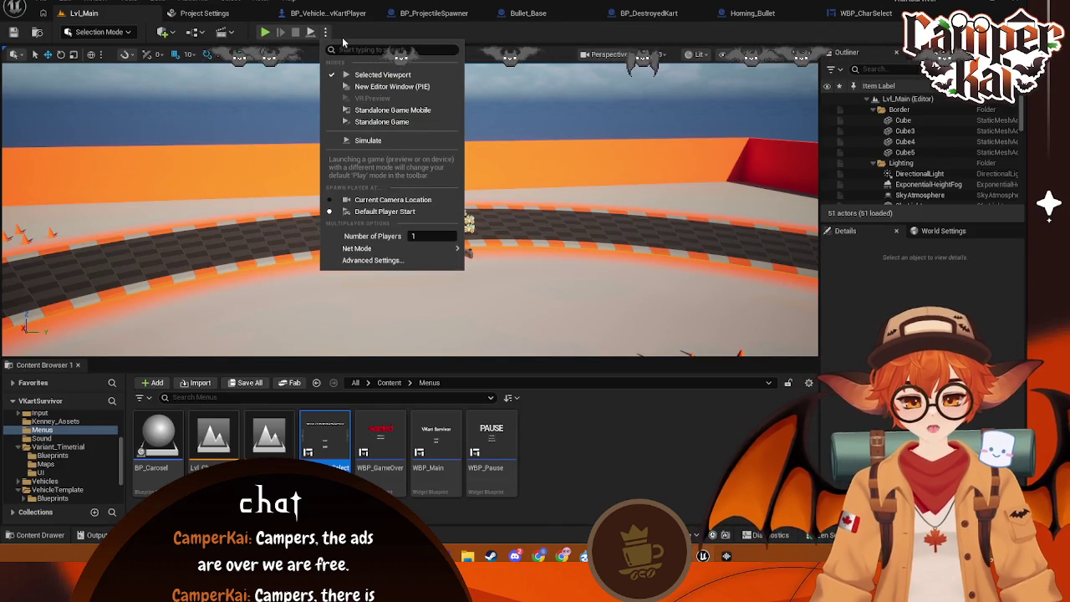
click(347, 31)
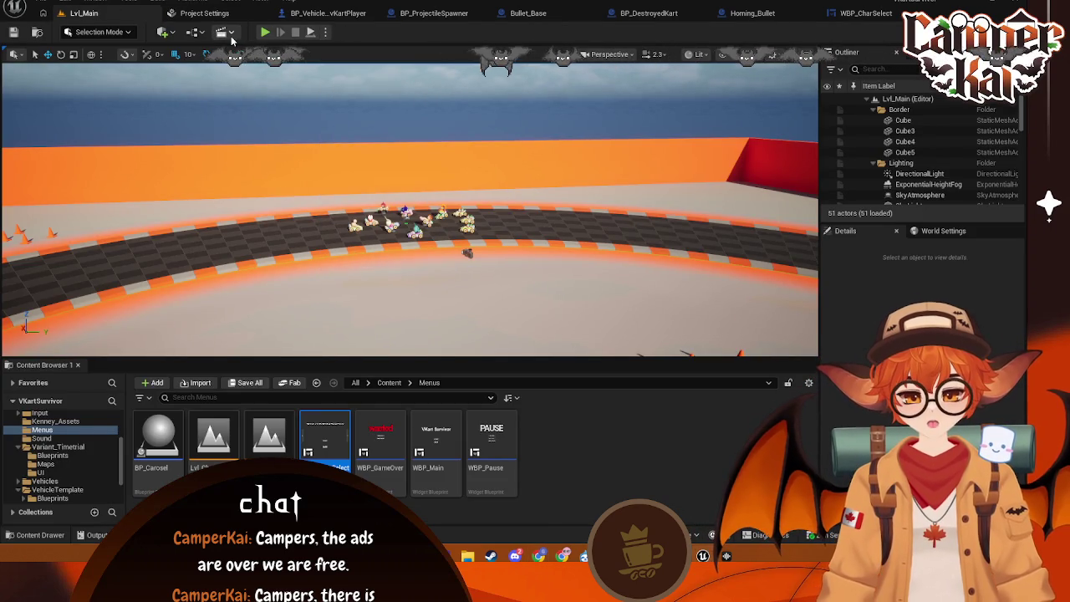
click(327, 34)
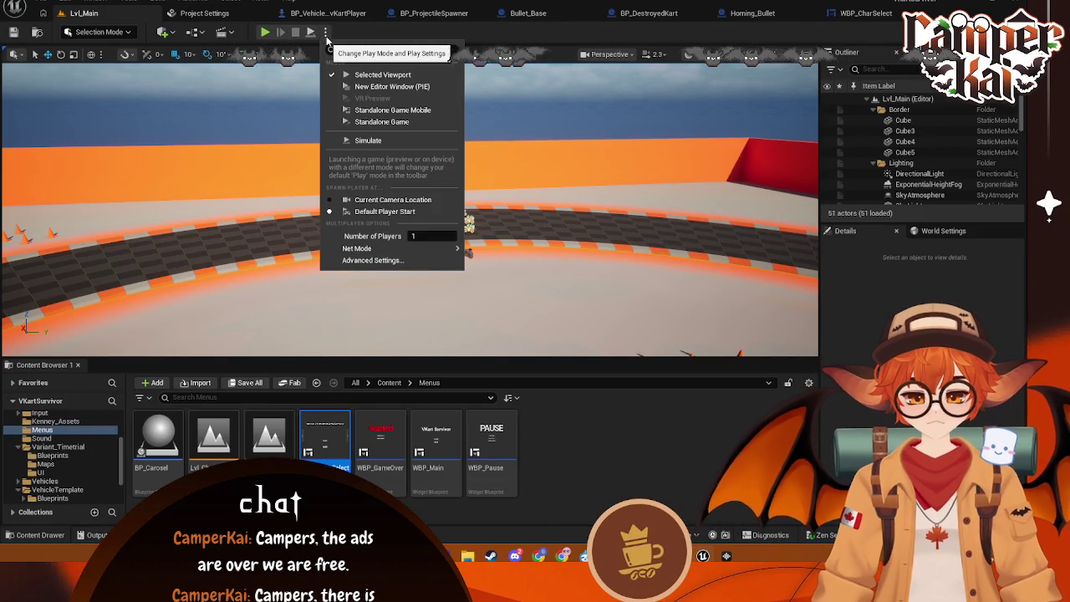
click(326, 38)
click(157, 2)
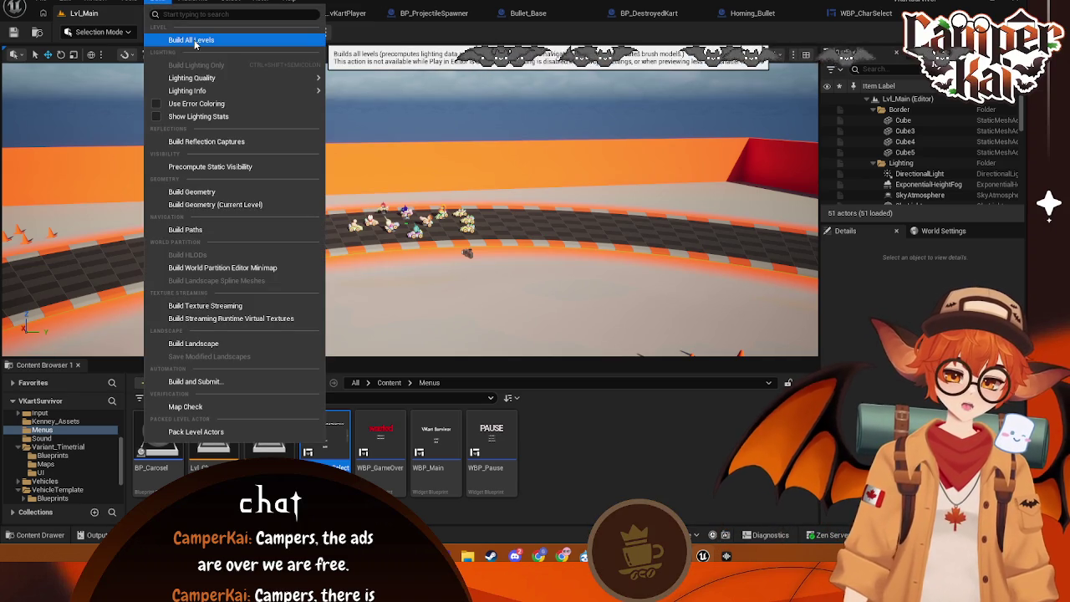
click(38, 2)
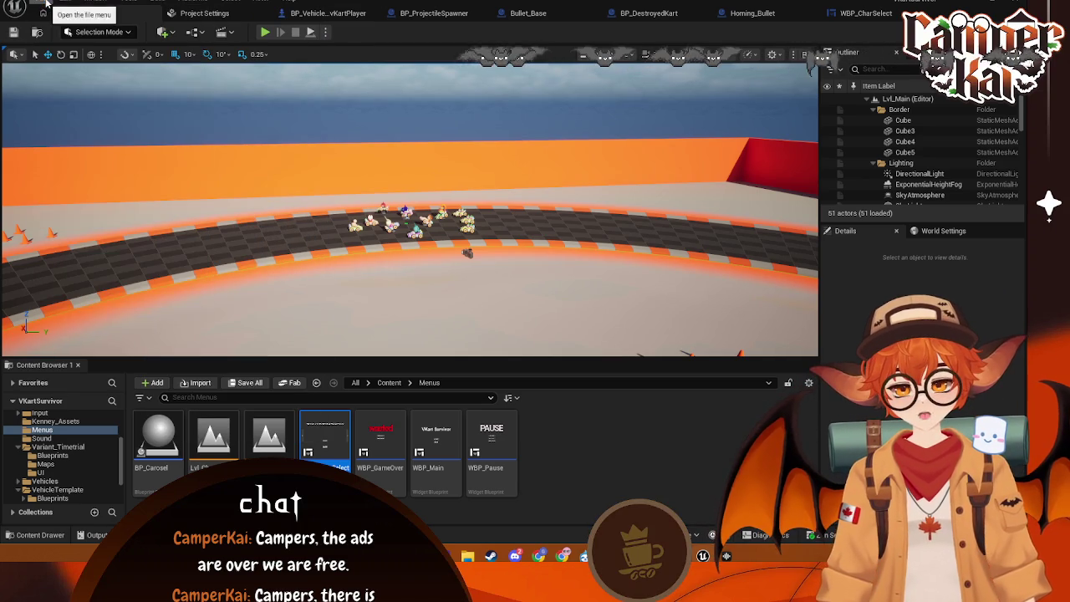
click(60, 2)
click(105, 176)
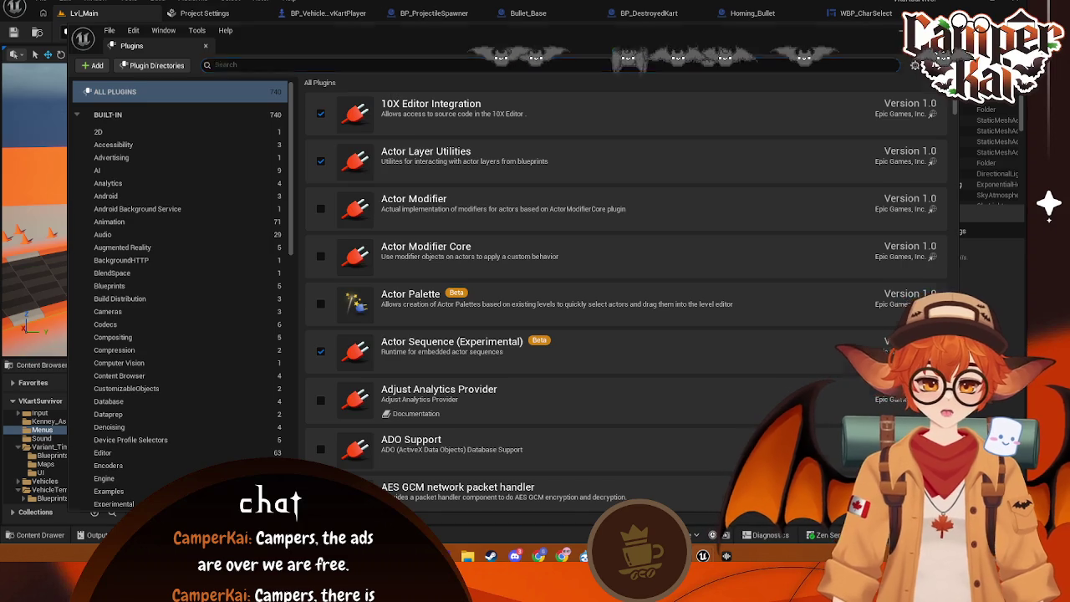
click(147, 24)
click(68, 2)
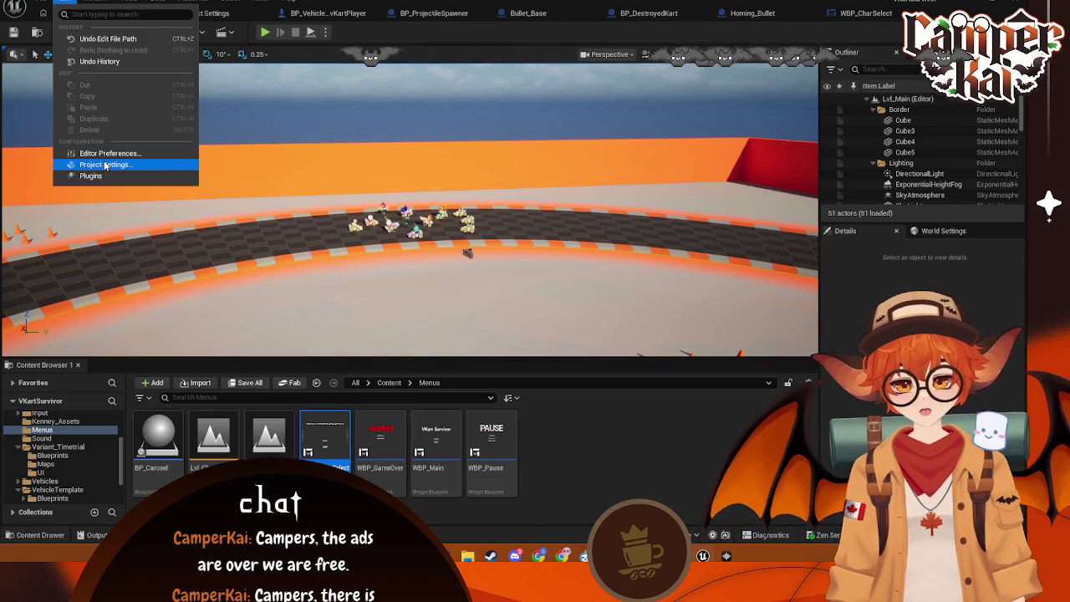
- Reopen Project Settings and search 'build' to list options like Build Configuration (Development)
click(100, 159)
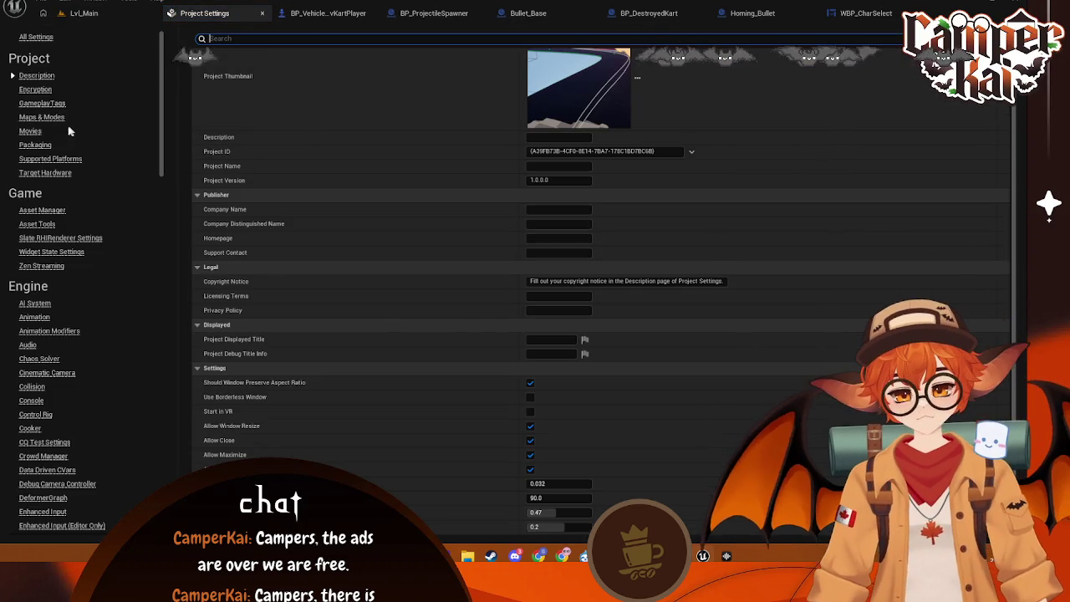
scroll(125, 71, down, 3)
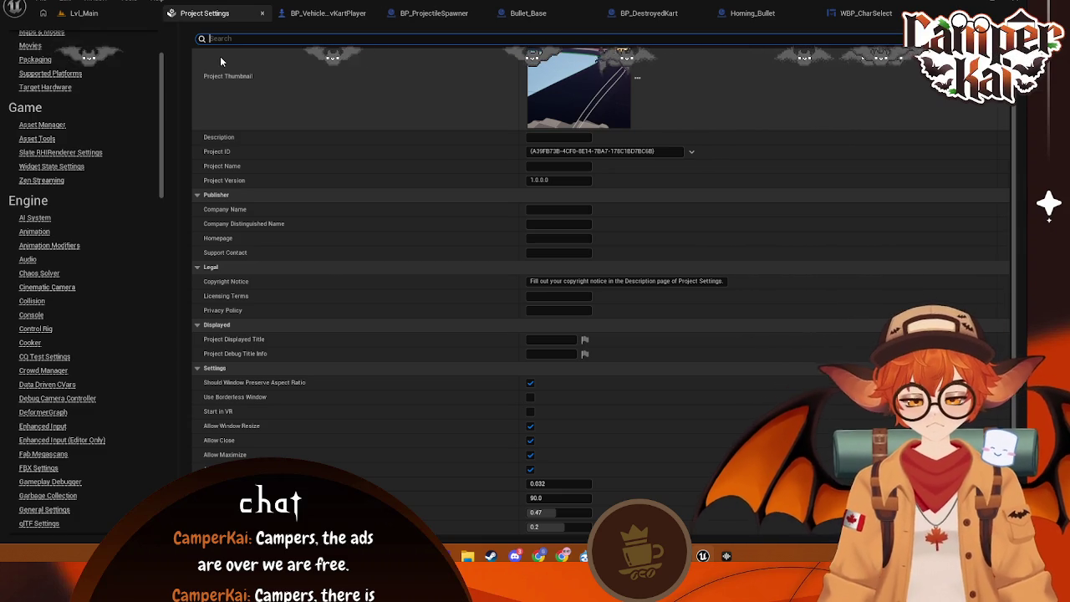
text(build)
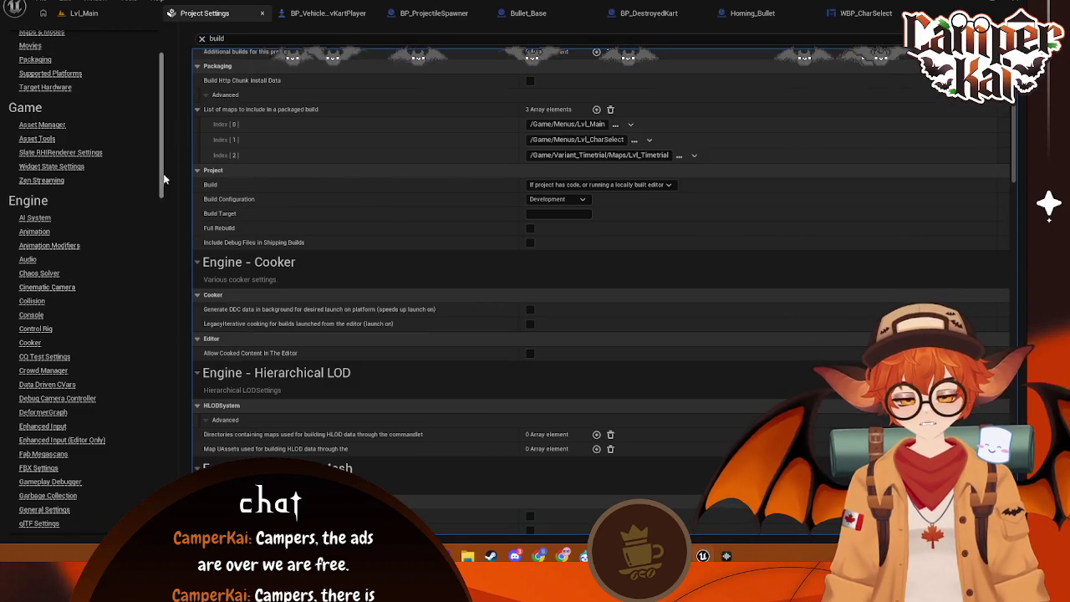
scroll(166, 183, down, 15)
scroll(84, 284, down, 5)
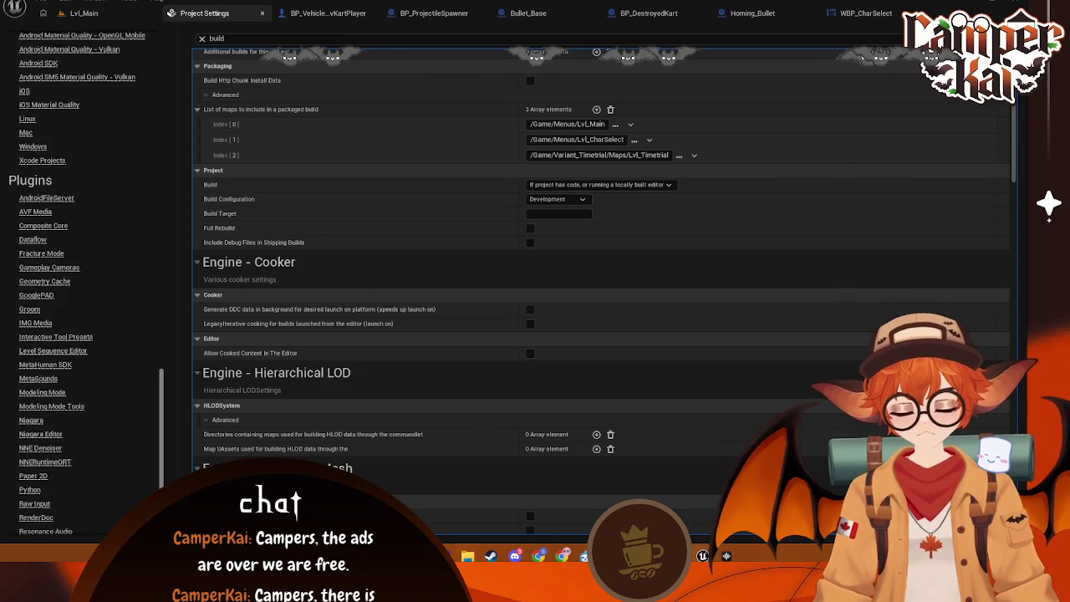
scroll(84, 284, up, 10)
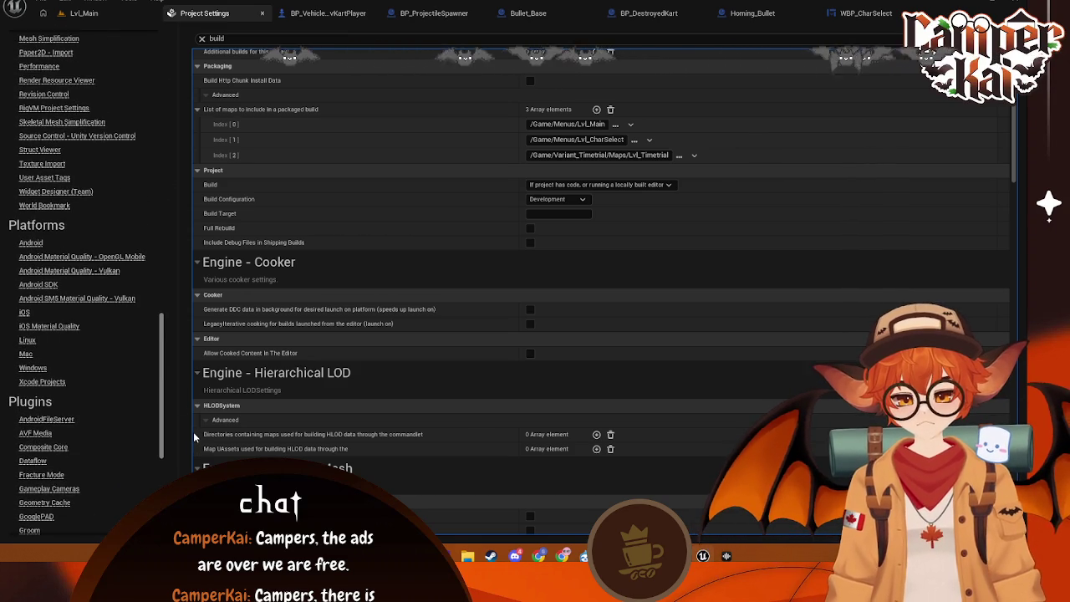
scroll(194, 428, up, 10)
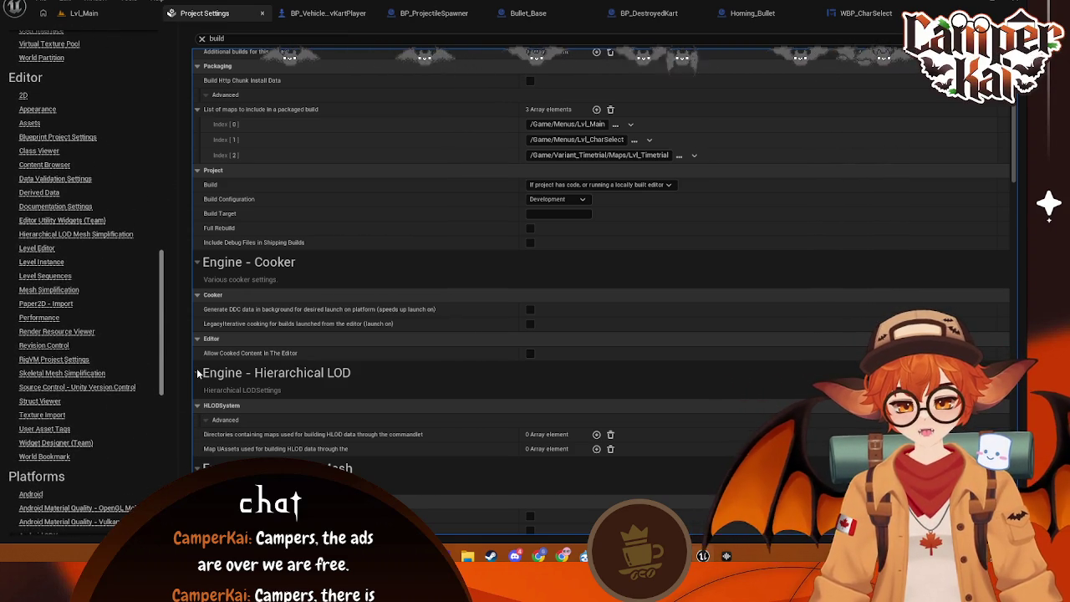
scroll(198, 374, up, 15)
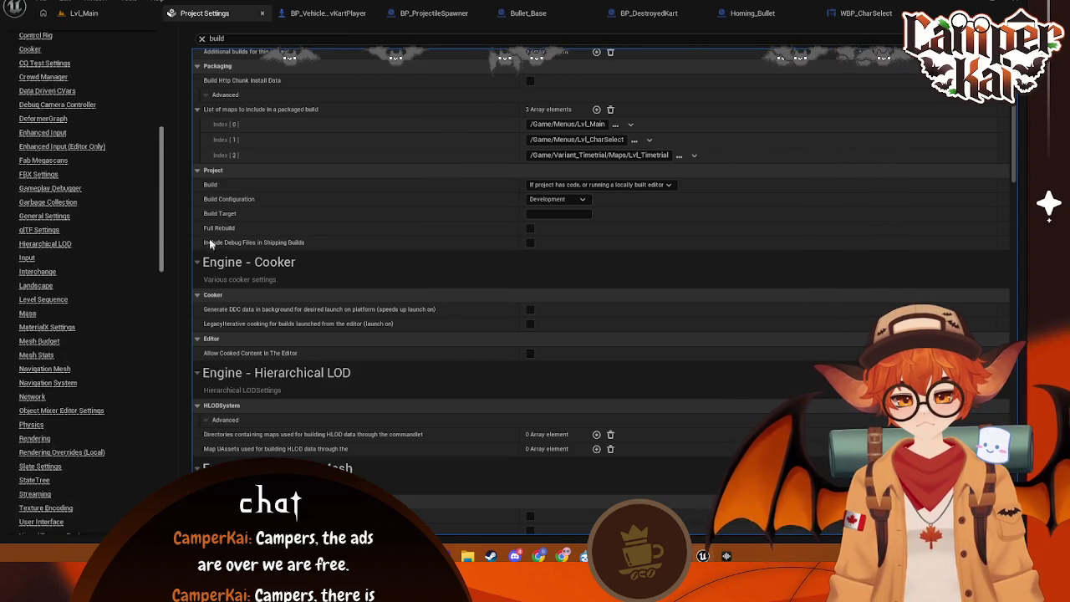
scroll(163, 126, up, 10)
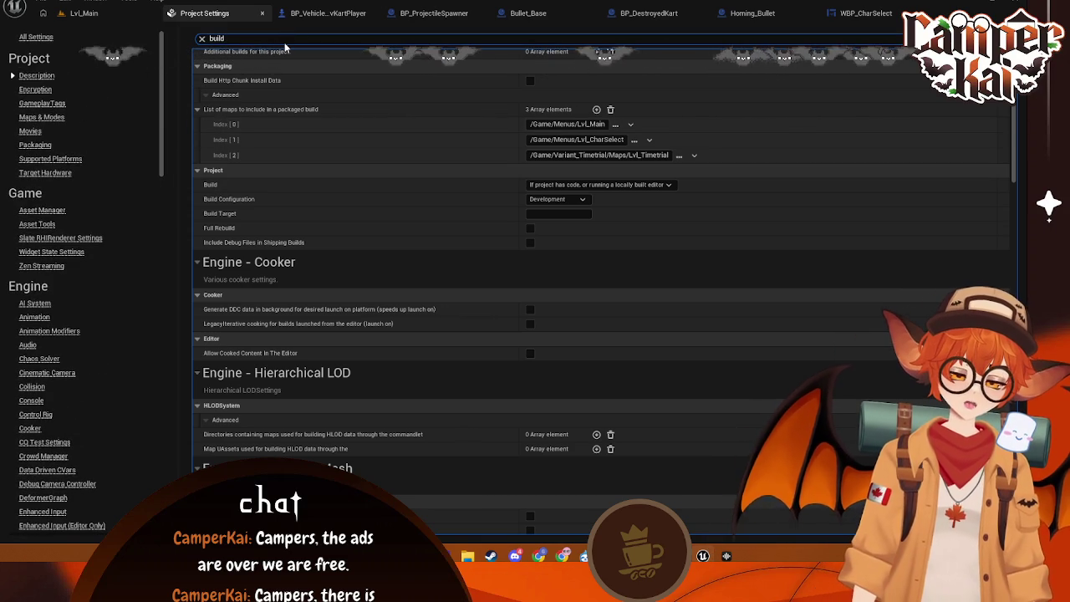
- Search 'config' and set Build Configuration to Shipping
text( confi)
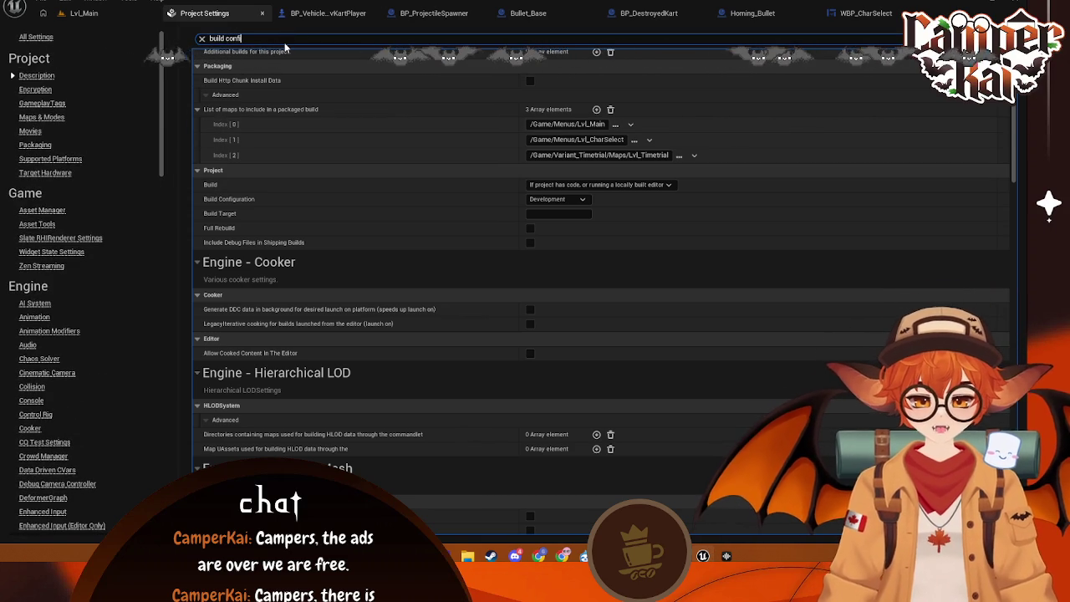
text(g)
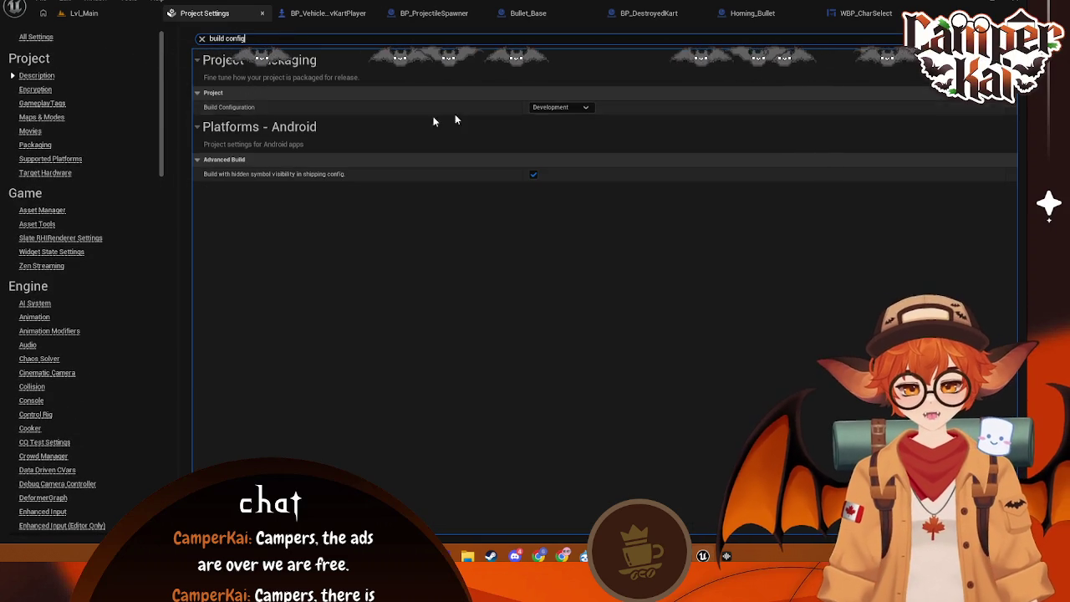
click(578, 108)
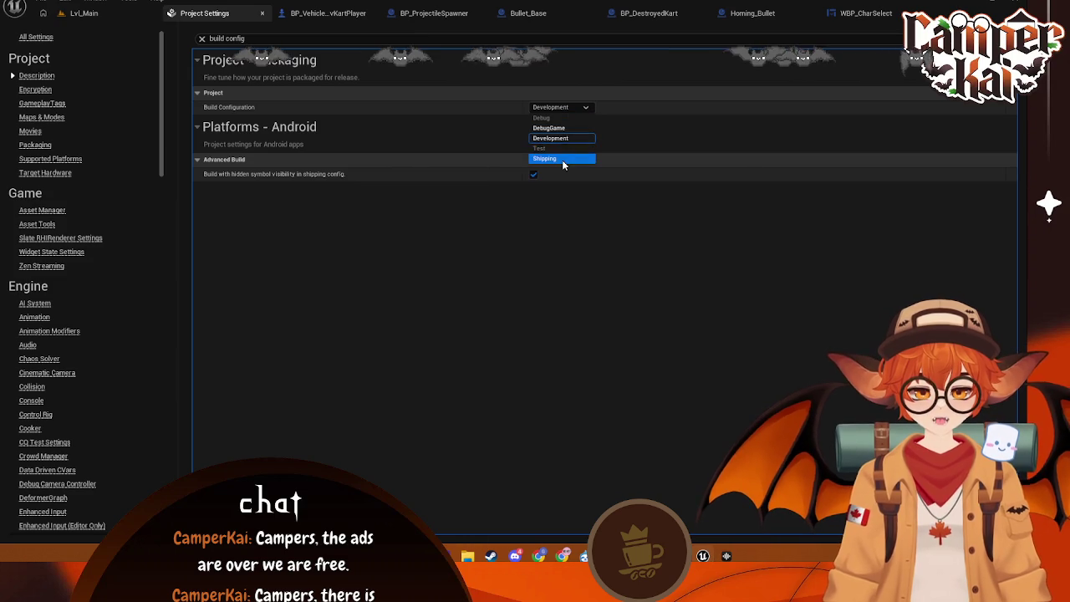
click(562, 160)
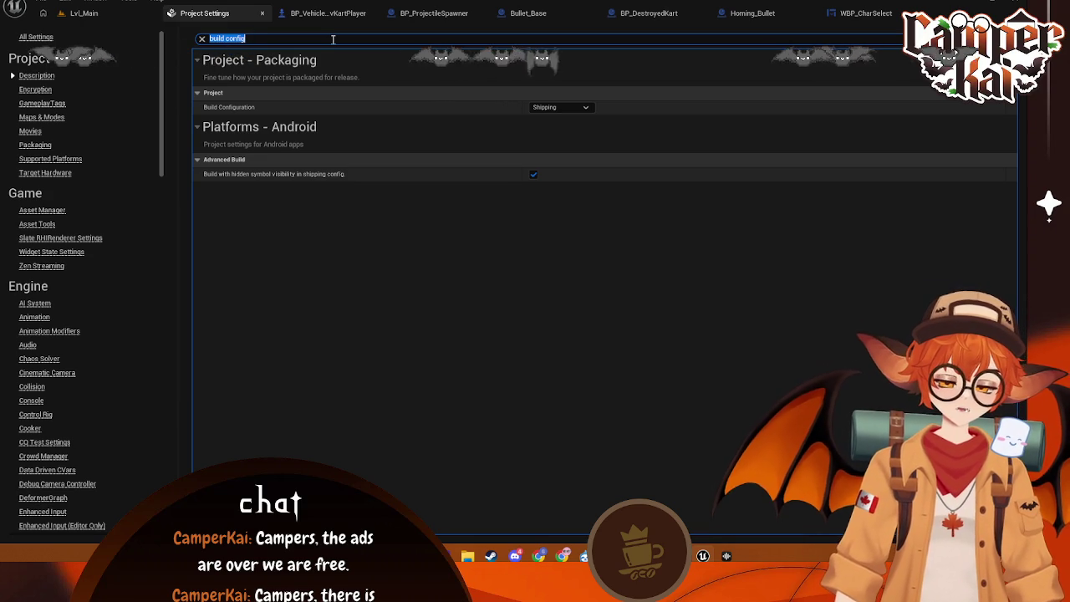
- Enable Full Rebuild in Packaging settings, then return to the Lvl_Main level editor
click(44, 144)
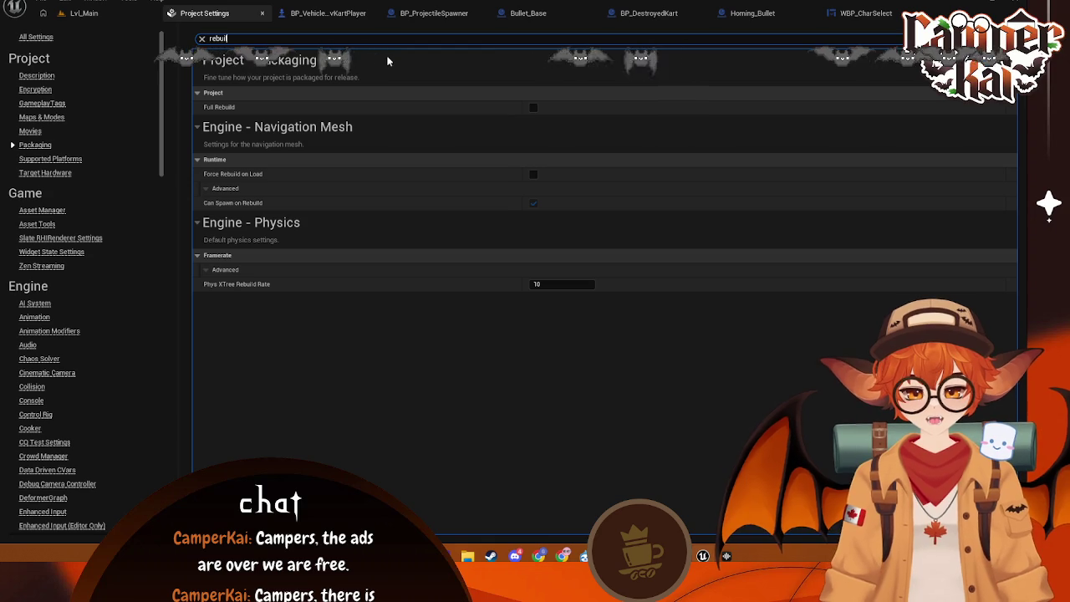
click(533, 107)
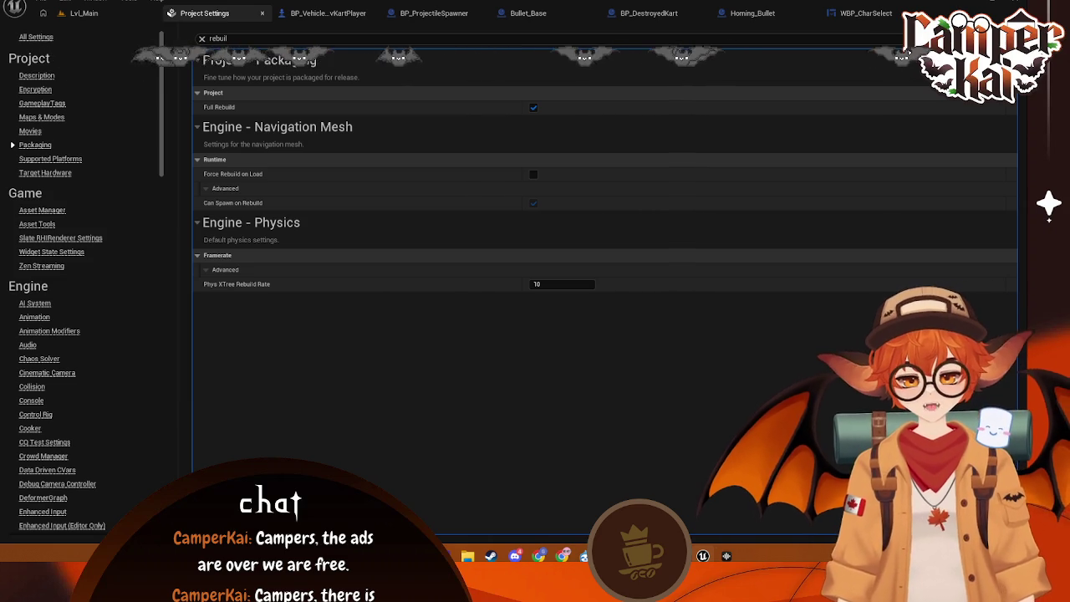
click(84, 12)
click(42, 6)
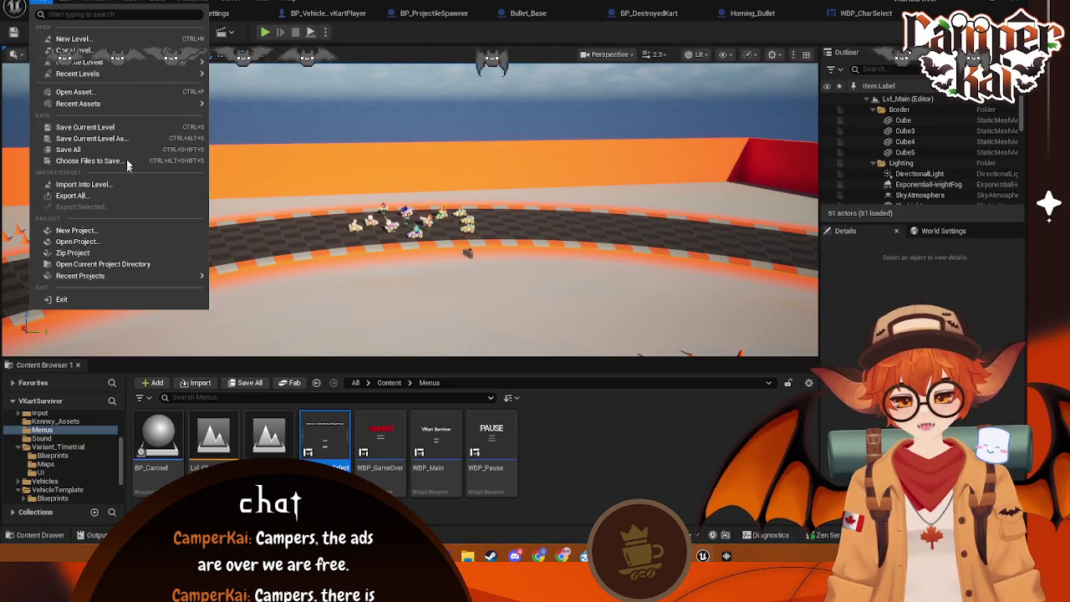
- Explore the Platforms > Windows packaging submenu and choose a build architecture
click(99, 6)
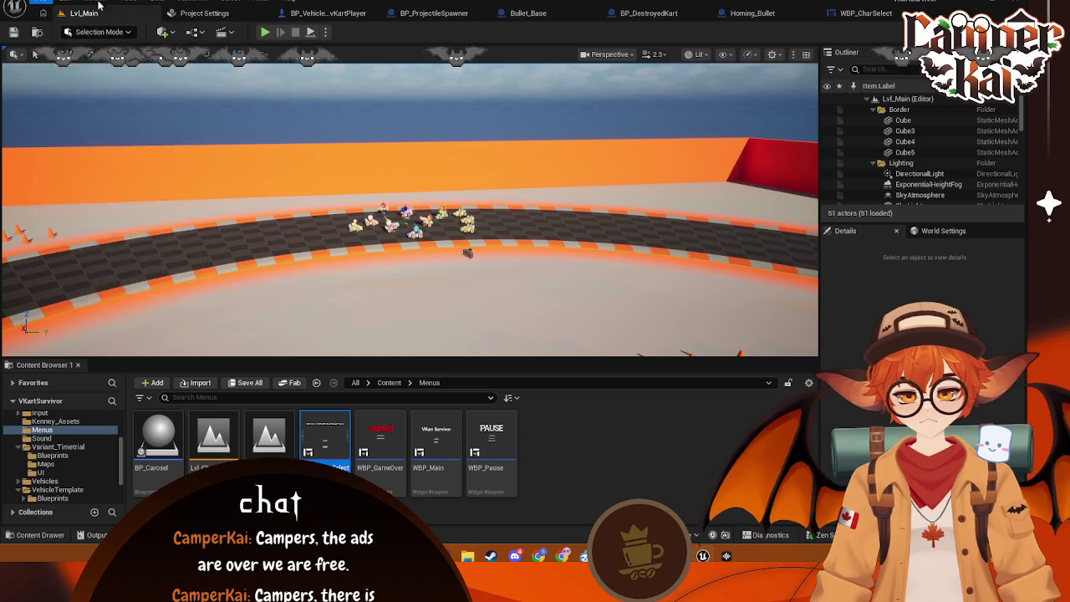
click(193, 2)
mouse_move(235, 104)
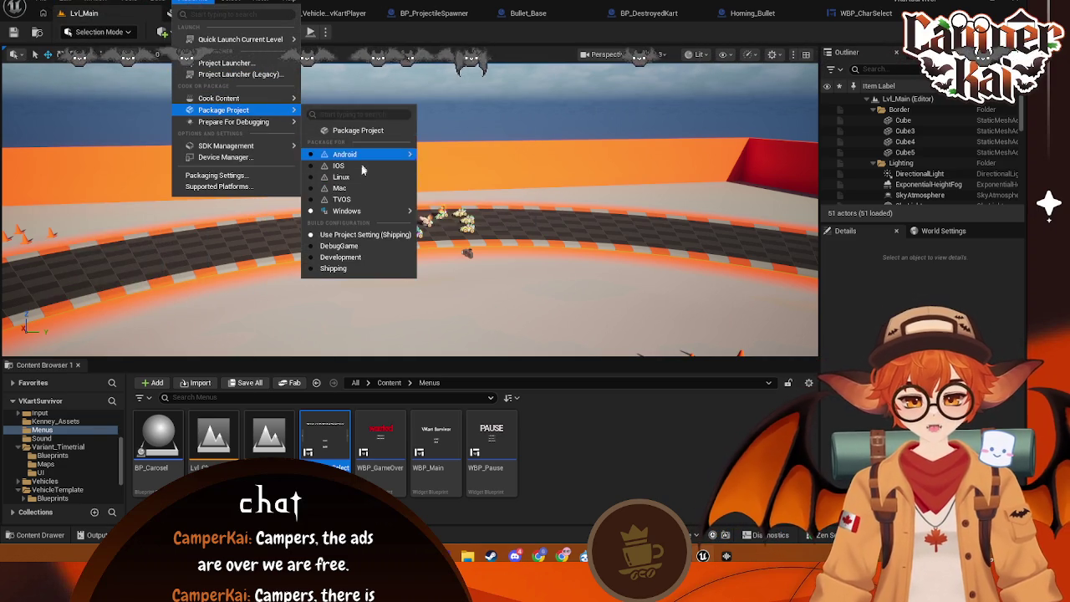
mouse_move(362, 213)
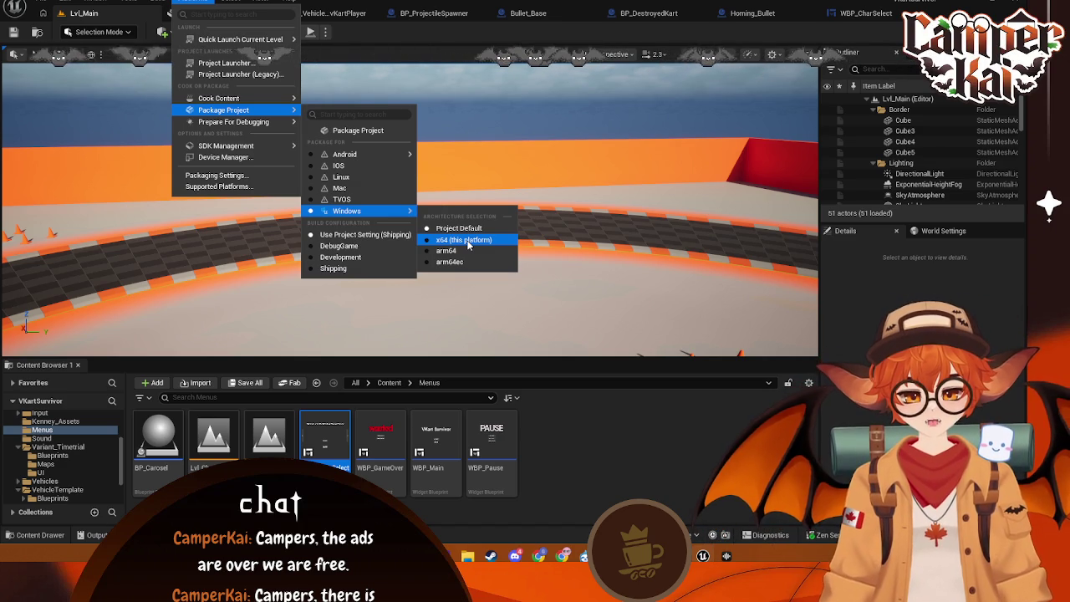
click(375, 269)
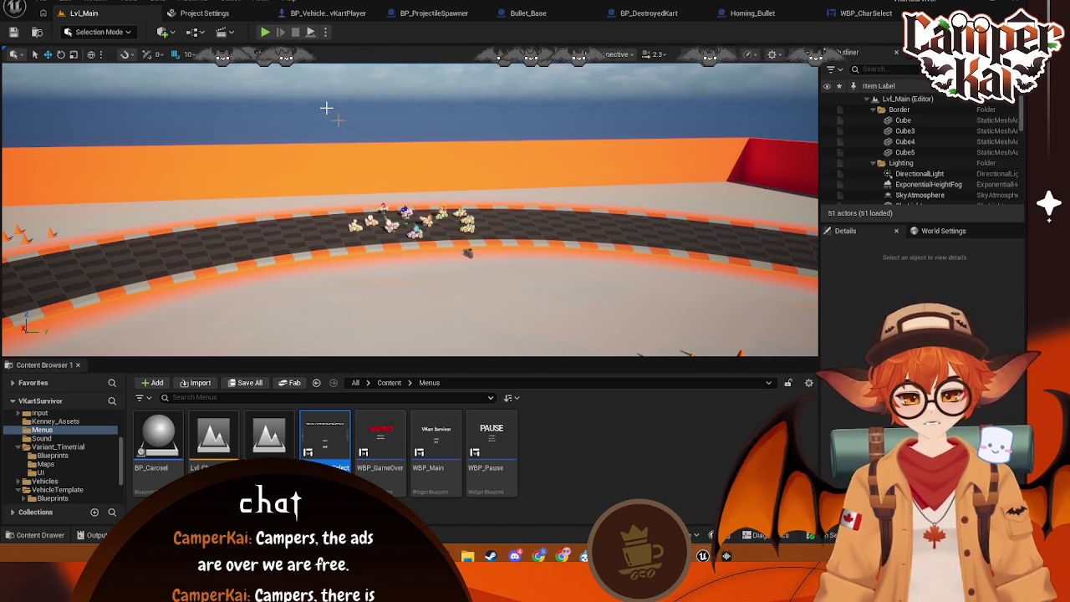
click(193, 2)
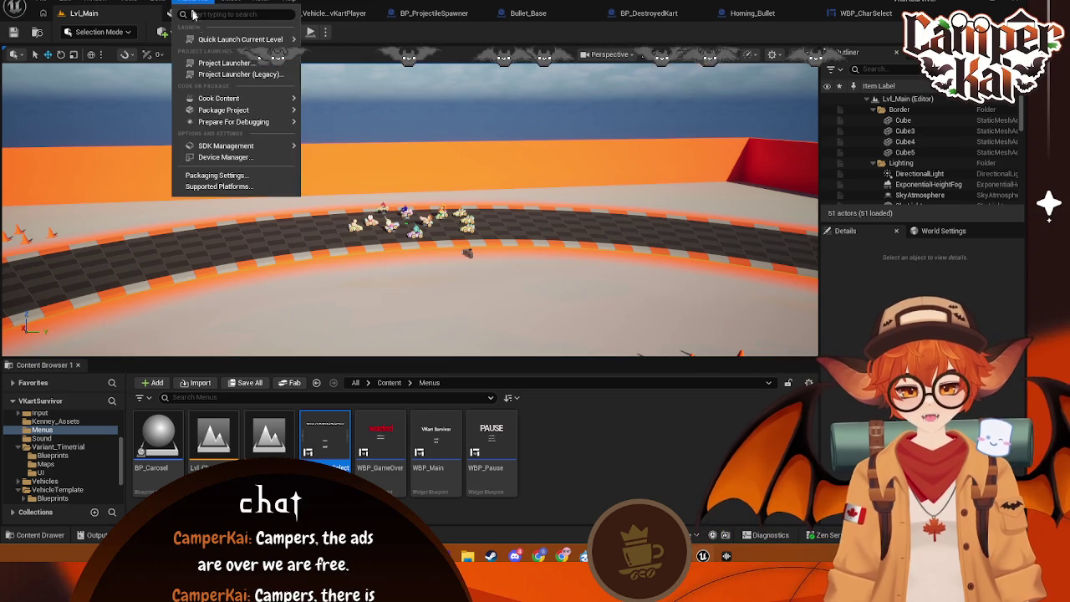
mouse_move(245, 111)
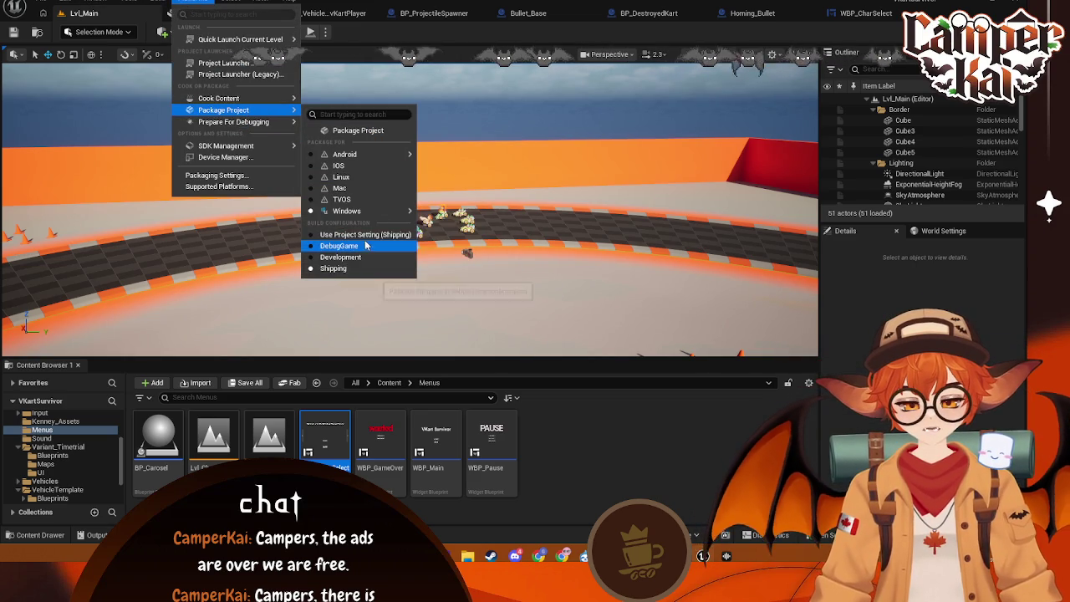
click(338, 246)
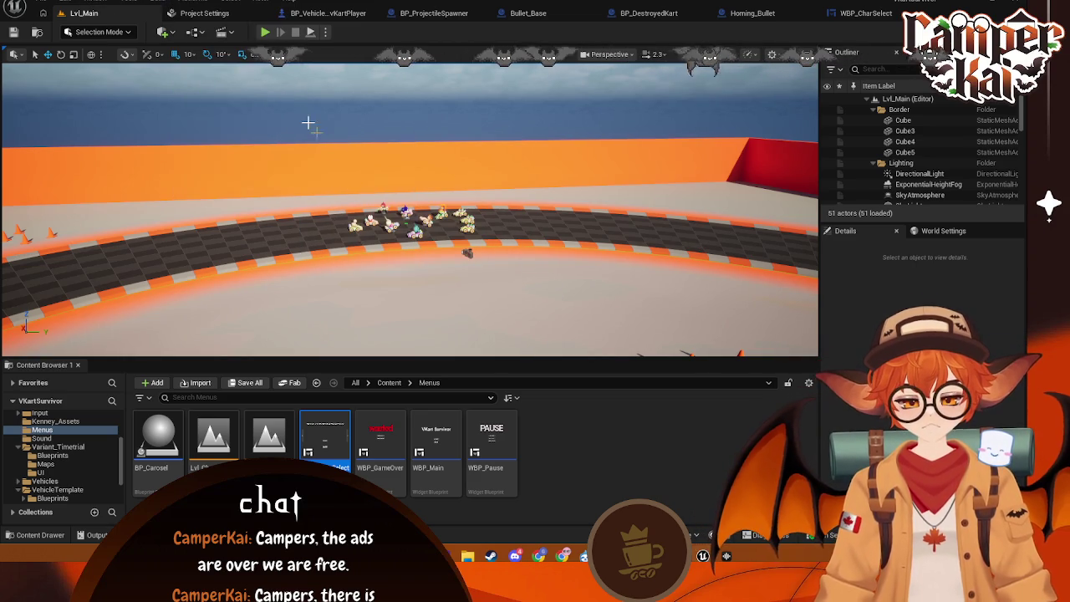
click(192, 1)
mouse_move(256, 111)
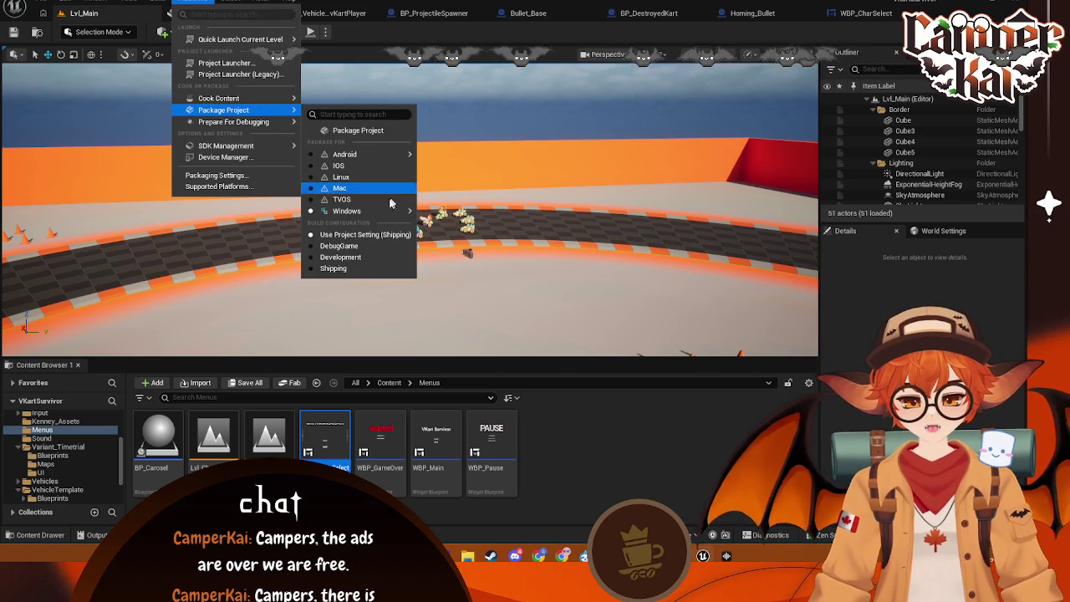
mouse_move(377, 211)
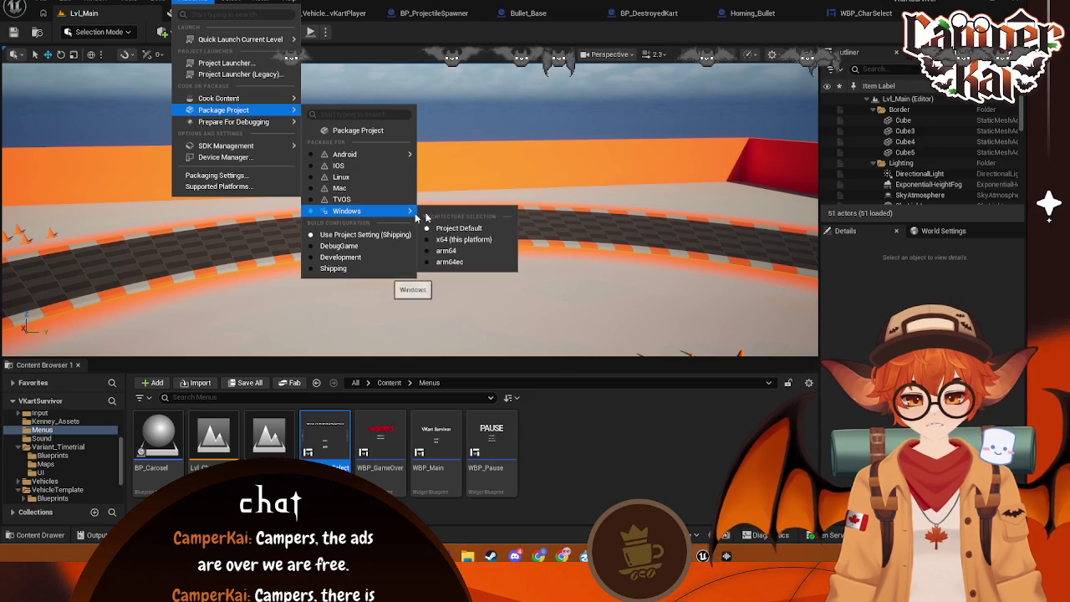
click(450, 250)
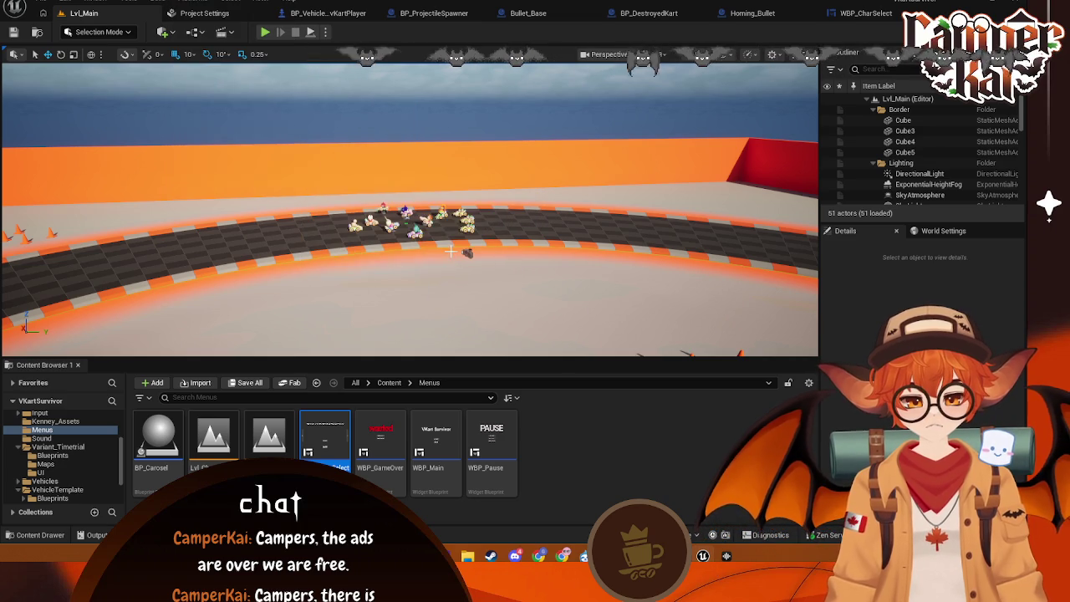
- Check the project packaging settings, then target x64 (this platform) for Windows builds
click(216, 12)
click(121, 15)
click(200, 3)
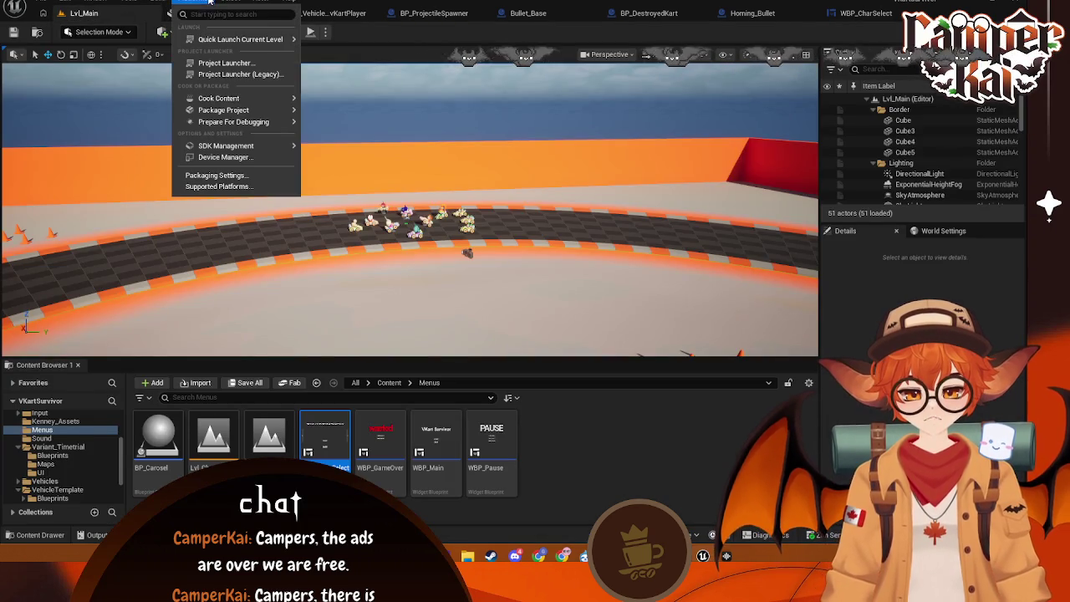
mouse_move(242, 109)
mouse_move(372, 215)
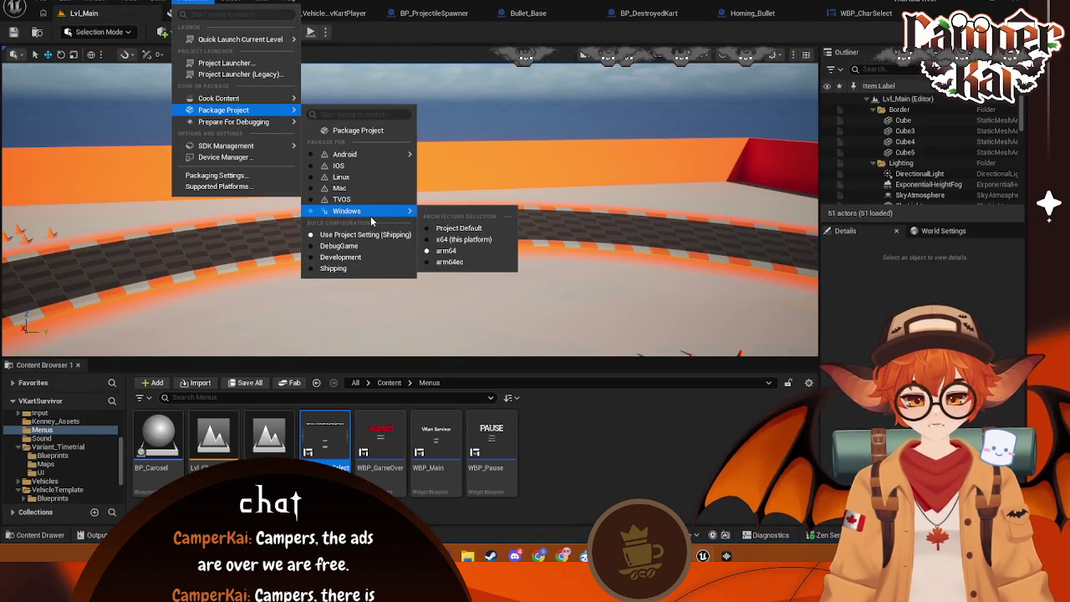
click(450, 234)
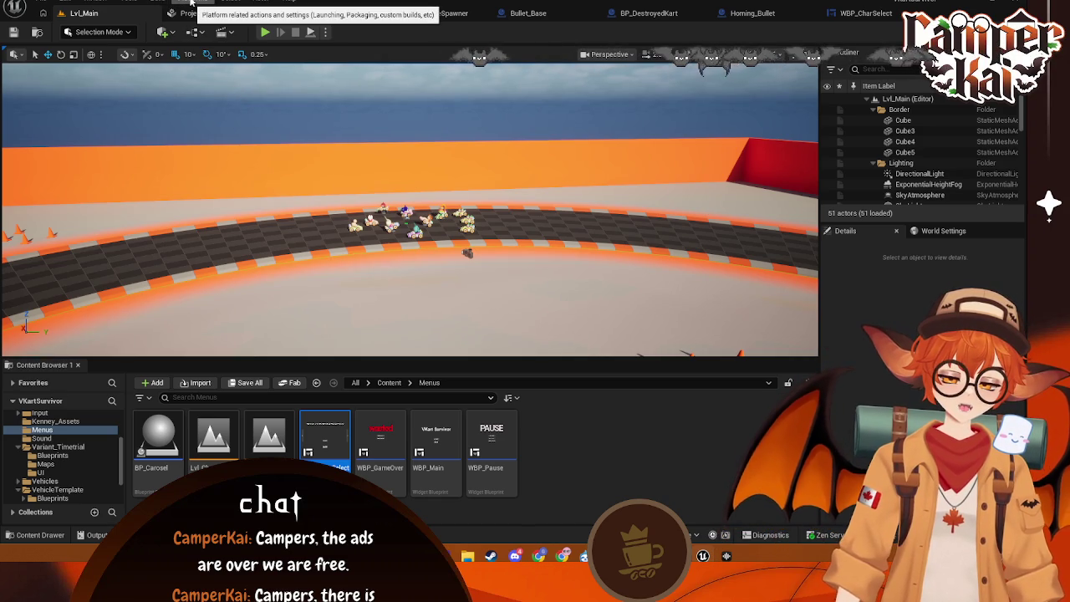
click(190, 2)
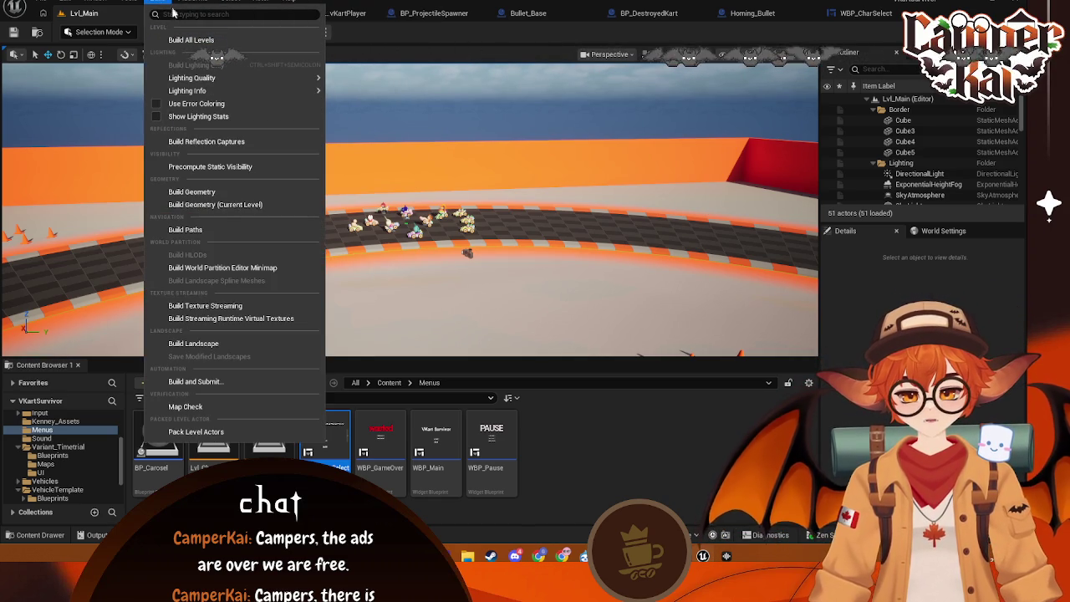
- Start Package Project and browse to the GameDevelopment folder
mouse_move(259, 113)
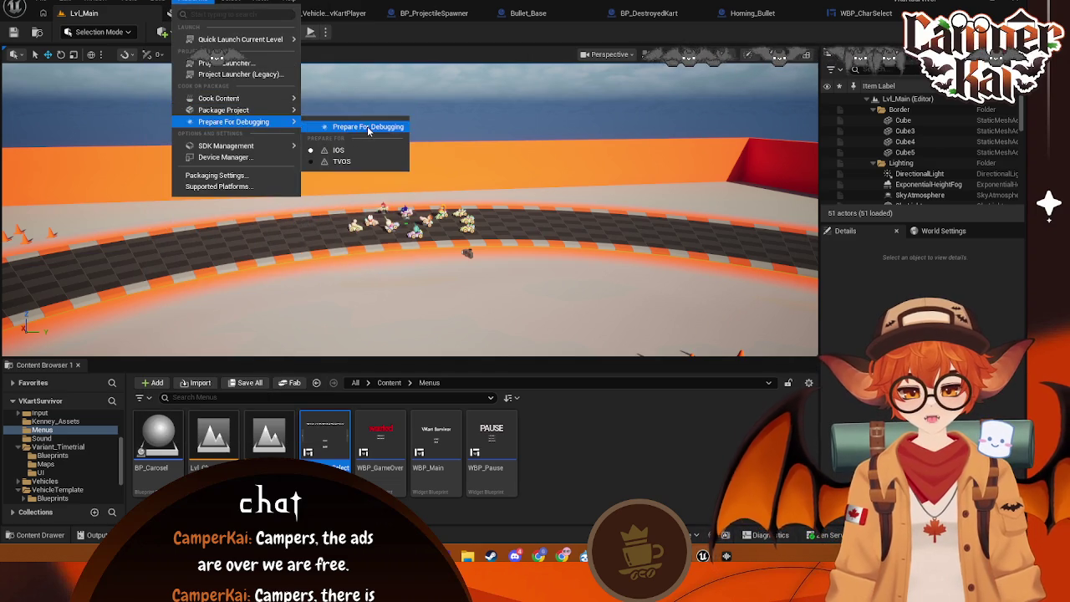
click(393, 131)
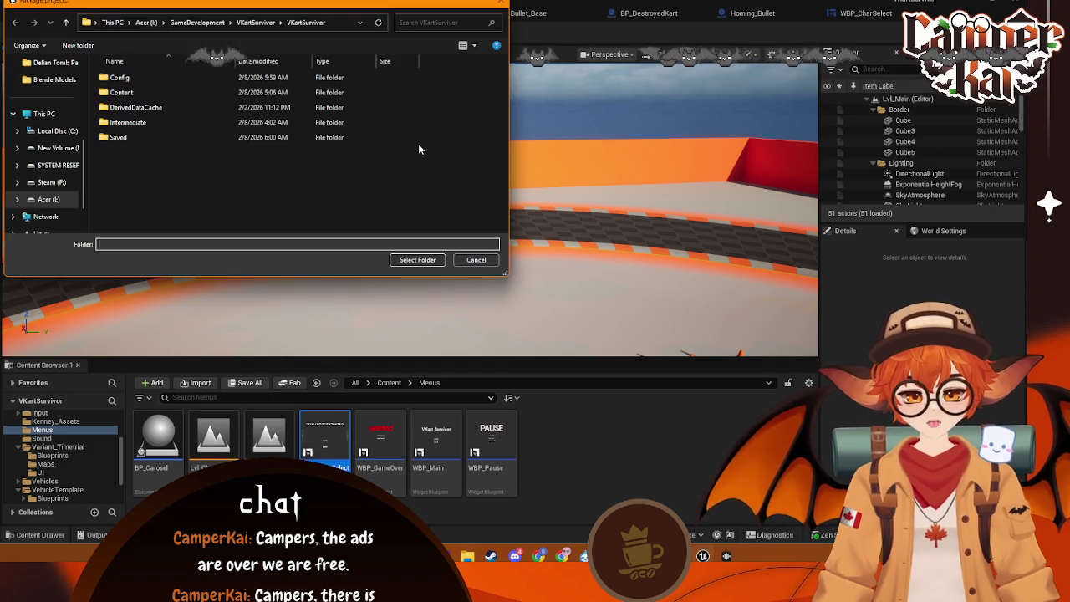
click(176, 22)
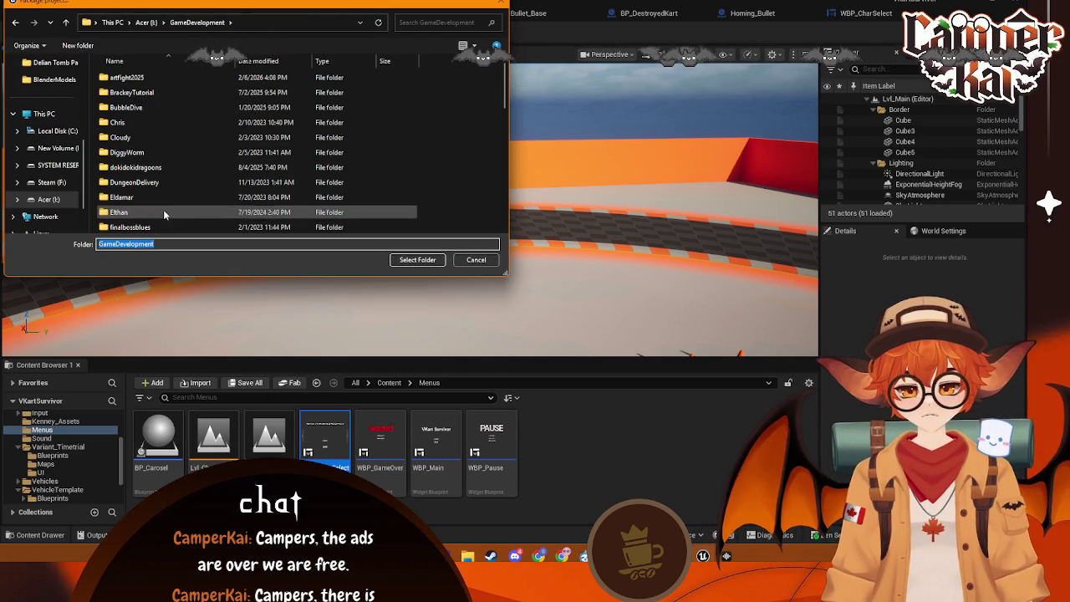
scroll(176, 205, down, 10)
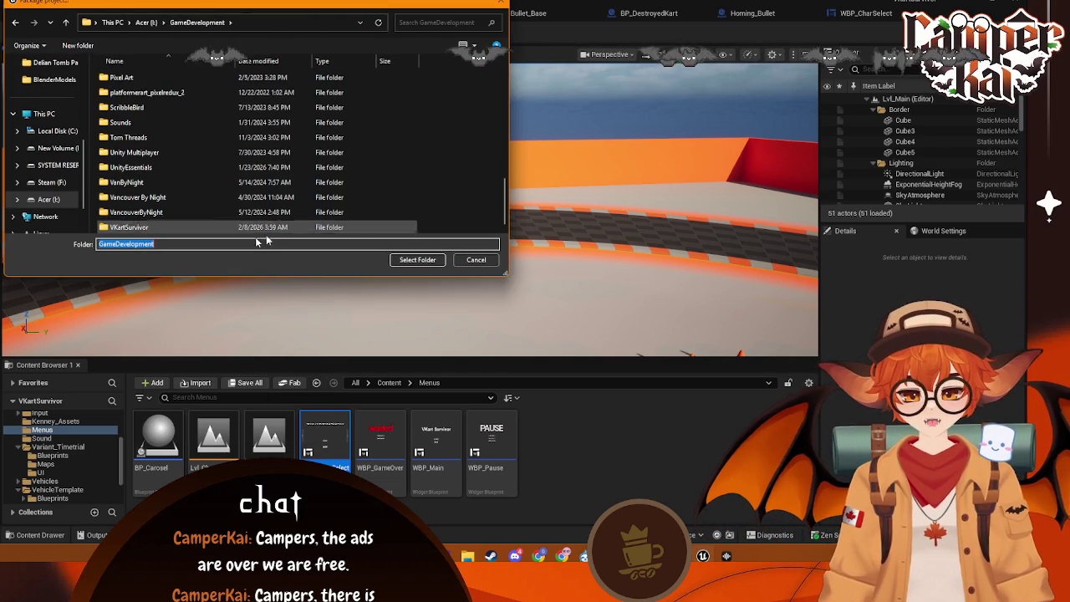
text(Vka)
key(BackSpace)
key(BackSpace)
key(BackSpace)
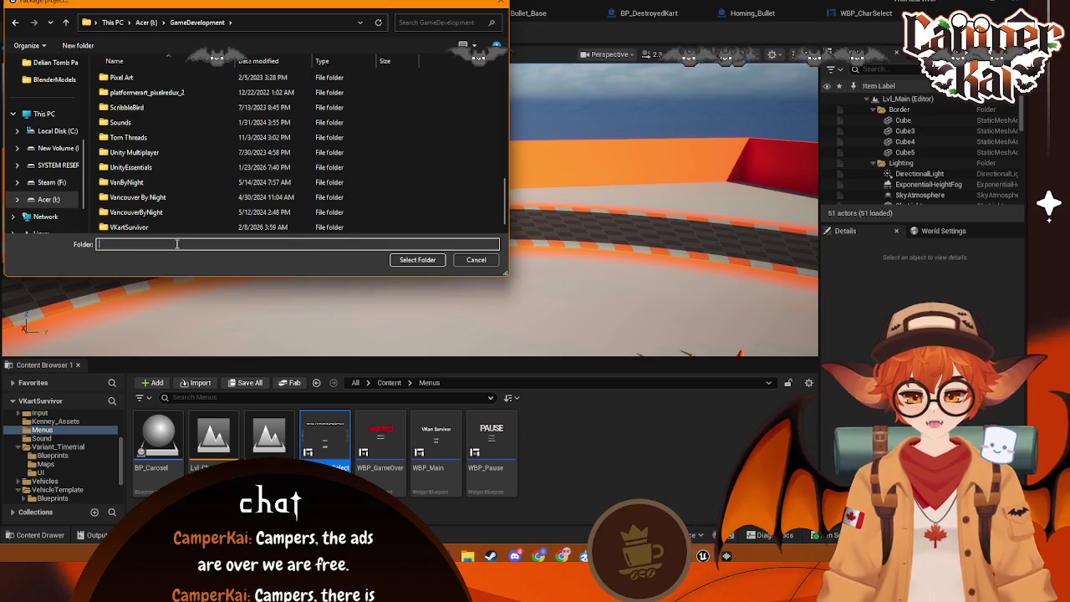
- Create a new folder named VKart_Survivor in GameDevelopment and select it as the packaging destination
right_click(456, 132)
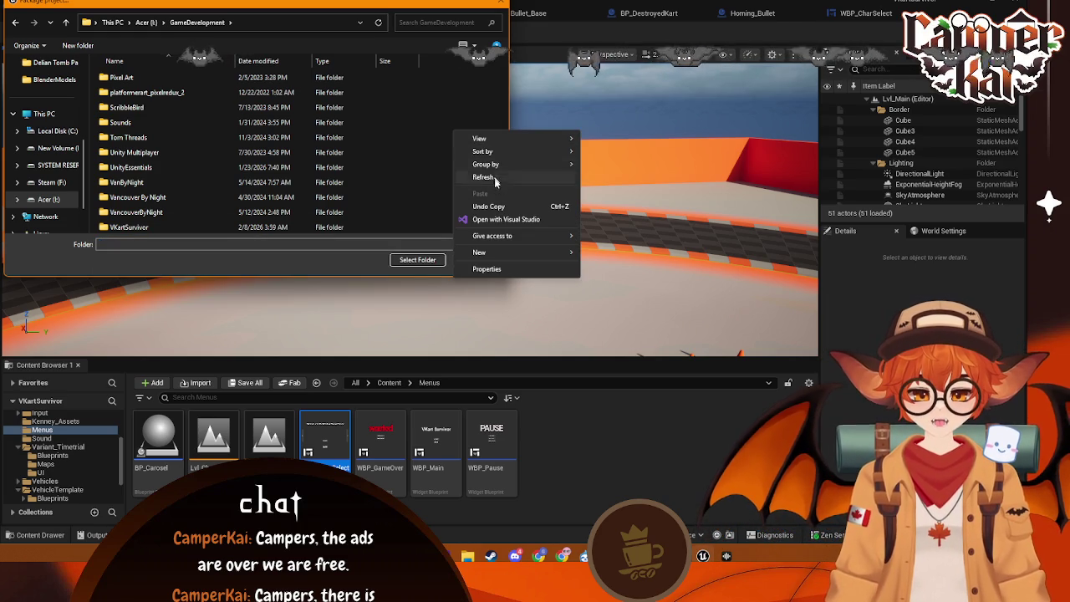
mouse_move(496, 253)
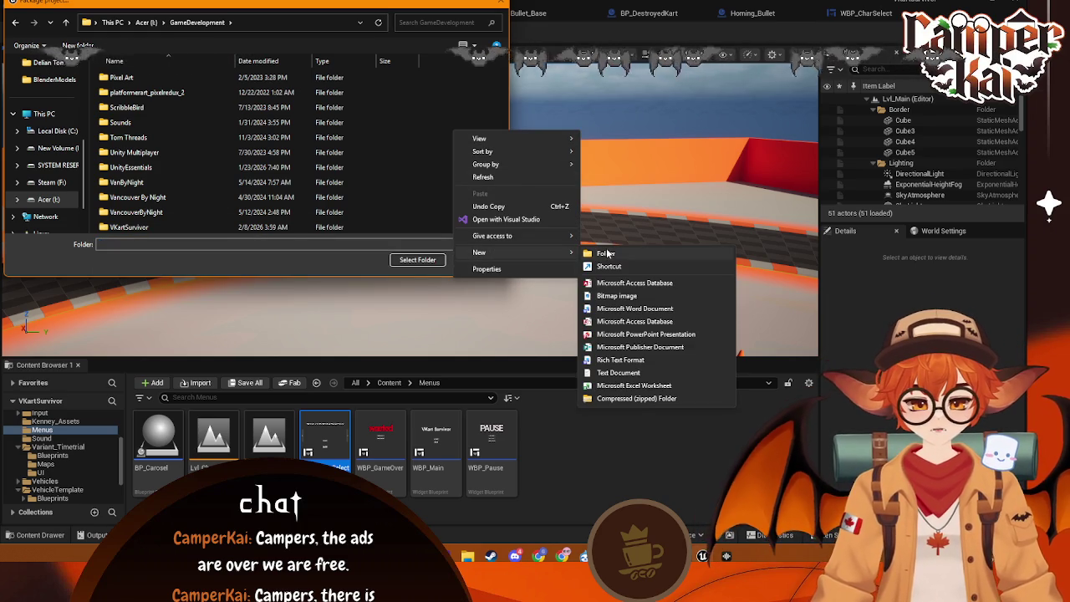
click(603, 253)
text(VKar)
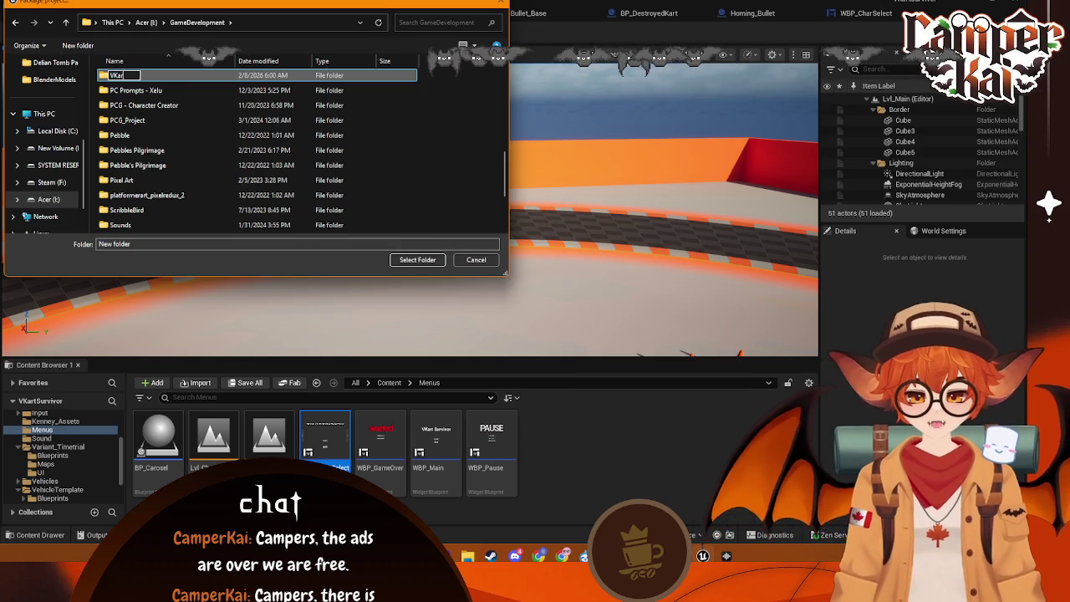
text(tSurvivor)
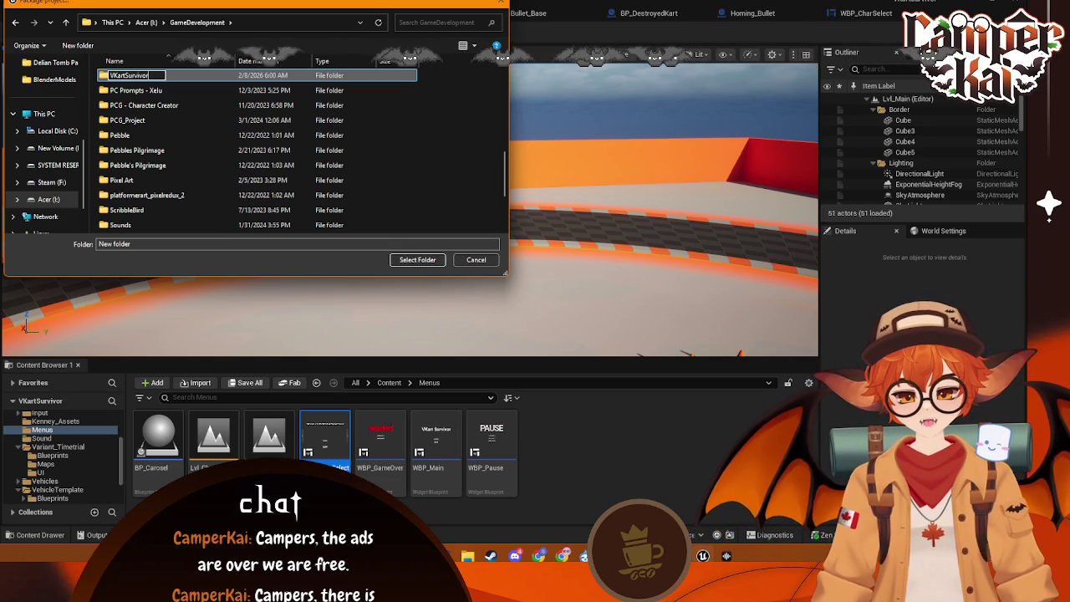
key(Return)
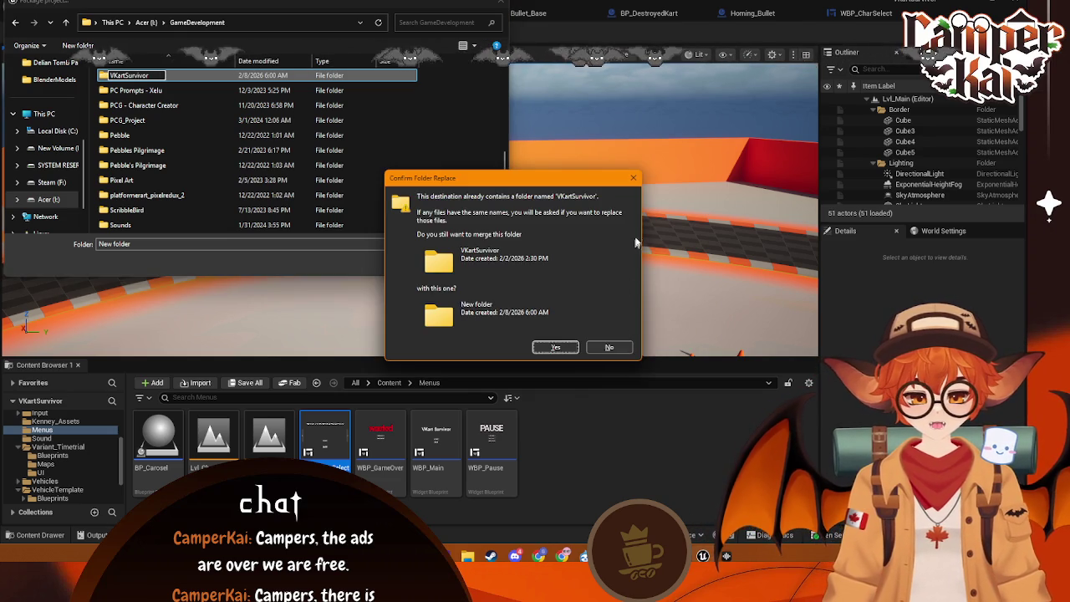
click(609, 347)
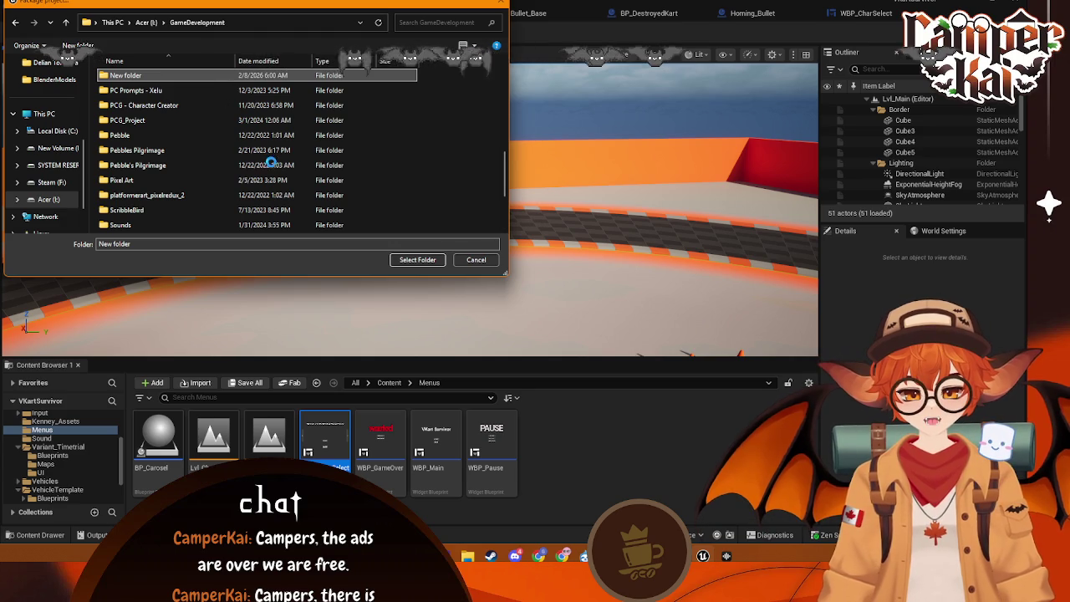
right_click(202, 74)
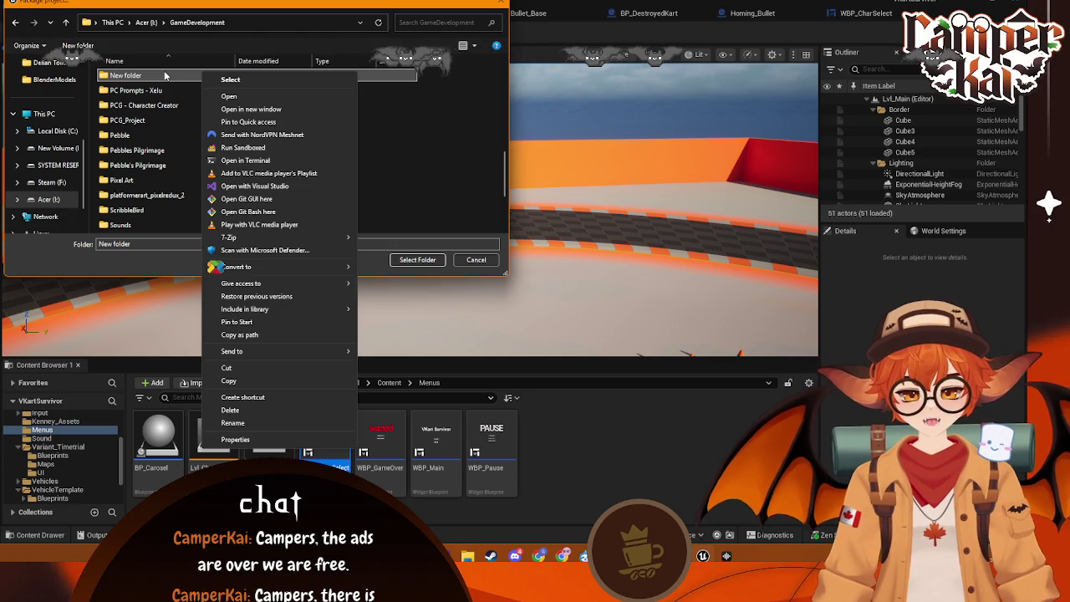
click(233, 423)
text(VKart)
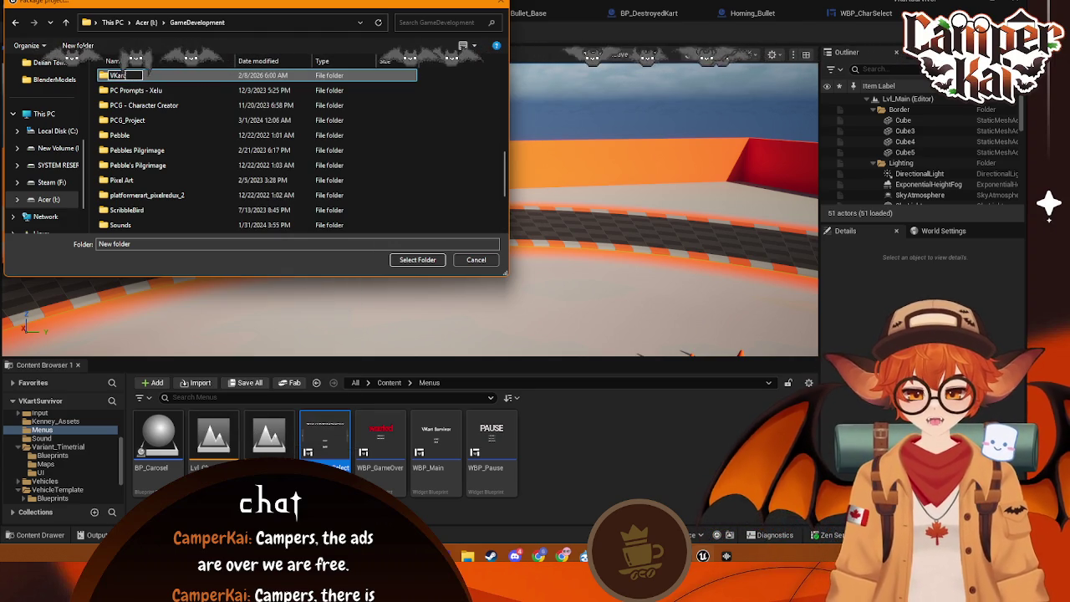
text(_Survivo)
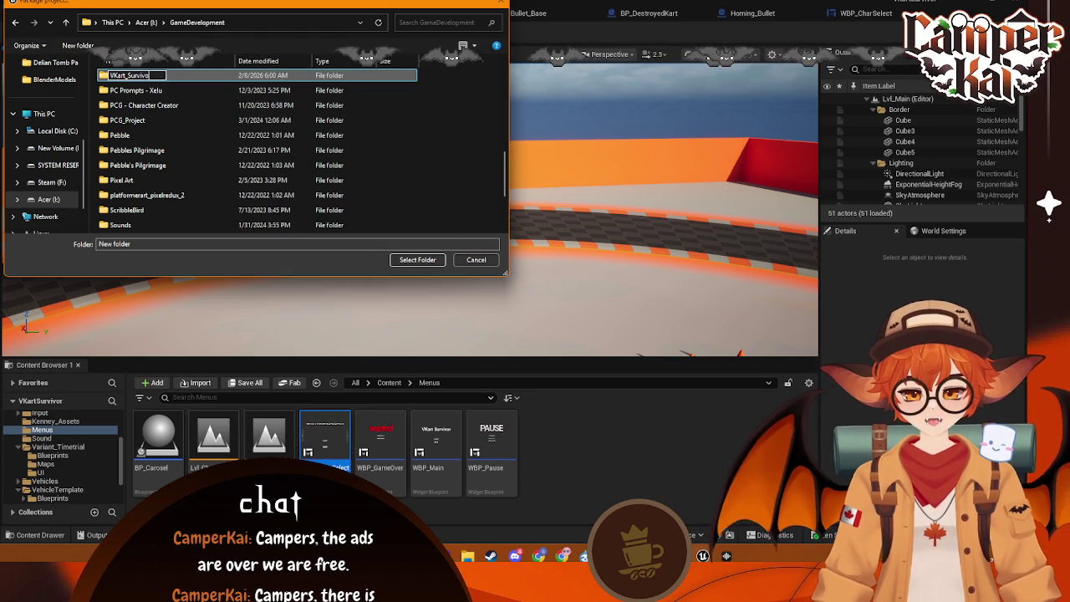
text(r)
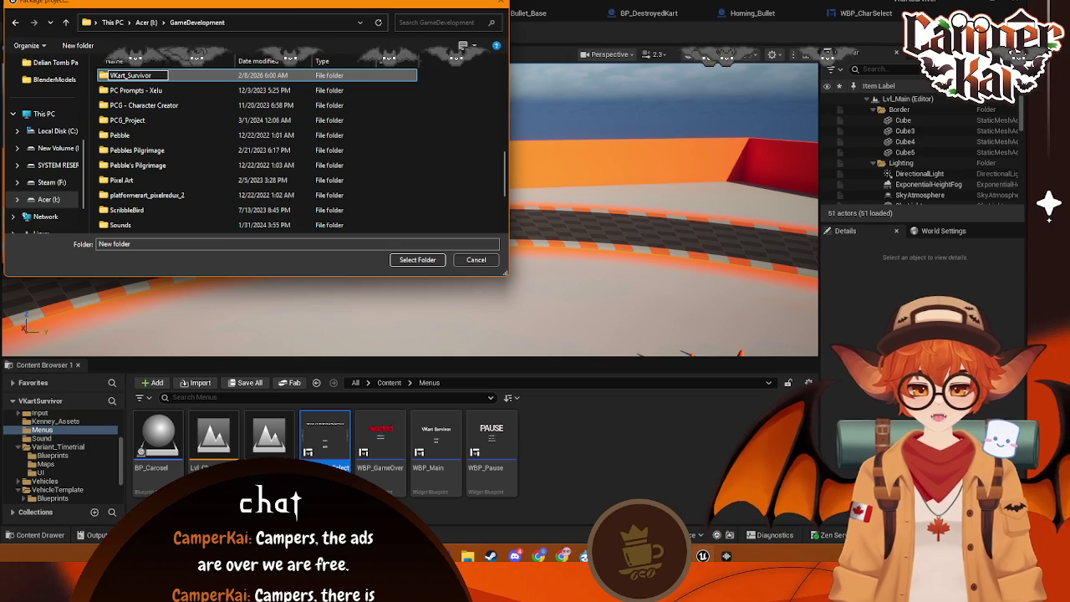
key(Return)
key(Return)
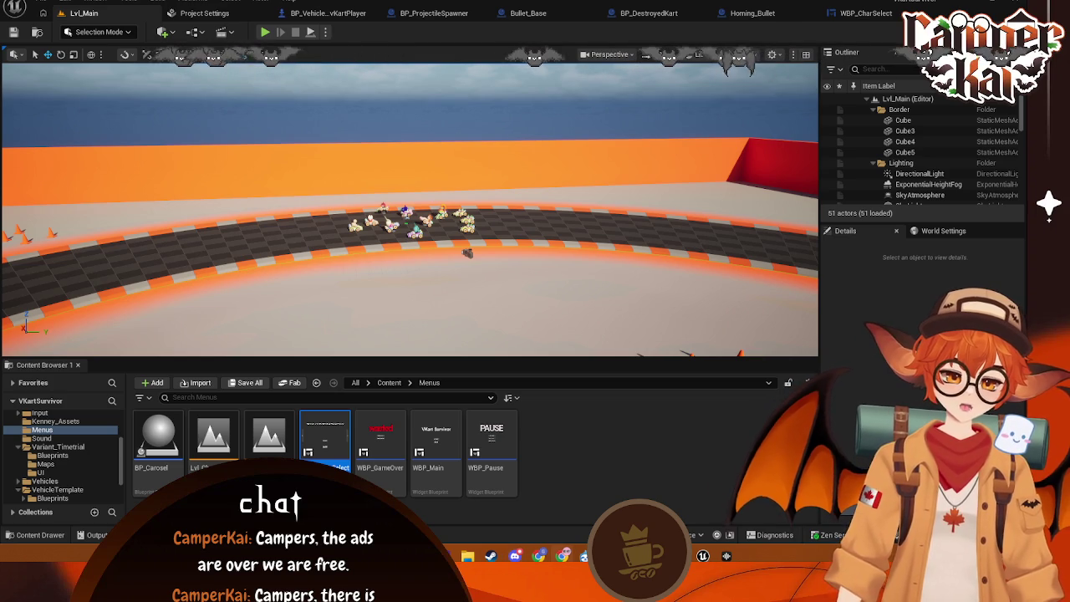
- Open a maximized Chrome window, search Google for 'google forms' and open the Google Forms site
key(super+4)
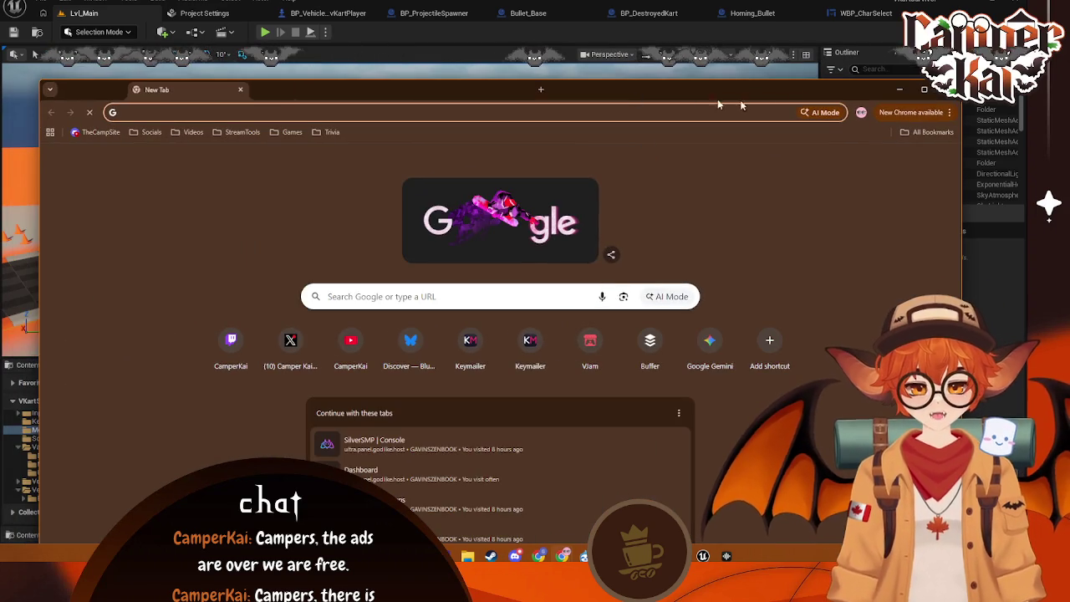
click(930, 97)
click(423, 209)
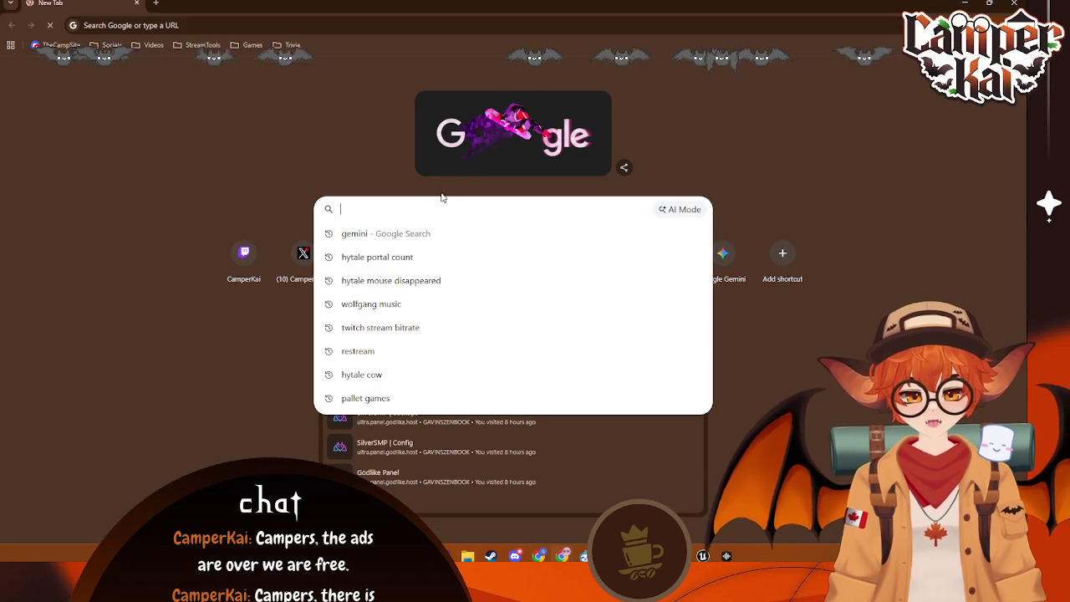
text(google )
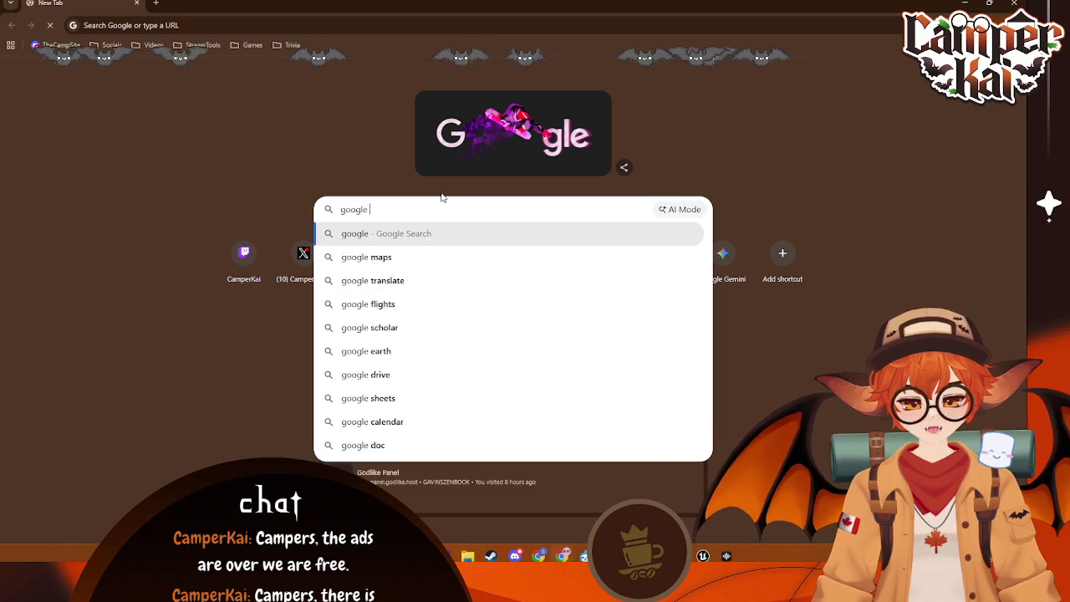
text(forms)
key(Return)
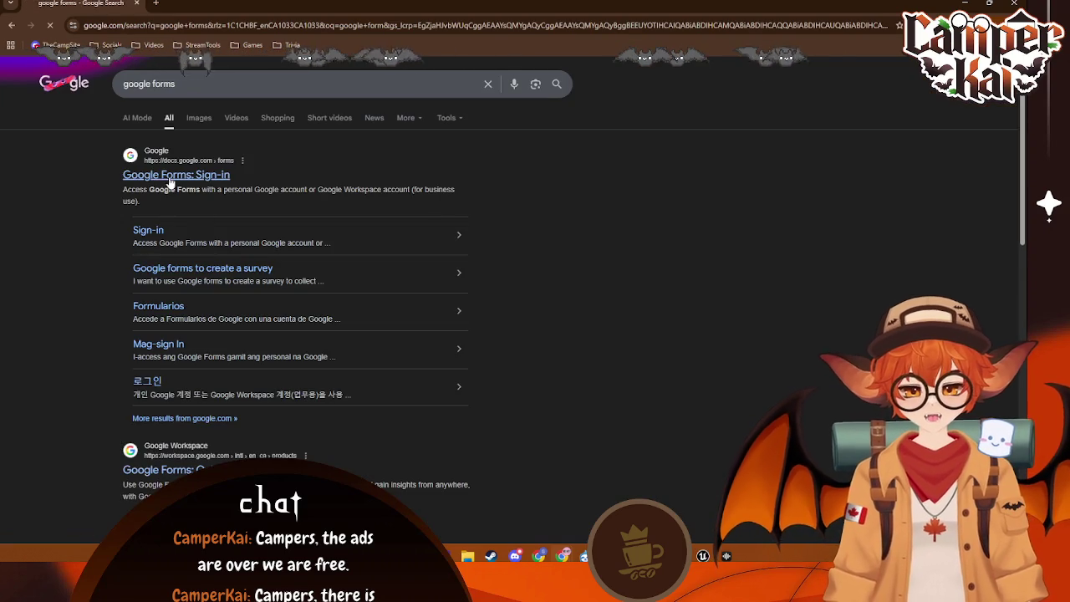
click(170, 177)
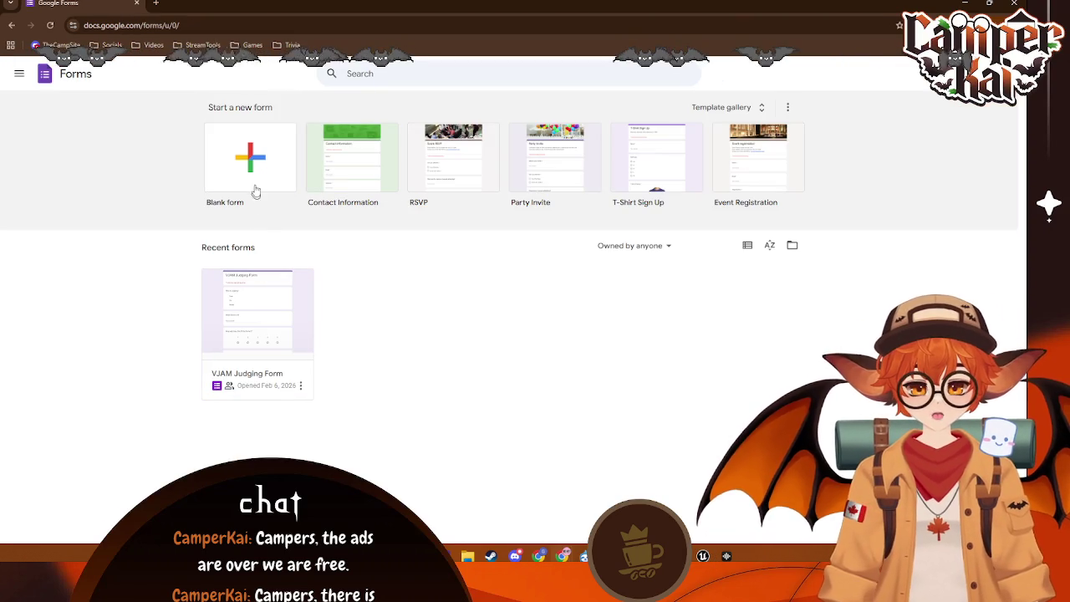
- Start a blank form titled 'VJAM Submission' and write the first question asking for the game name
click(259, 191)
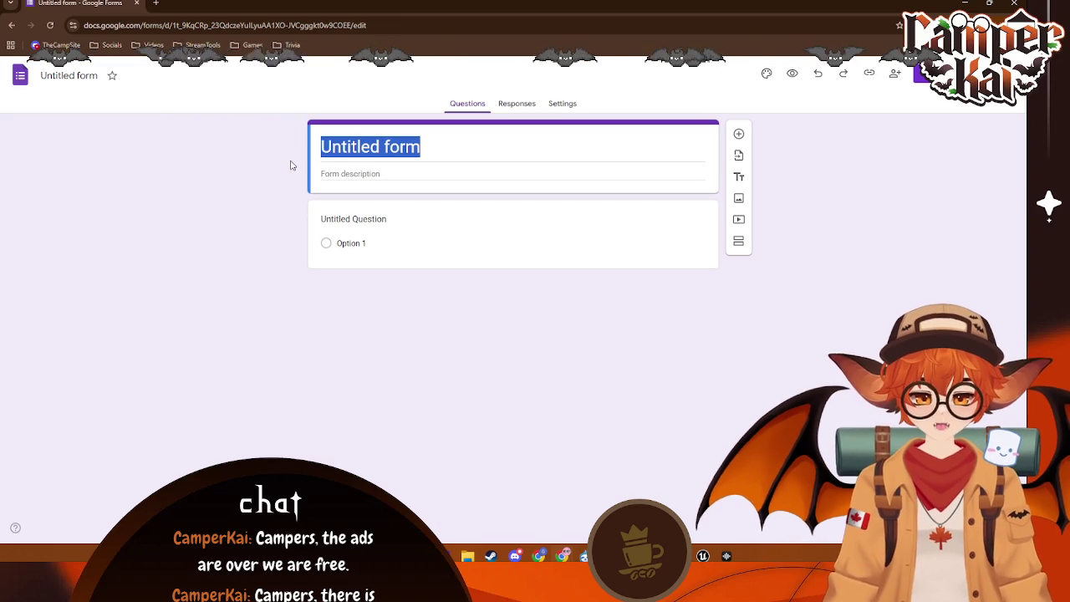
click(457, 170)
triple_click(449, 148)
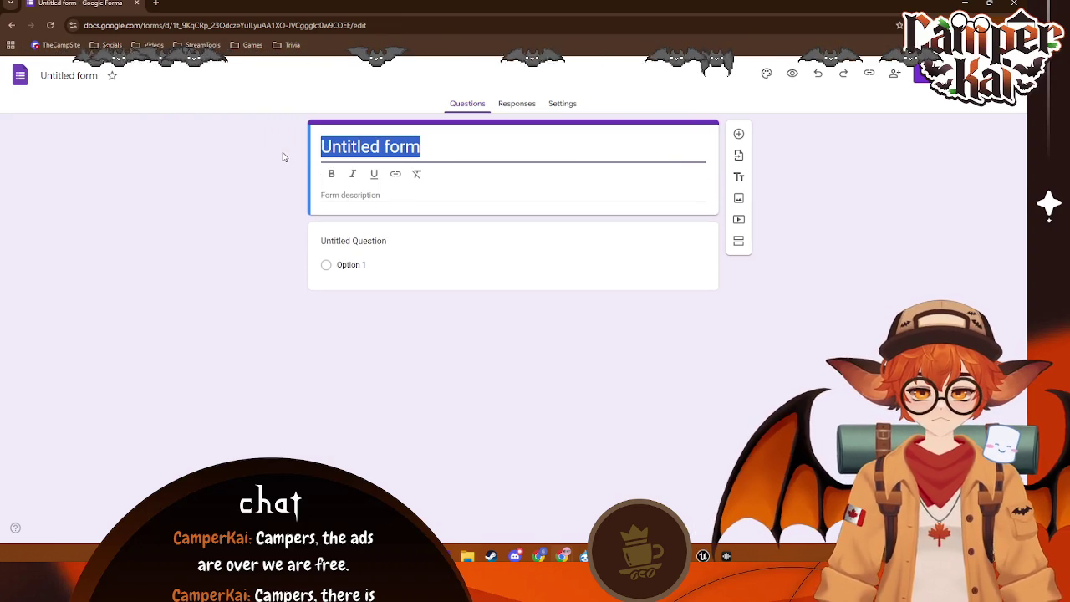
text(VJAM Submission)
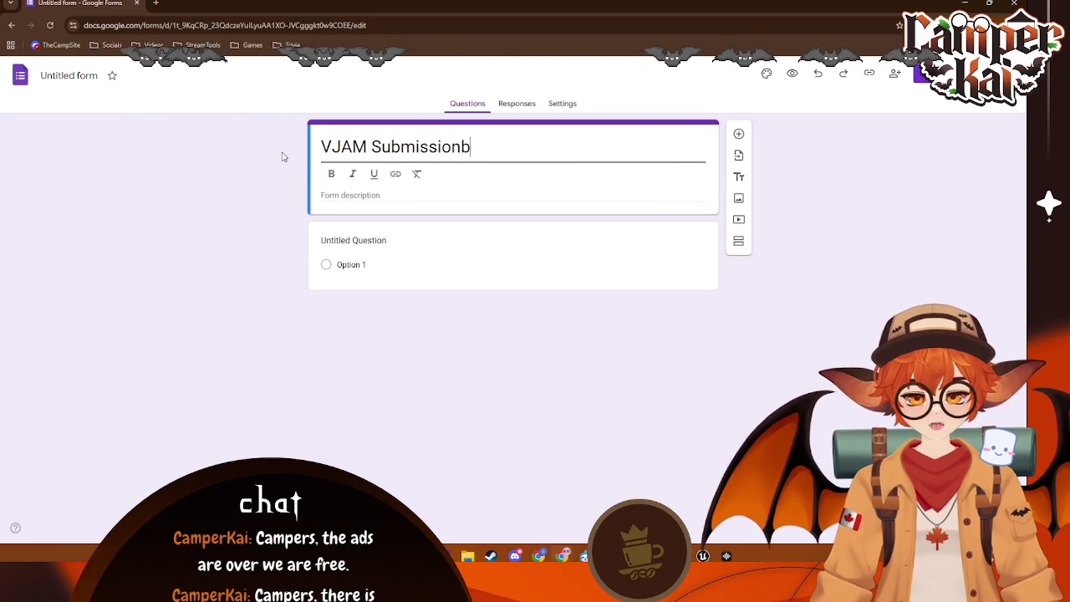
click(392, 236)
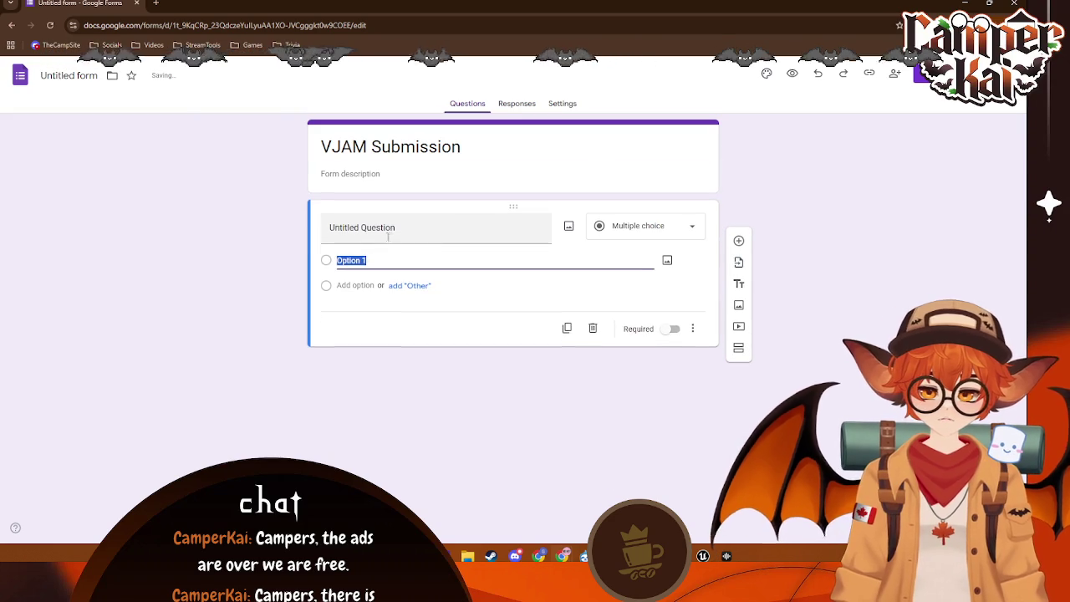
click(388, 237)
text(What is the name of your Game?)
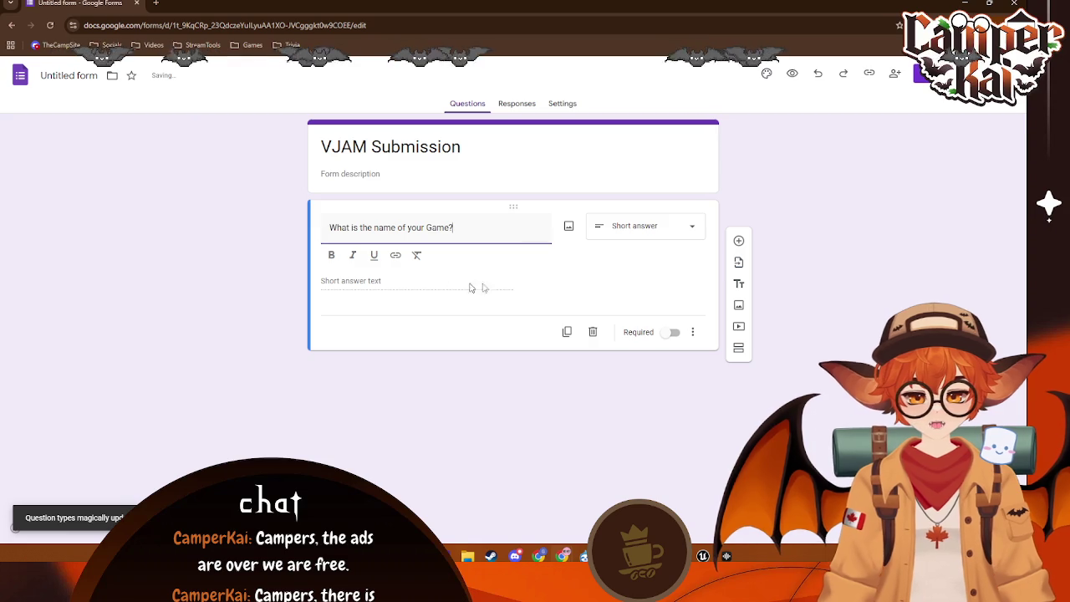
- Add a short-answer question 'Who all was on your team?'
click(739, 241)
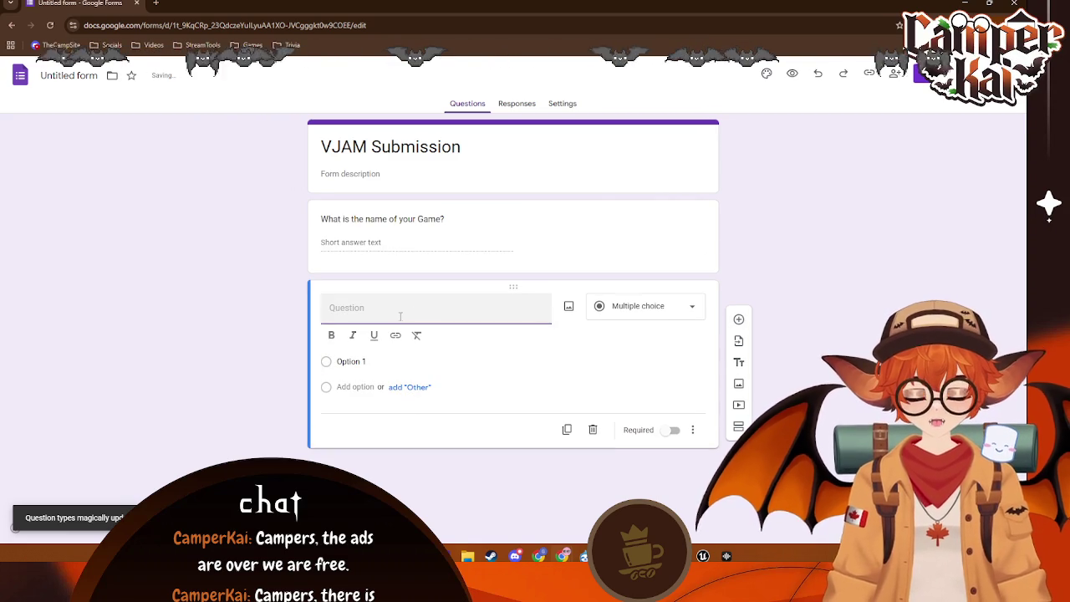
click(638, 309)
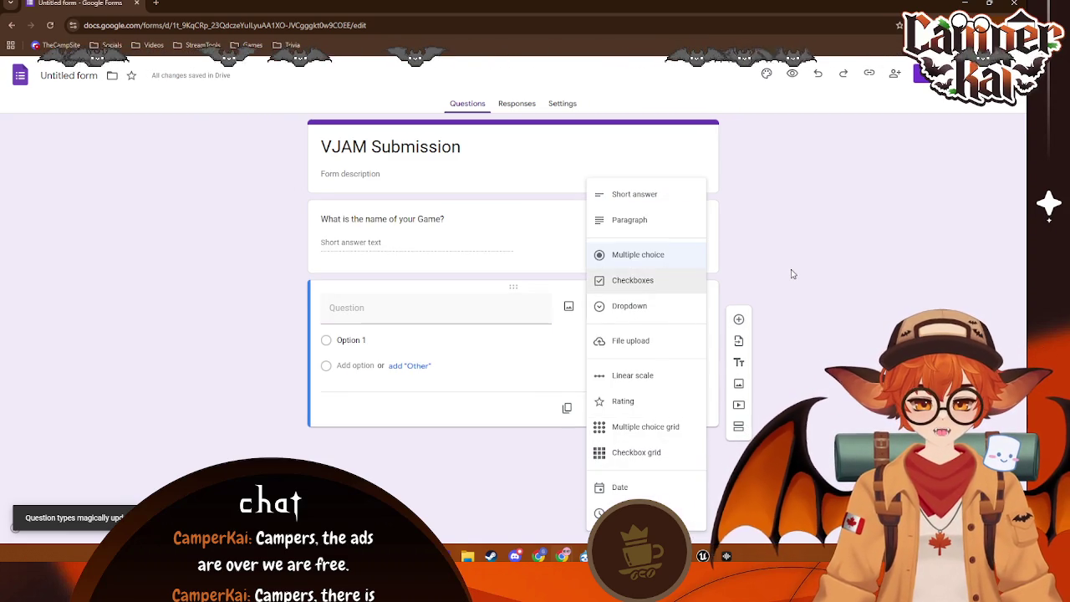
click(651, 194)
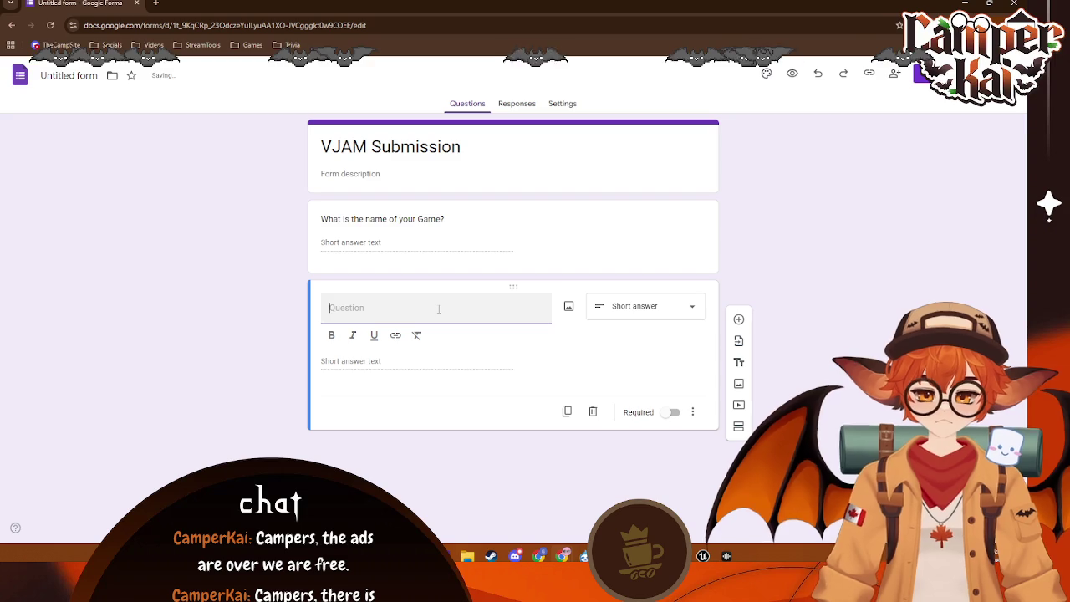
text(Who )
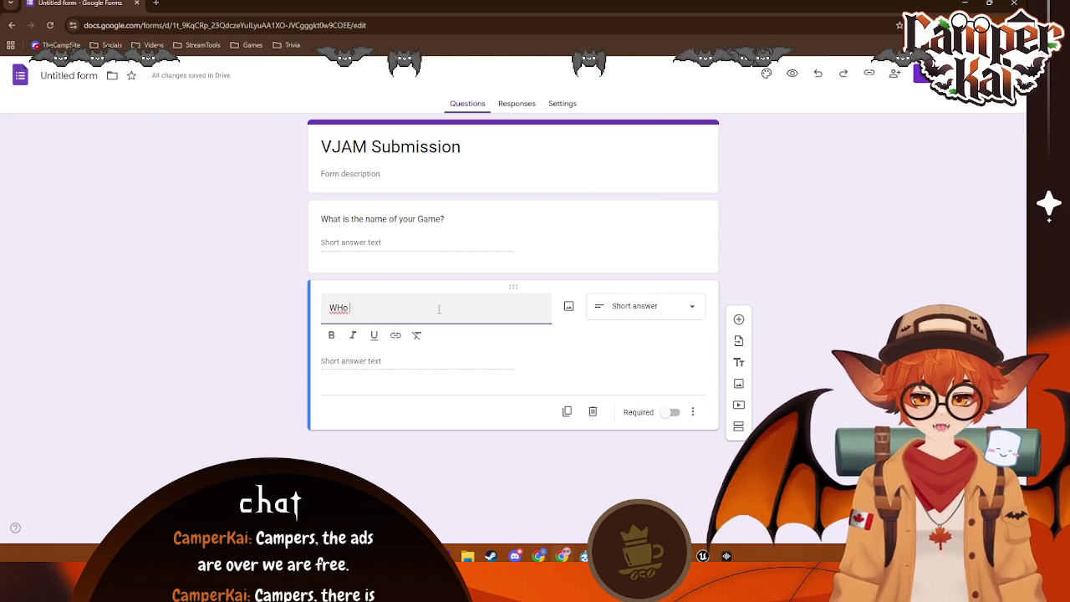
text(all was)
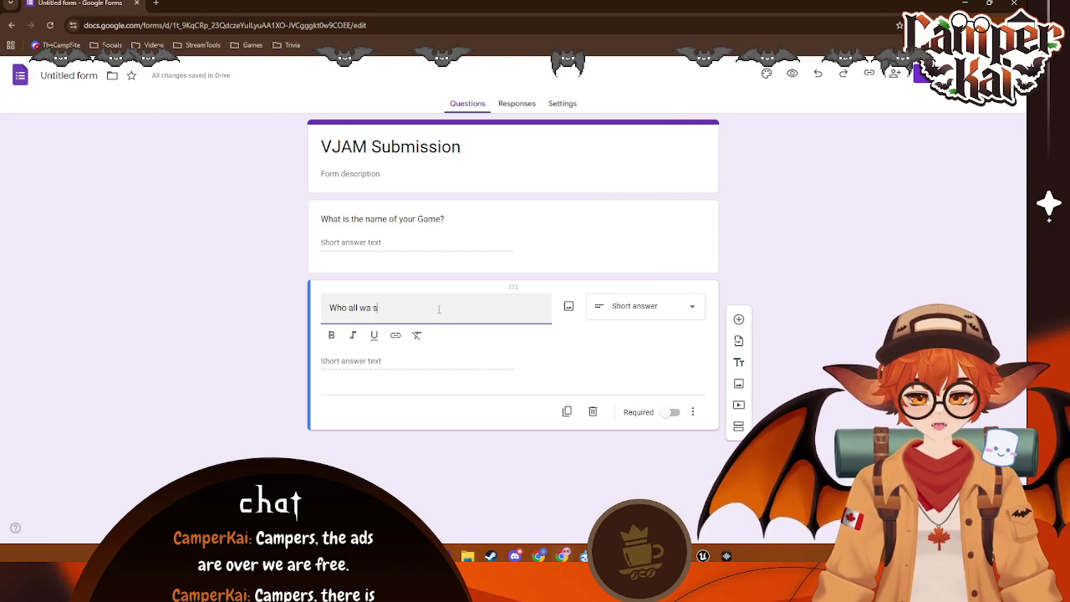
text( on your)
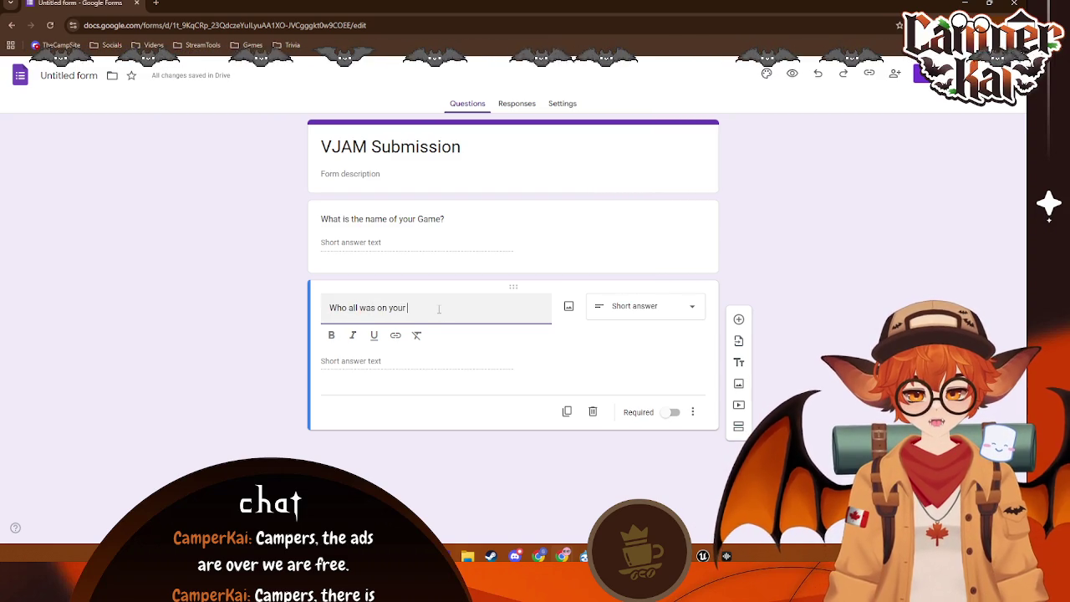
text( team?)
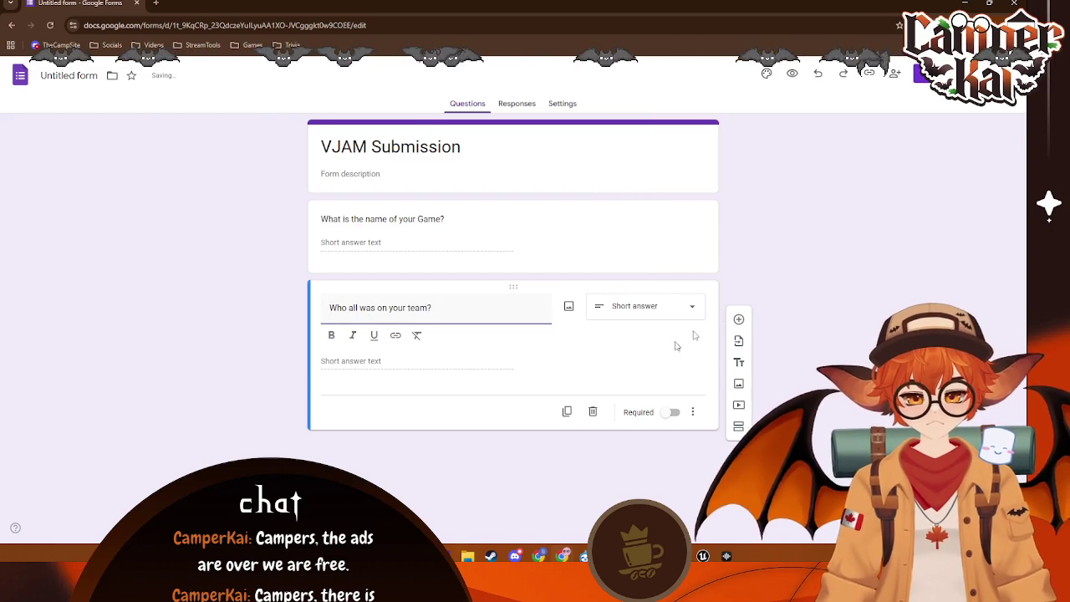
click(674, 346)
- Add a checkbox question 'What wildcards and extras do you qualify for?'
click(738, 321)
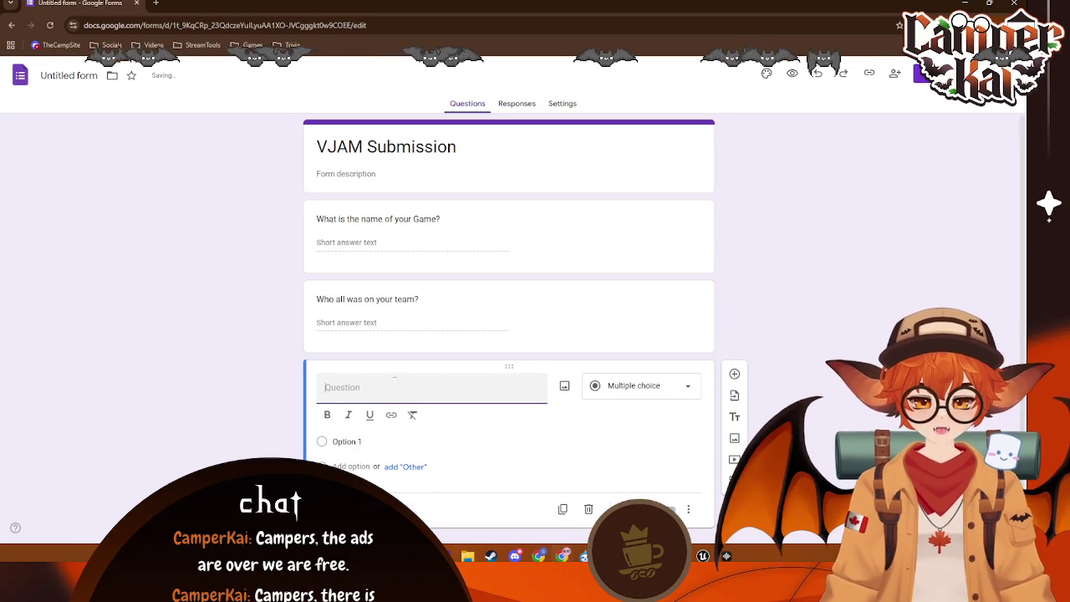
click(640, 382)
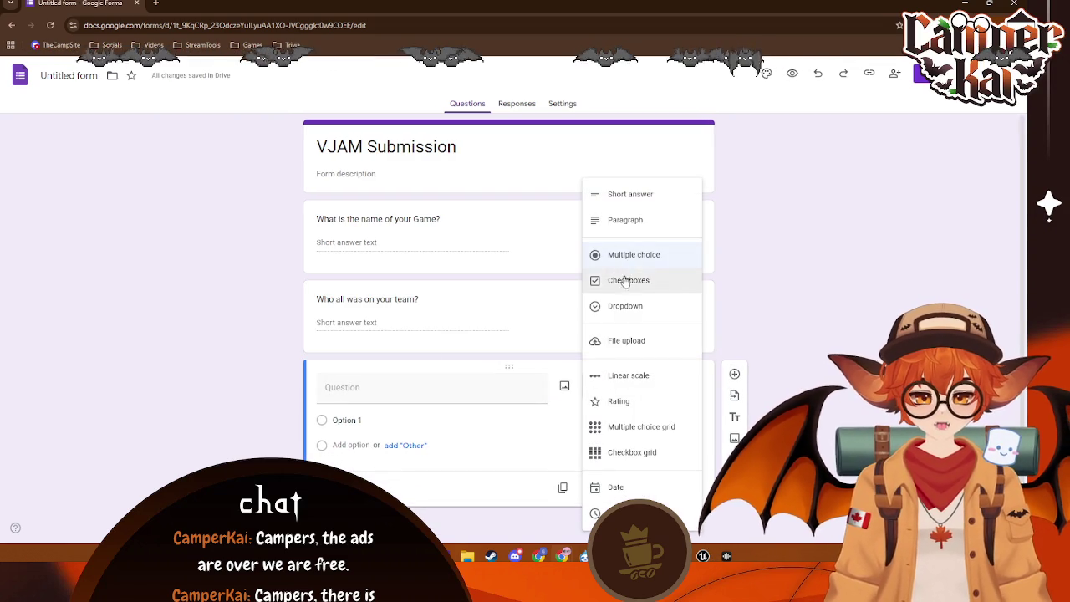
click(659, 282)
text(What wildca)
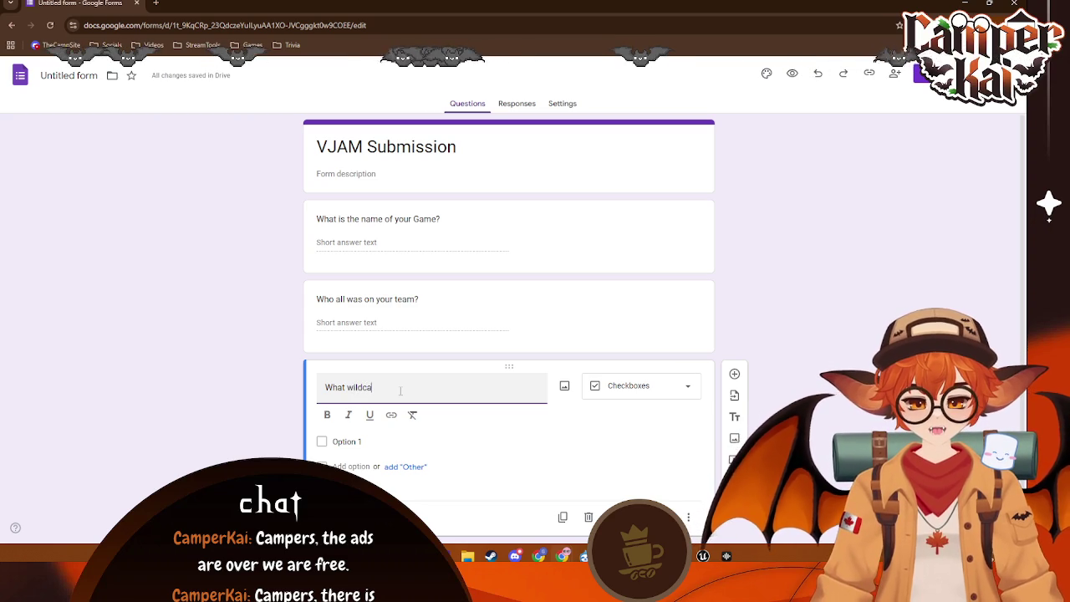
text(rds and)
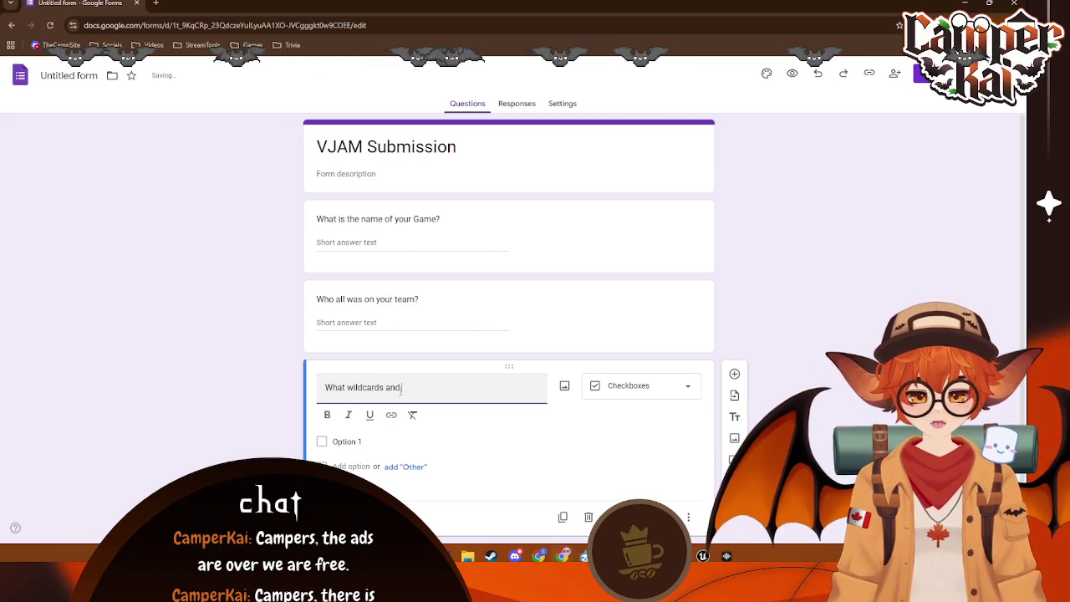
text( extras d)
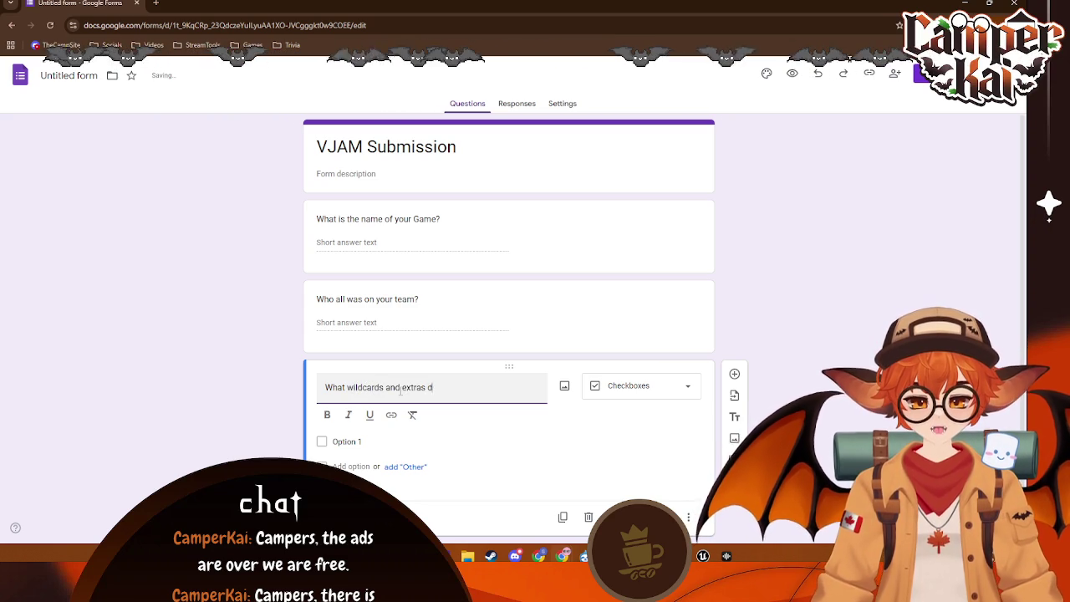
text(o you)
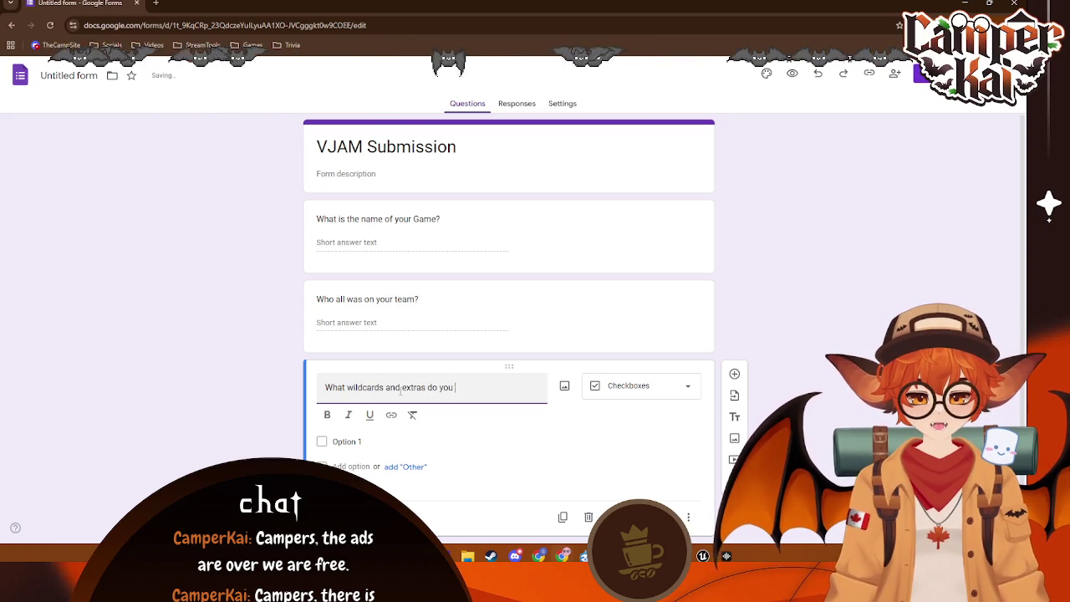
text(fy)
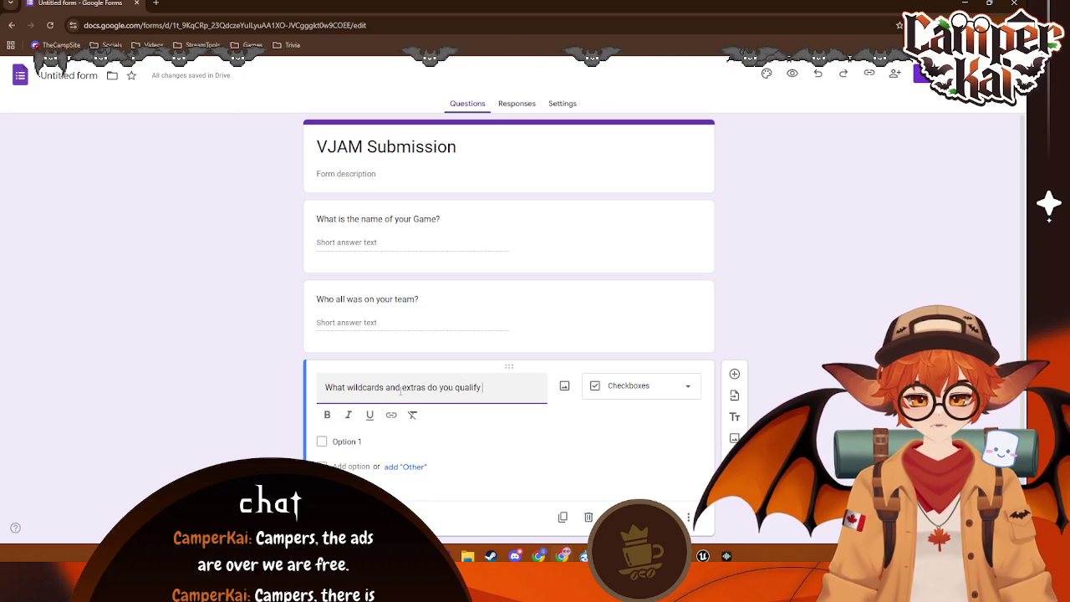
click(378, 443)
text(Bat)
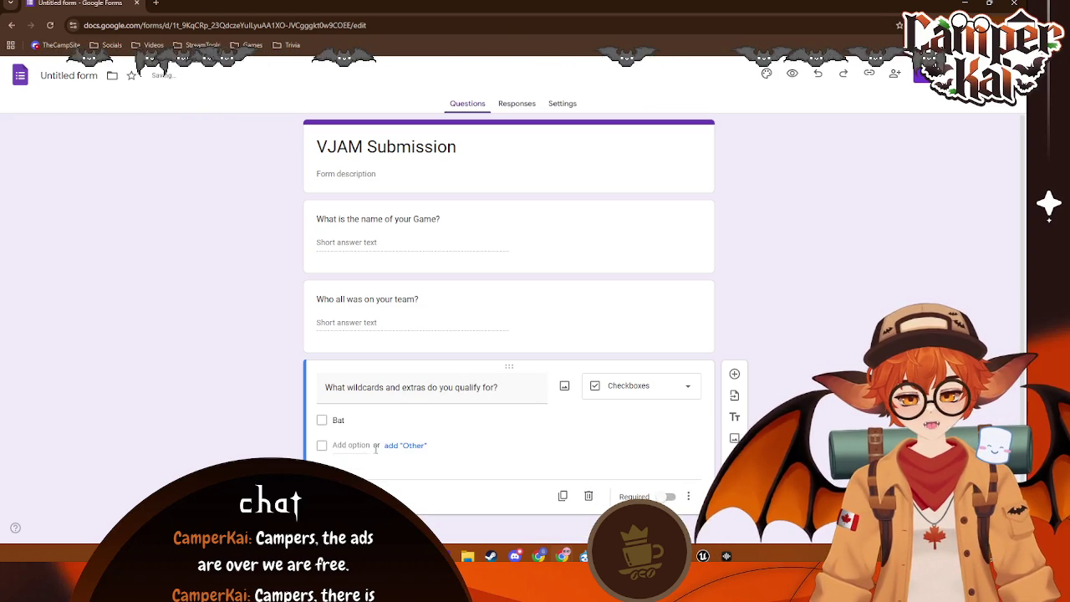
- Fill in the checkbox options Bat, Fox, Bunny, Shrimp, Dragon and Solo Dev, then review the list
click(375, 448)
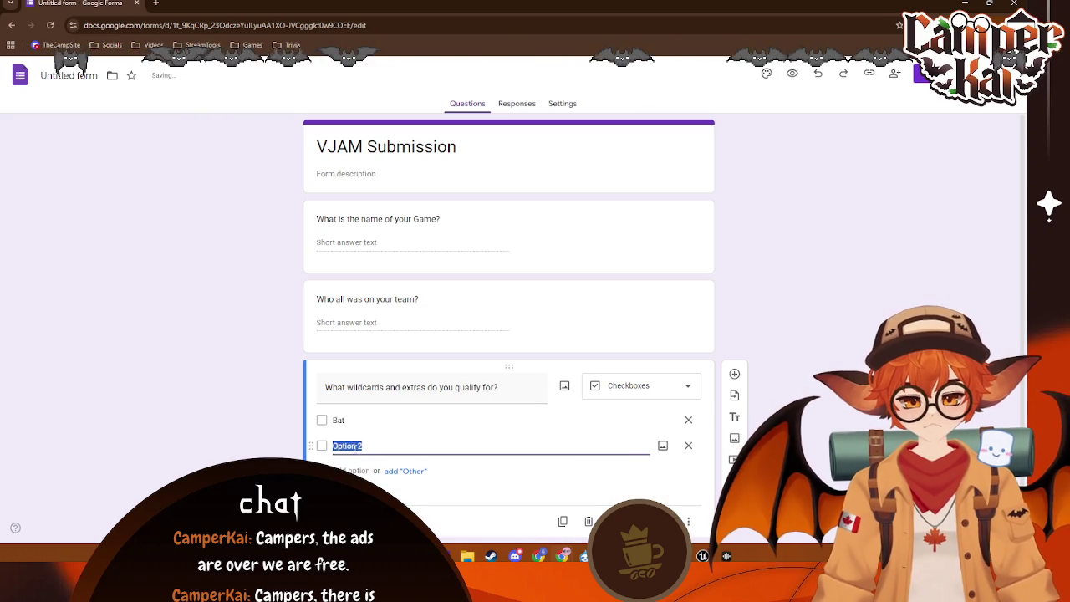
text(Fox)
click(365, 470)
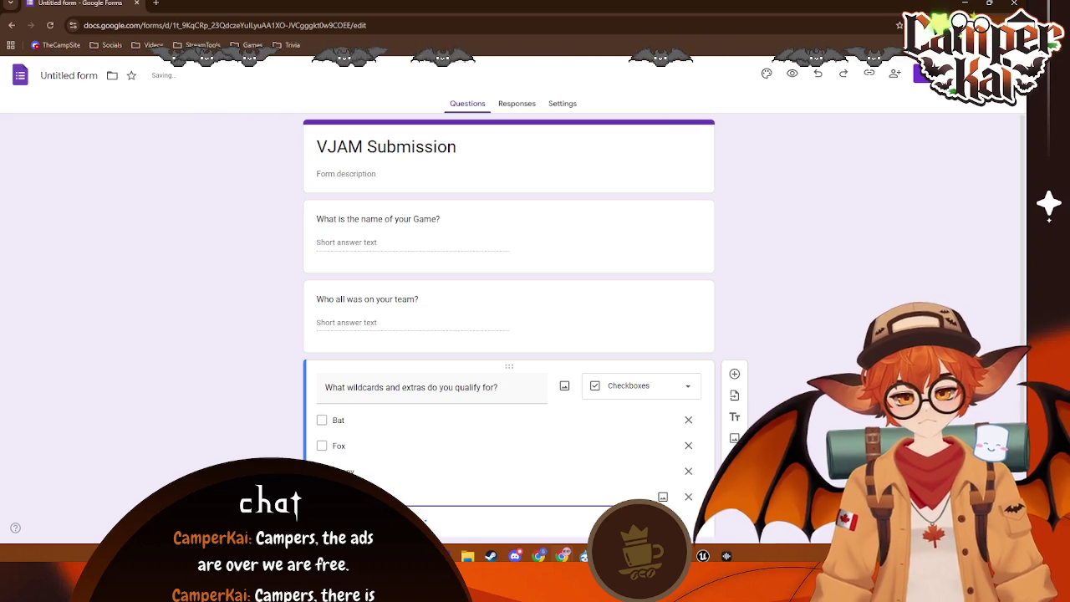
scroll(508, 335, down, 1)
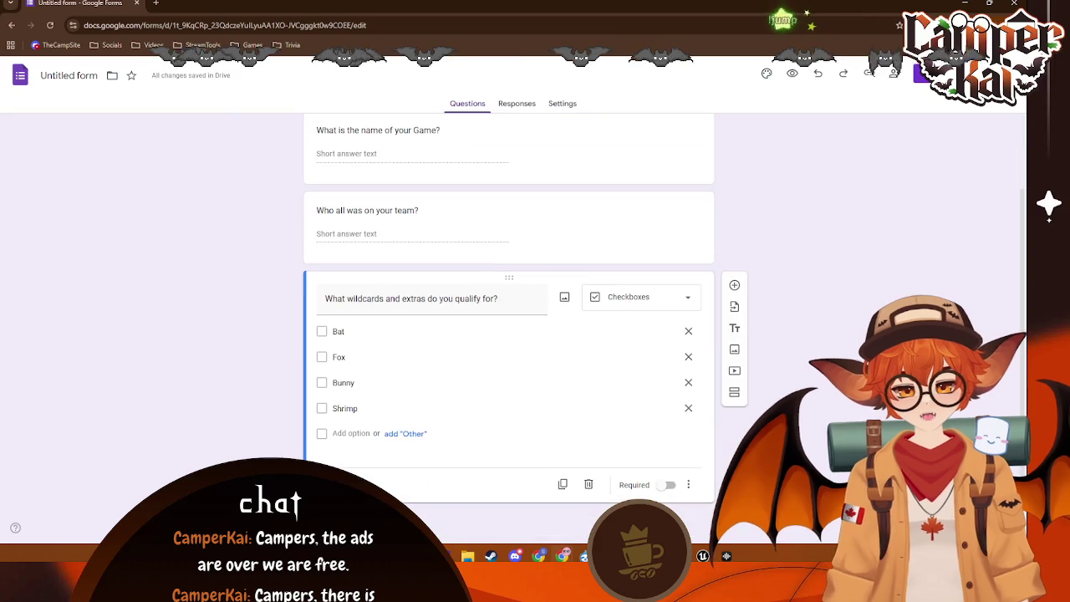
click(350, 433)
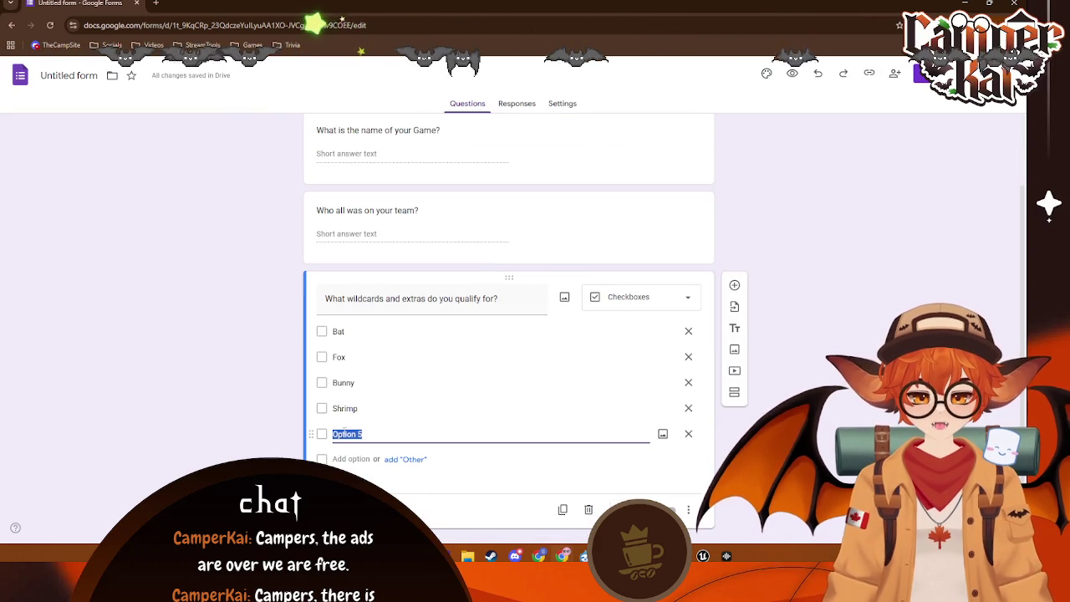
text(Dragon)
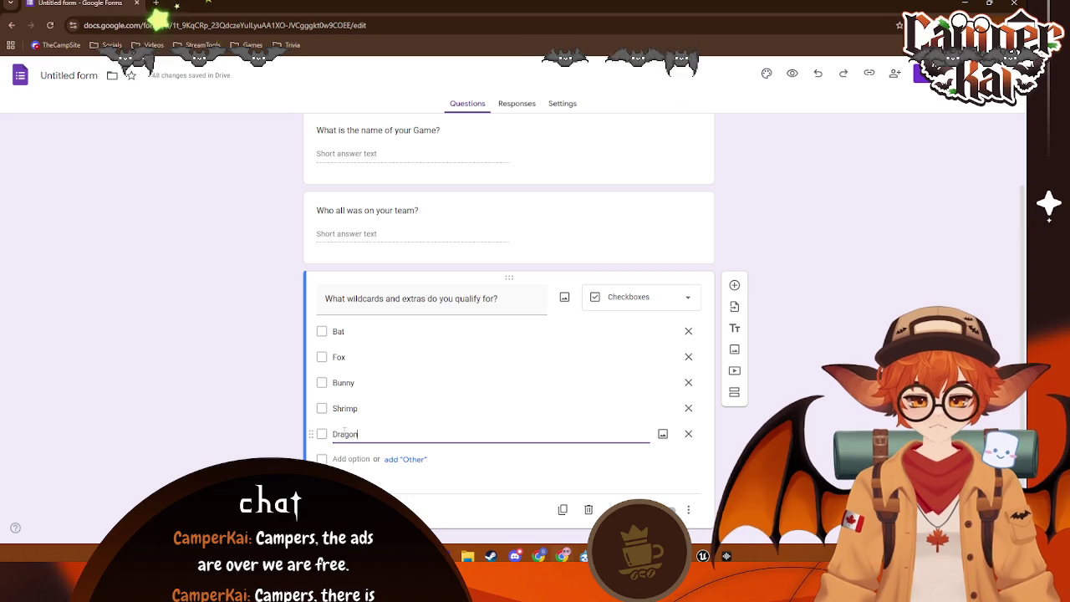
click(350, 458)
text(Solo Dev)
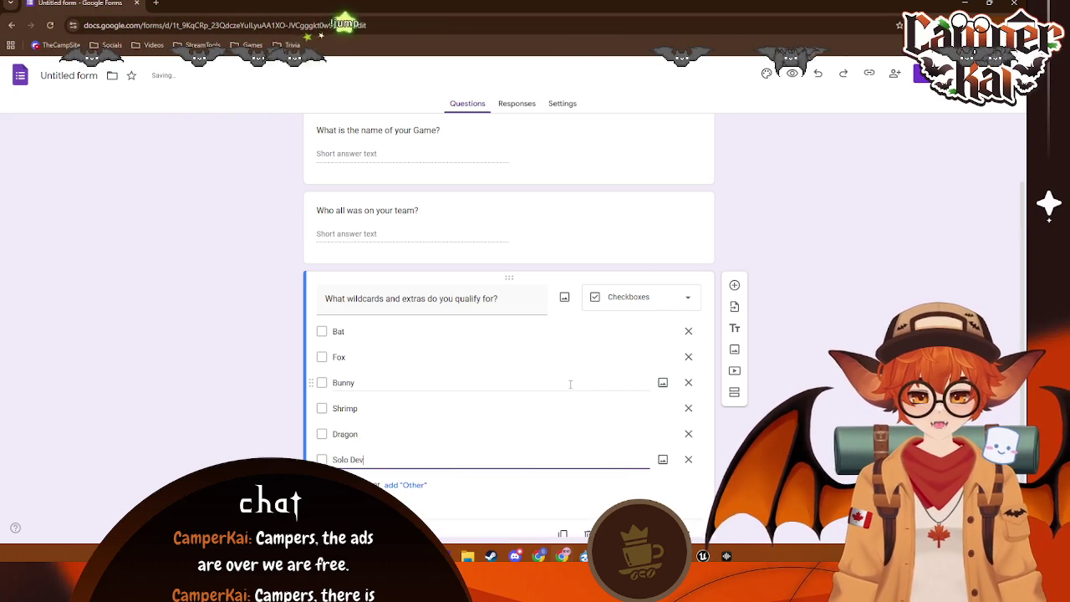
click(827, 223)
scroll(809, 231, up, 2)
scroll(809, 231, down, 3)
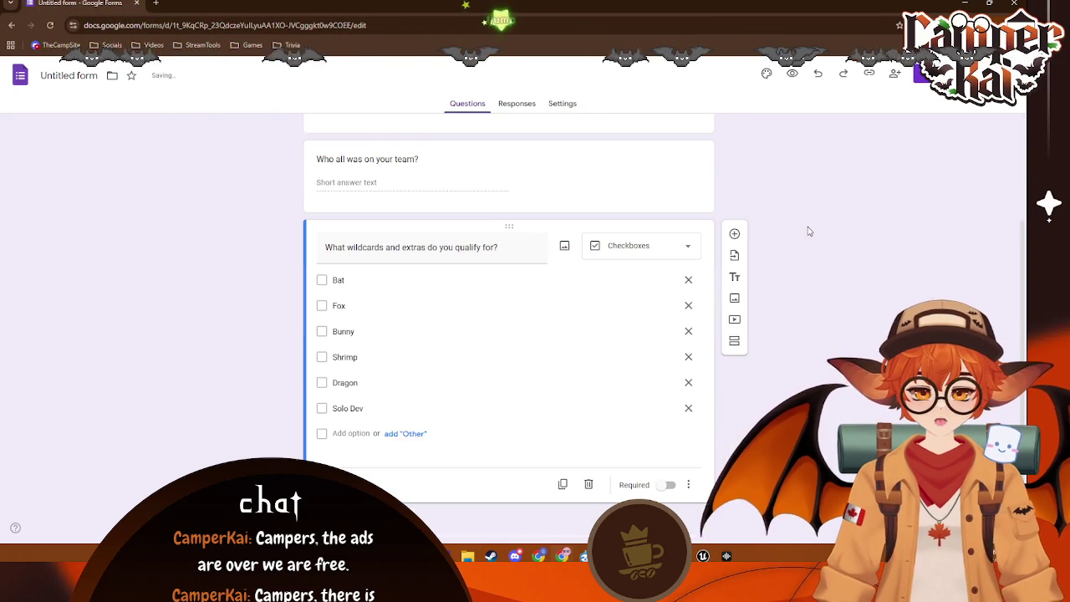
scroll(819, 249, up, 2)
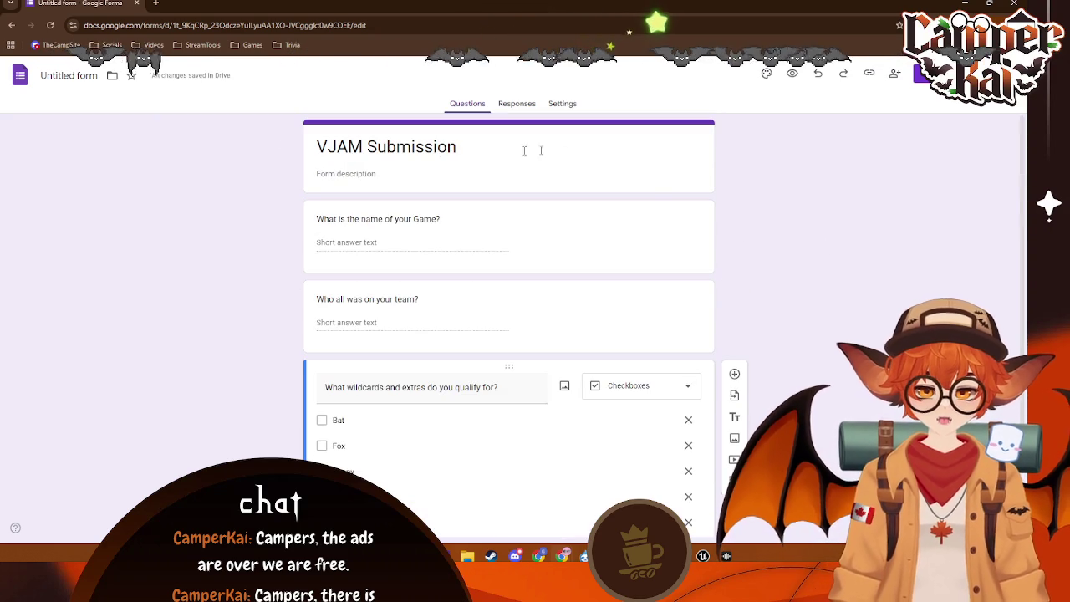
- Name the form file 'VJAM Submission' and add a 'Link to your Itch project.' question
click(104, 80)
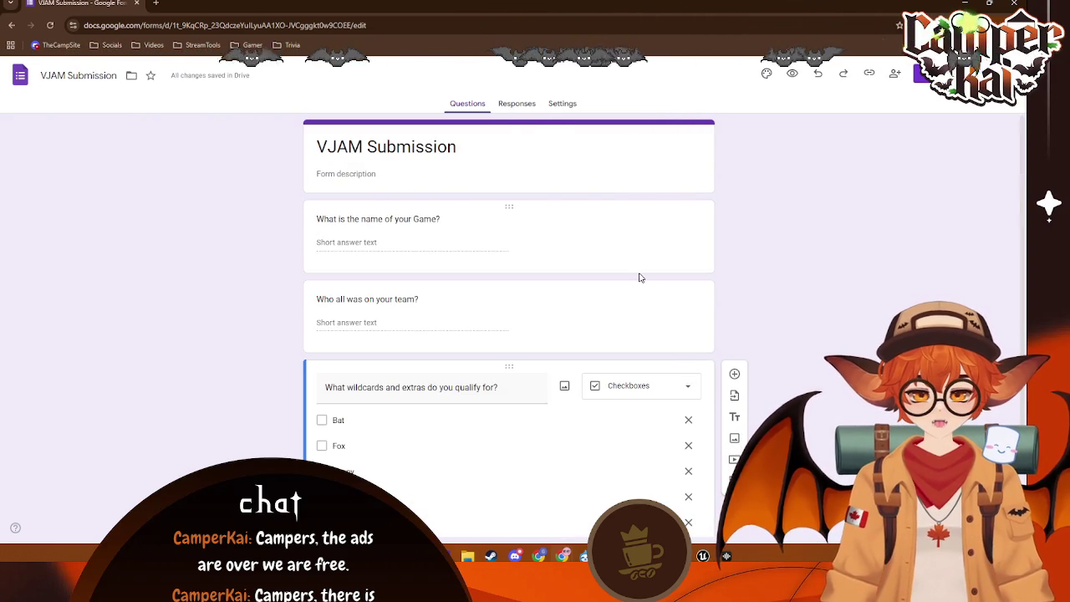
click(708, 221)
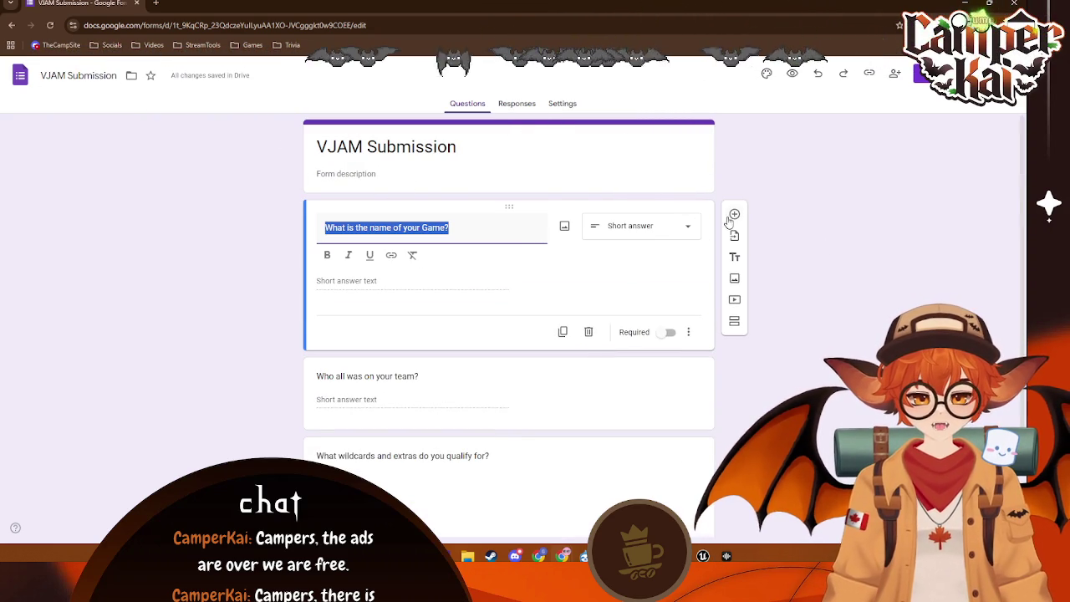
click(734, 215)
text(Link to your Itch proj)
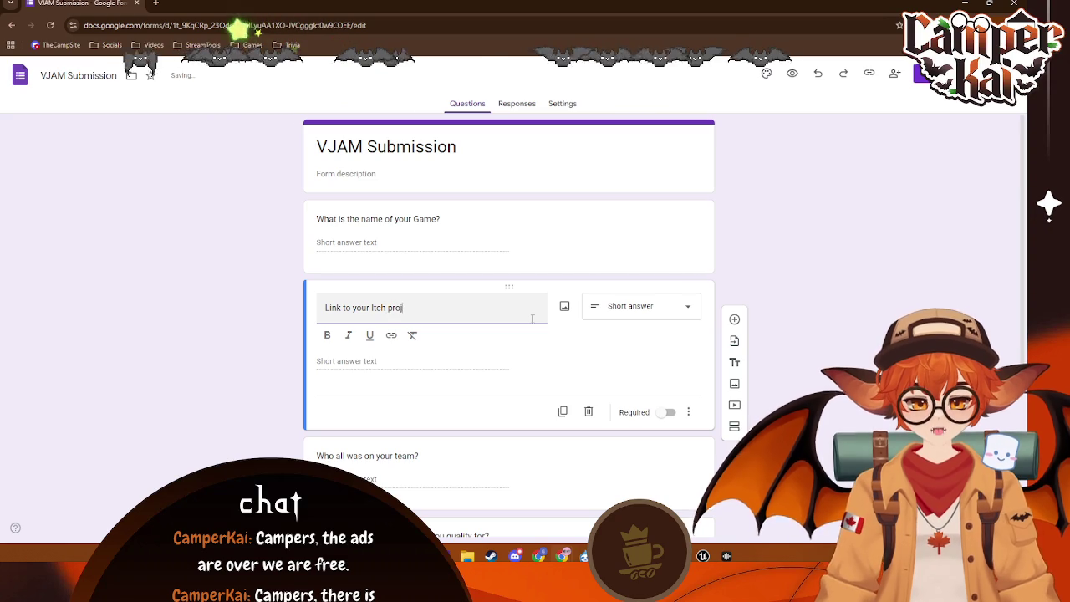
text(ect)
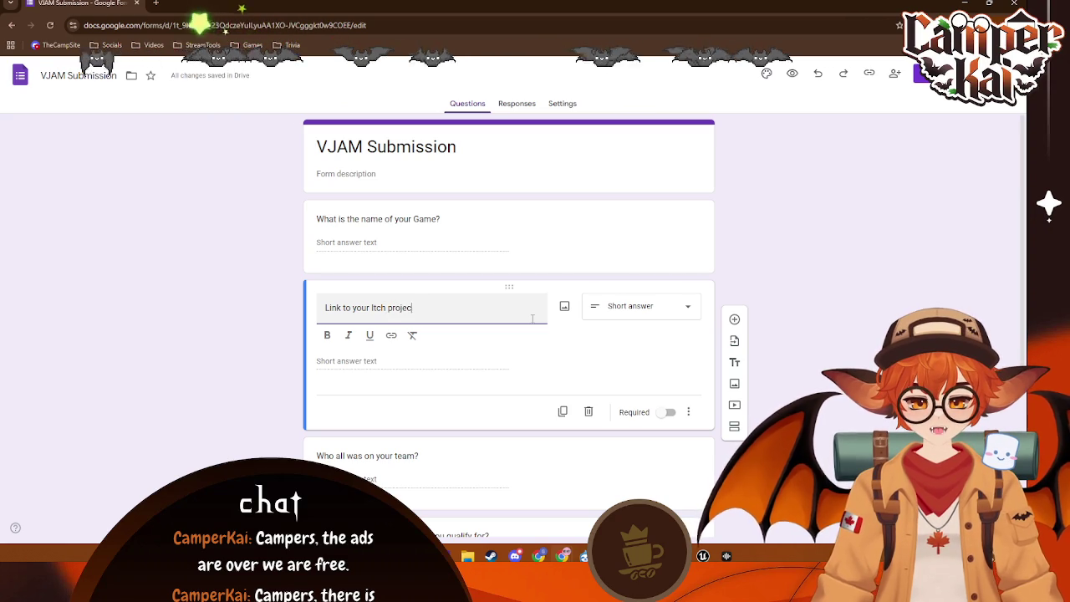
text(.)
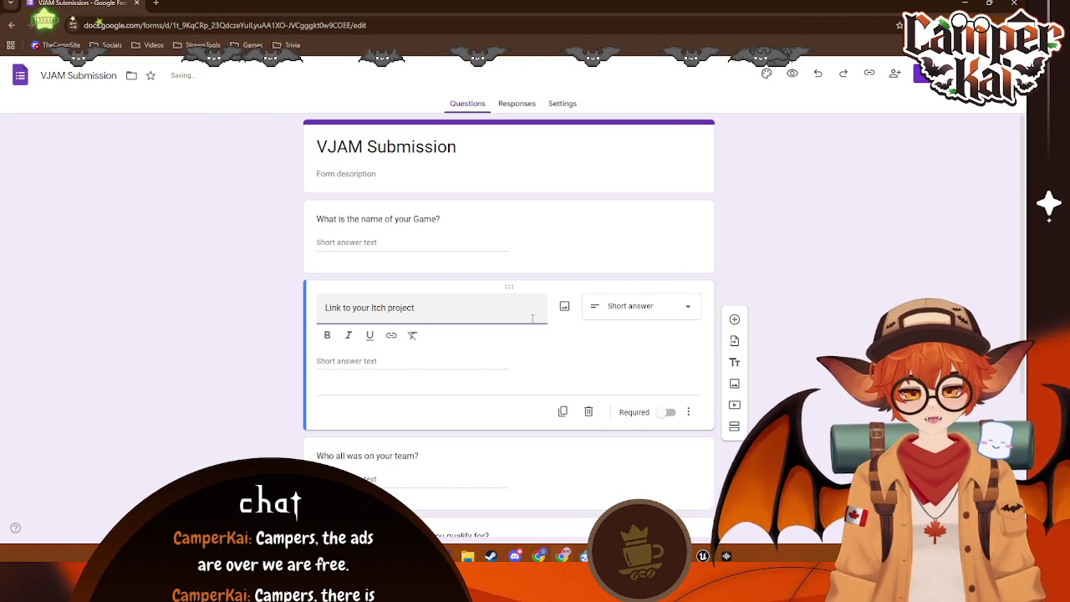
- Check the link question's short-answer type and select its title text
click(680, 306)
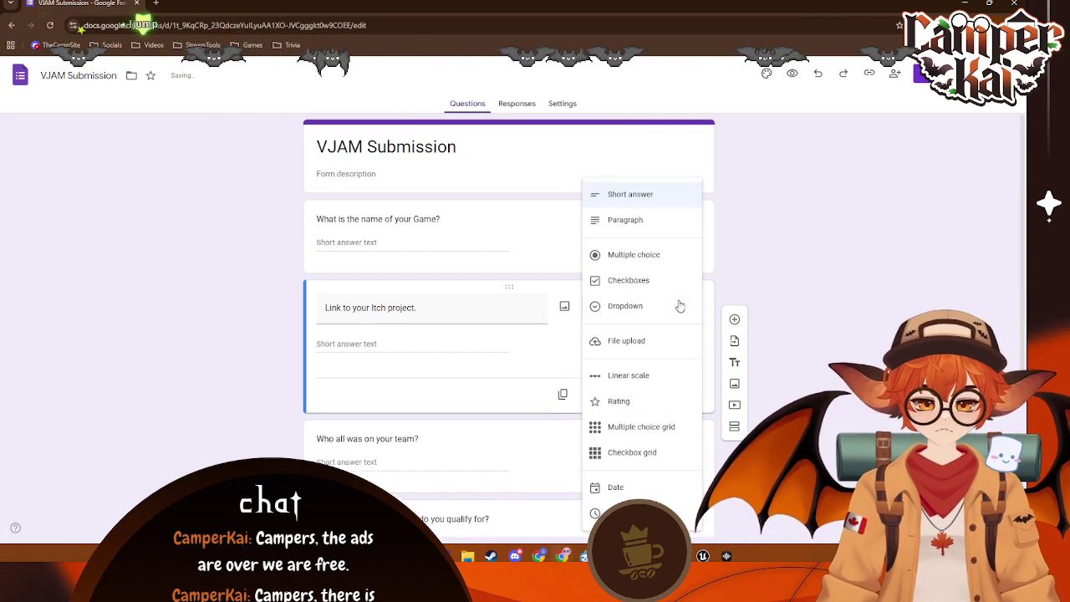
click(800, 294)
triple_click(451, 310)
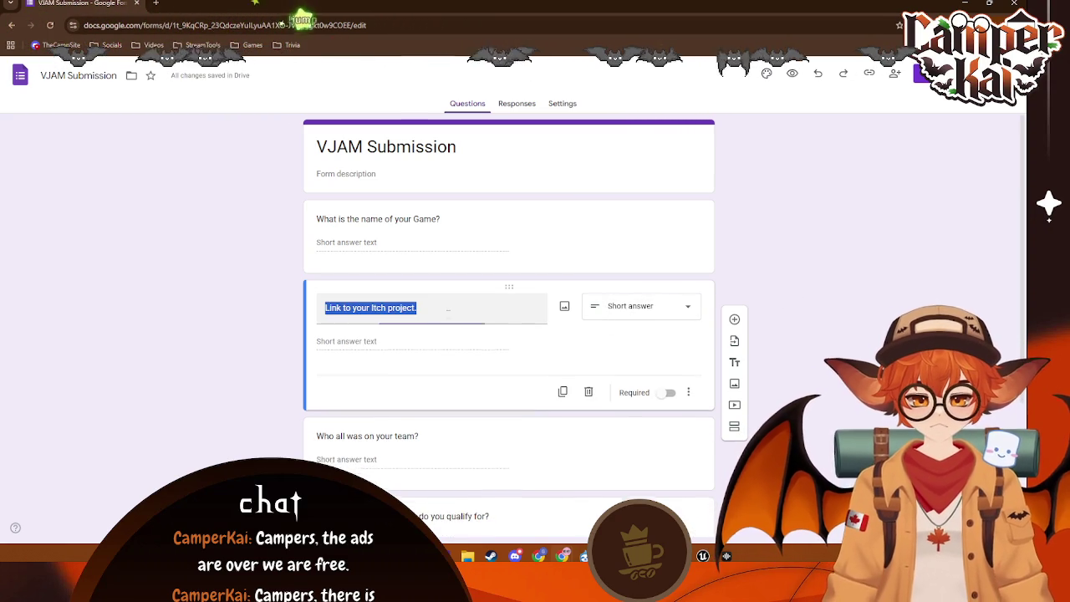
click(753, 243)
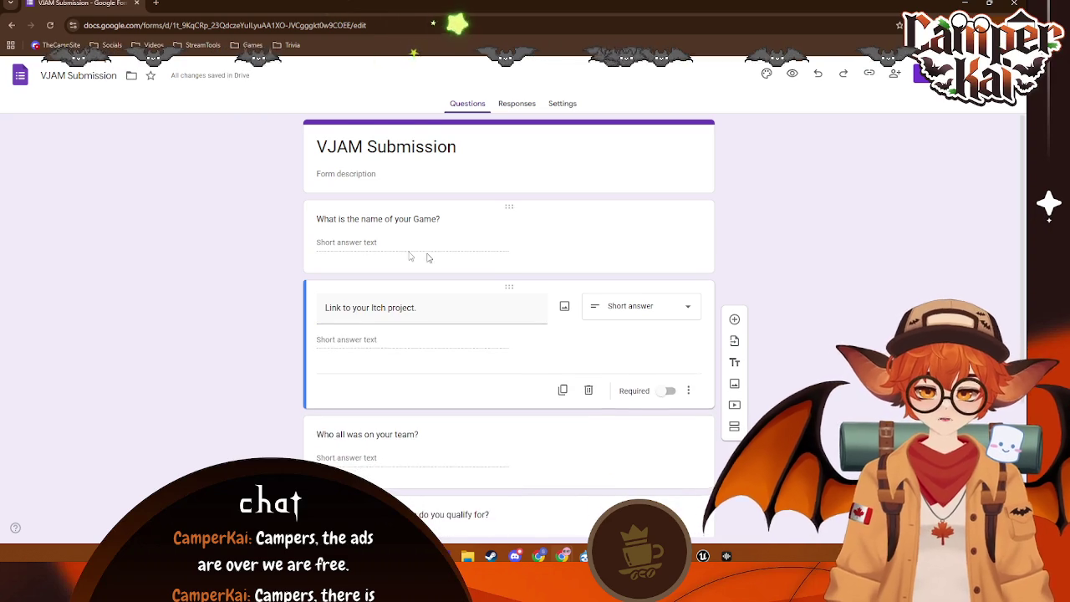
scroll(399, 262, down, 3)
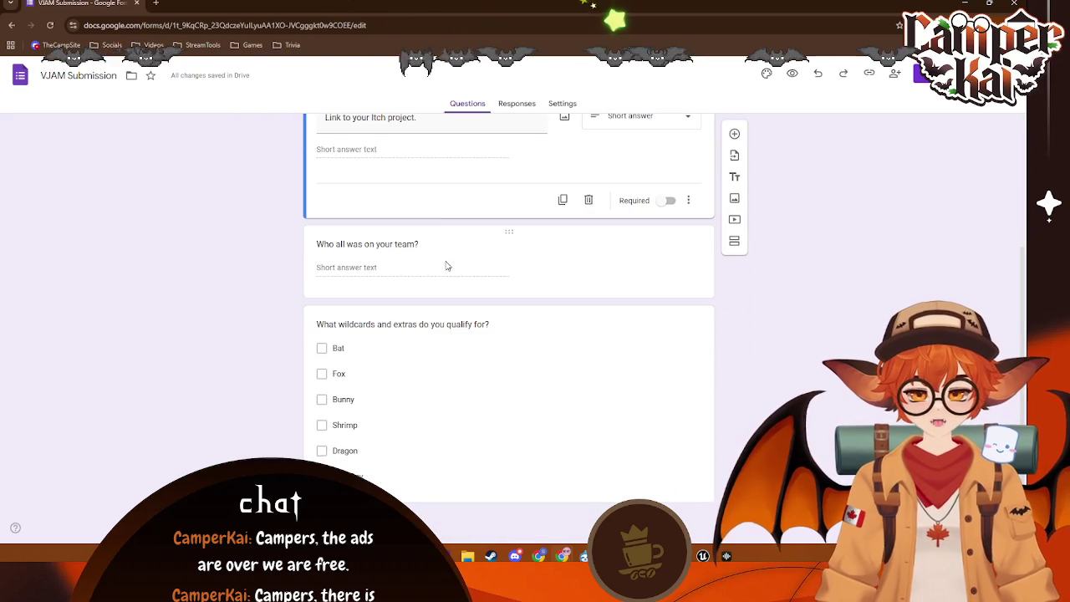
- Review who can respond under Publish > Manage, then switch to the Unreal editor
click(930, 74)
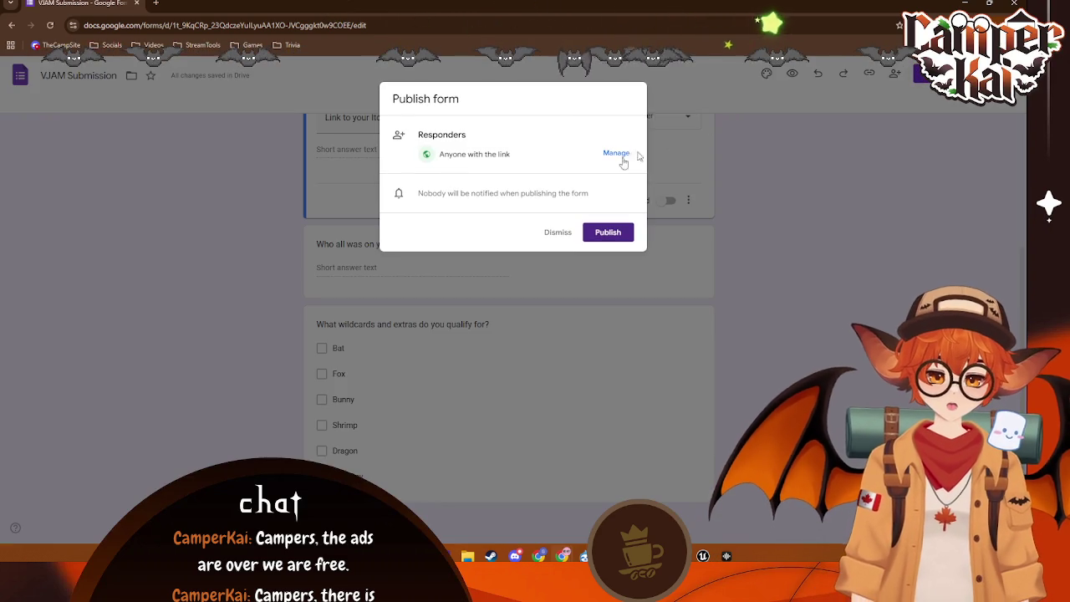
click(608, 154)
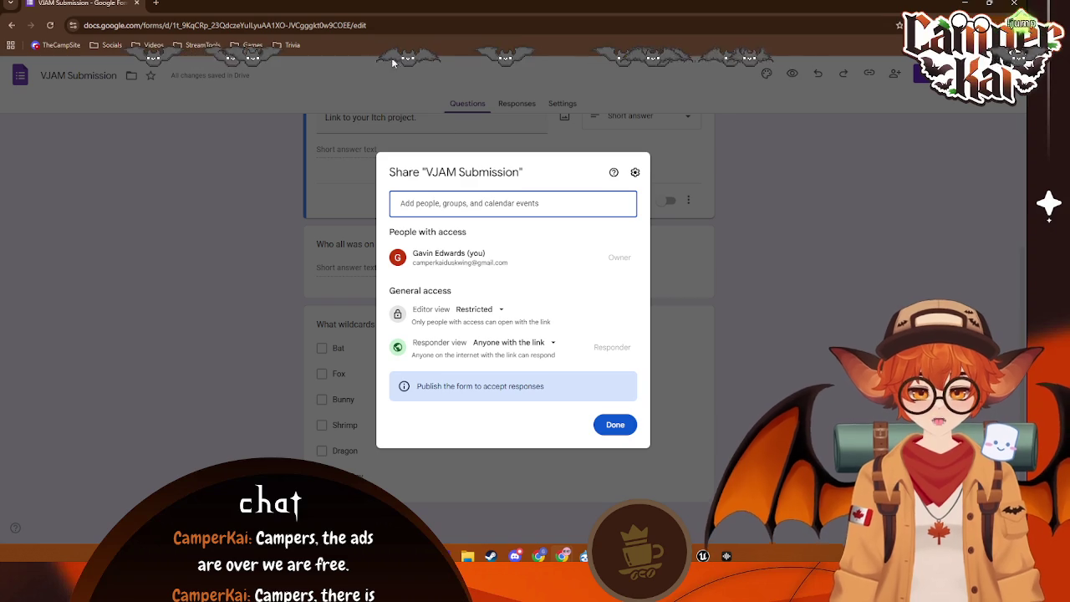
key(alt+Tab)
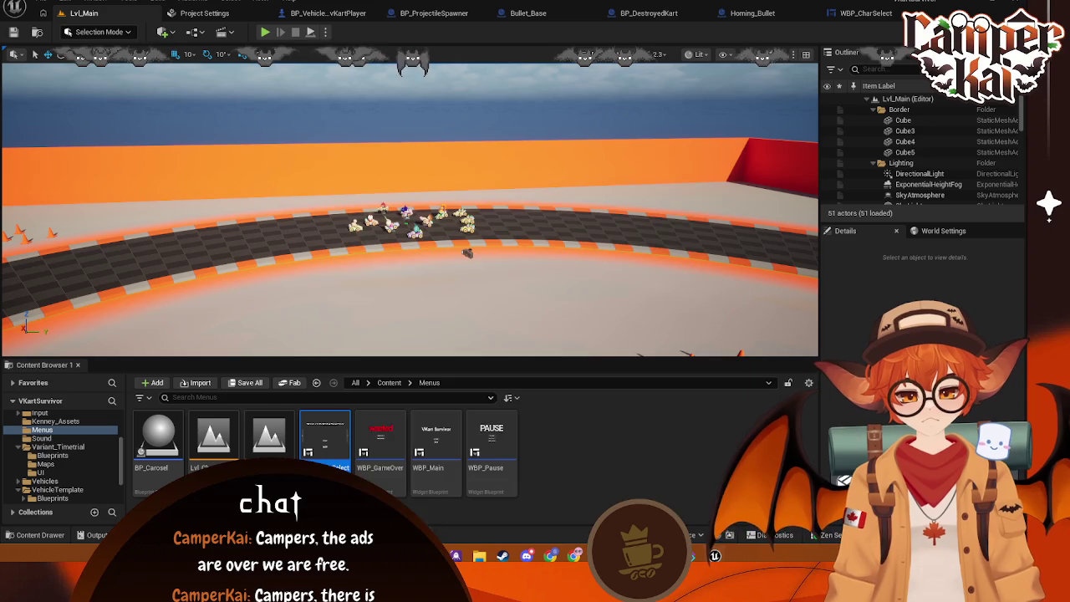
- Launch the Hytale Launcher from Windows search, then open Unreal's Output Log with the grave key
key(super+s)
text(hy)
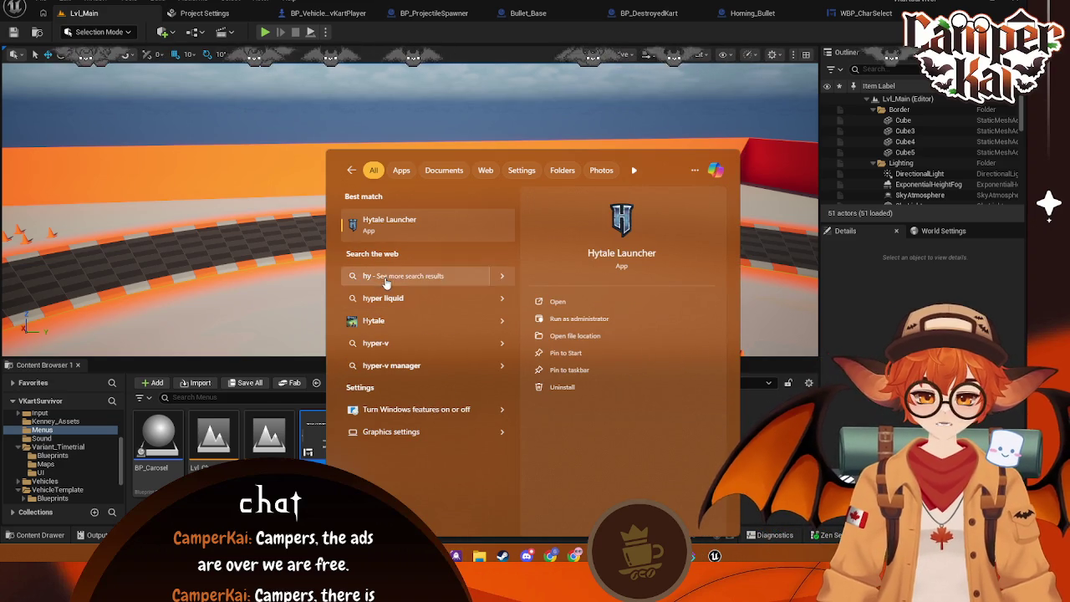
click(390, 242)
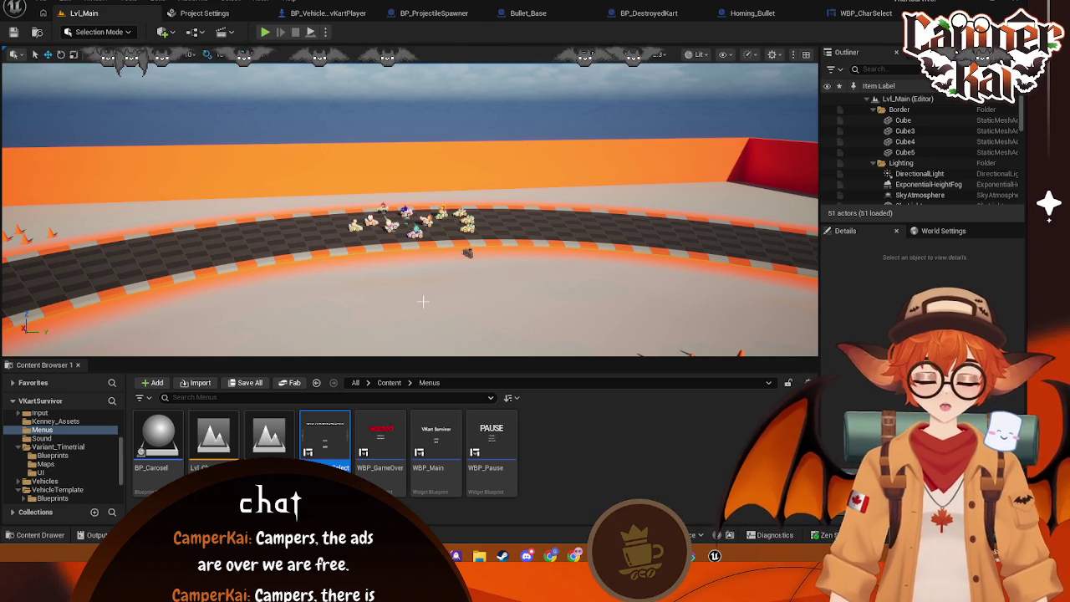
click(549, 446)
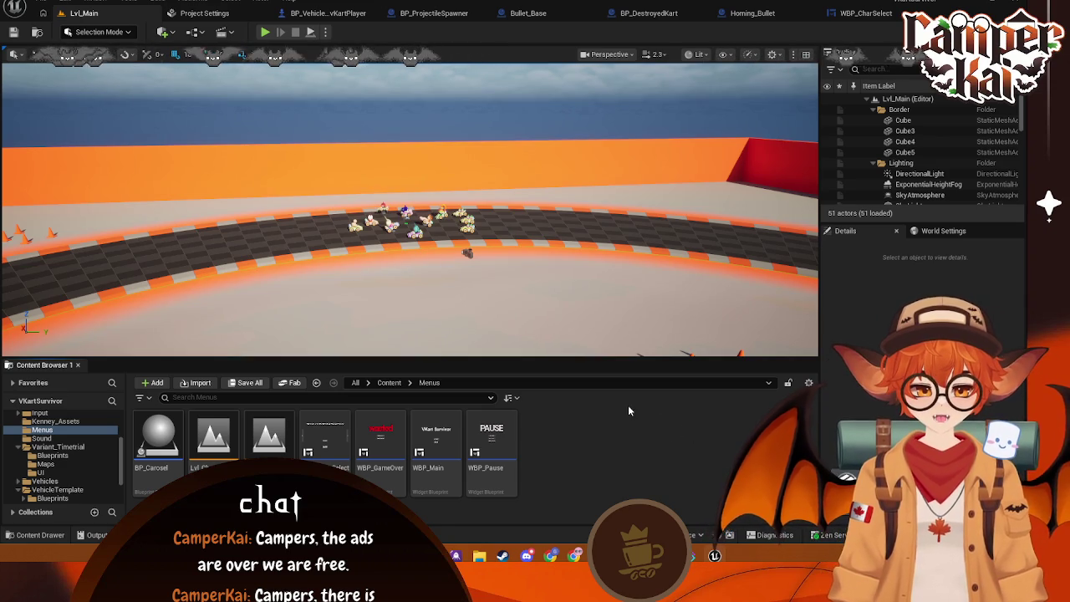
key(grave)
key(grave)
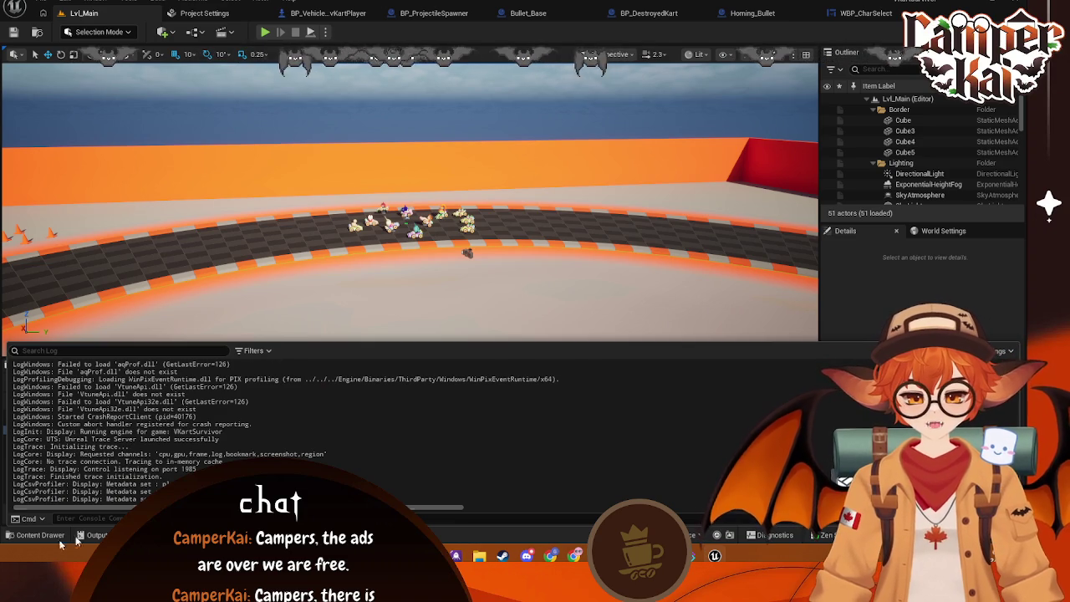
- Reopen the Content Browser in place of the Output Log, showing the Menus folder's assets
click(35, 535)
click(42, 429)
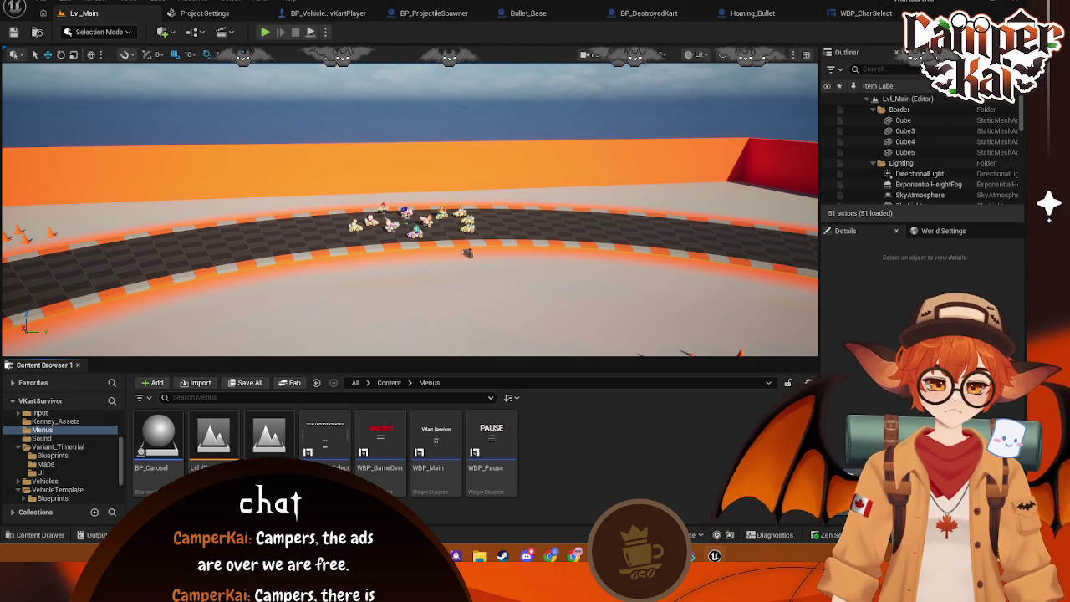
- Scroll the maximized itch.io VKart Survivor edit page down to Uploads, then return to Unreal
key(alt+Tab)
double_click(858, 19)
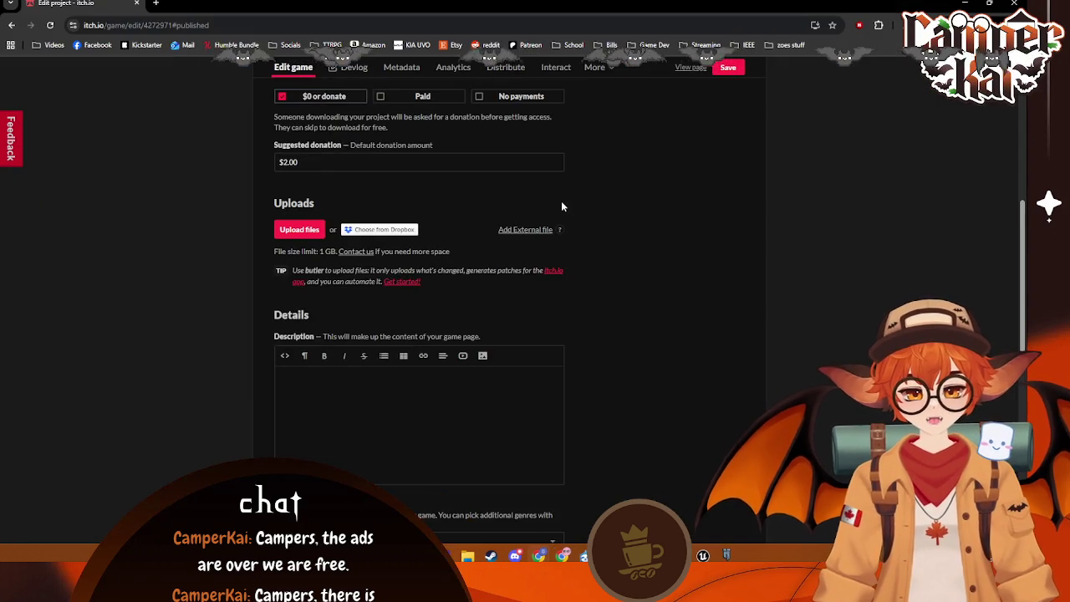
scroll(561, 204, up, 5)
scroll(572, 213, down, 1)
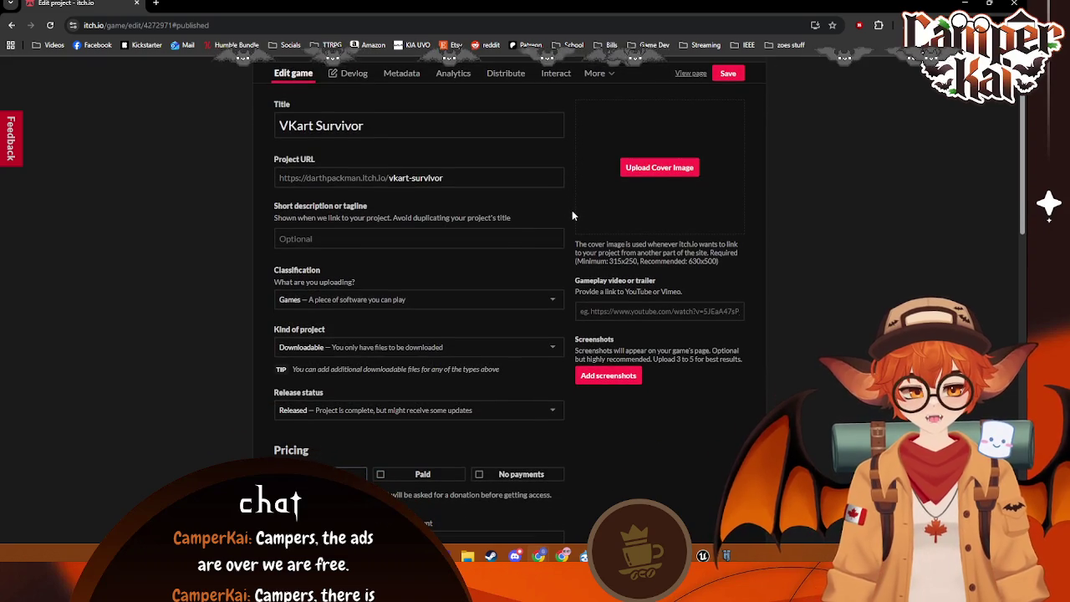
scroll(348, 227, down, 1)
scroll(348, 227, down, 3)
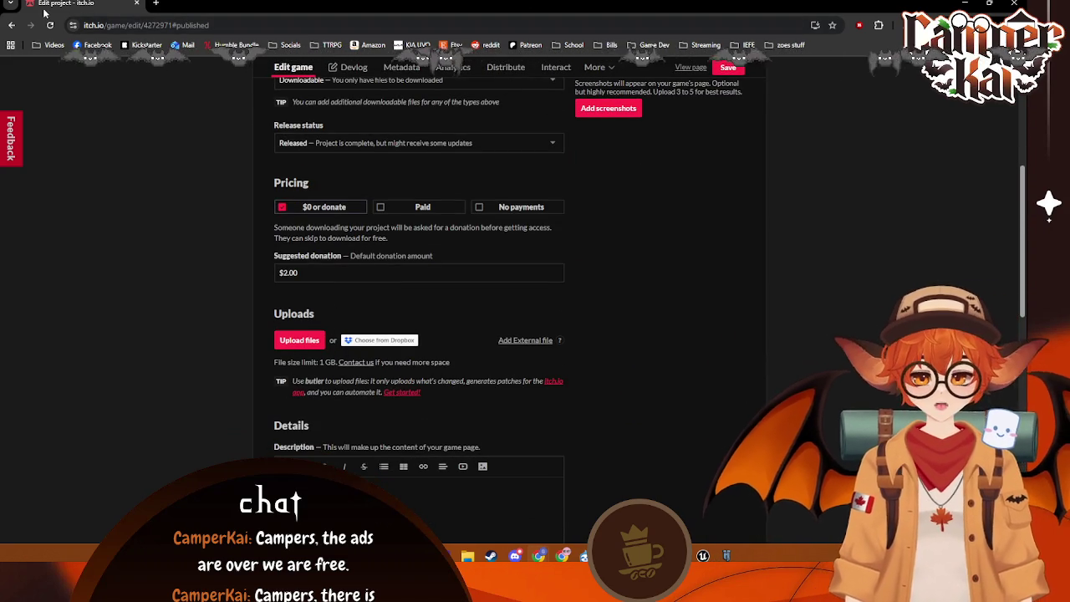
key(alt+Tab)
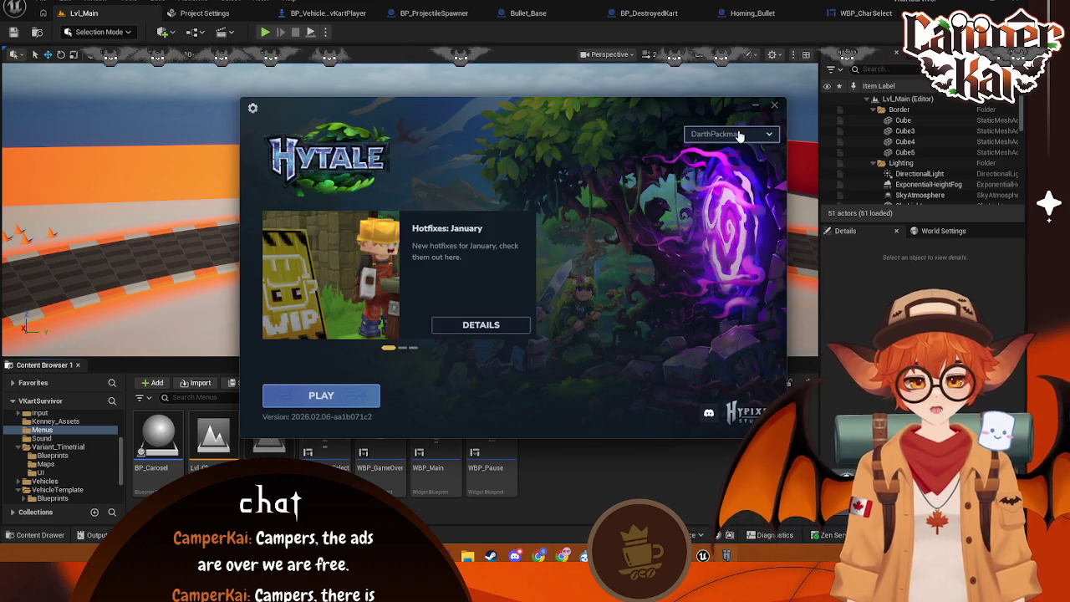
- Close the Hytale Launcher and check the system tray icons while the Windows packaging runs
click(775, 109)
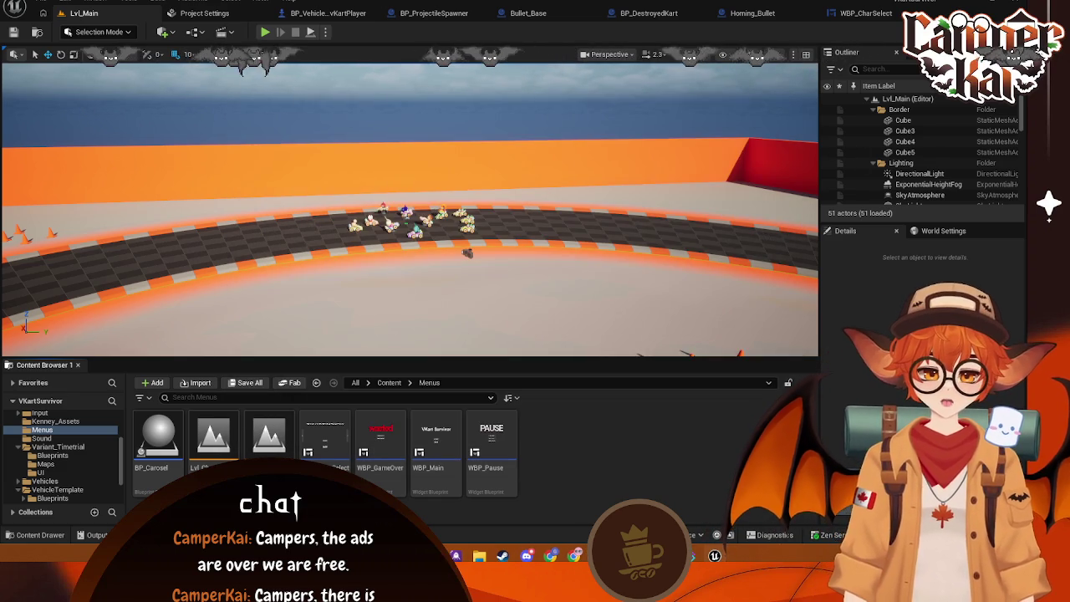
key(super+d)
key(super+d)
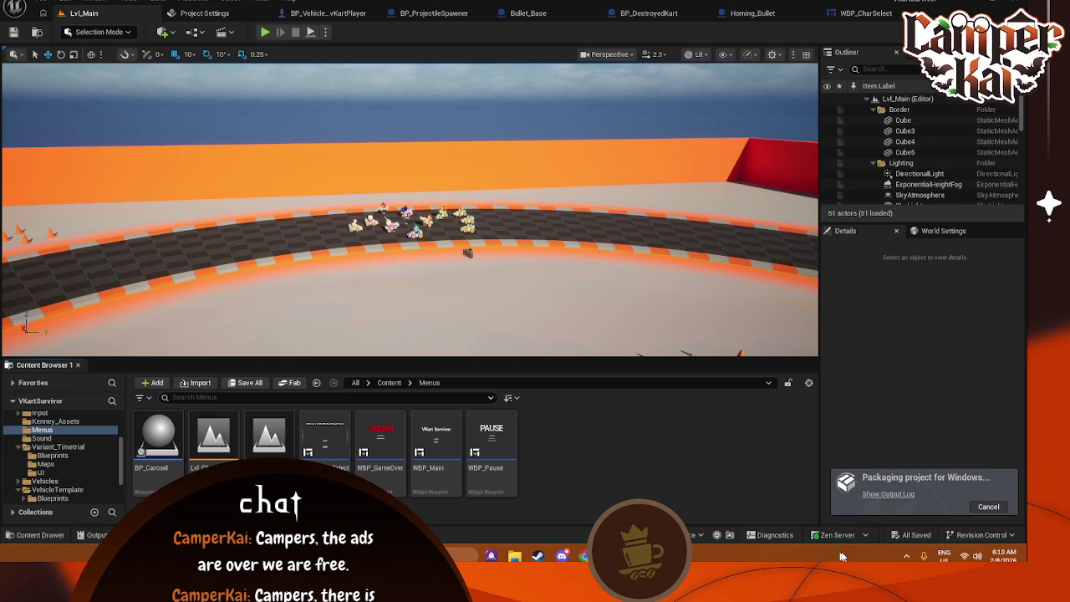
click(906, 556)
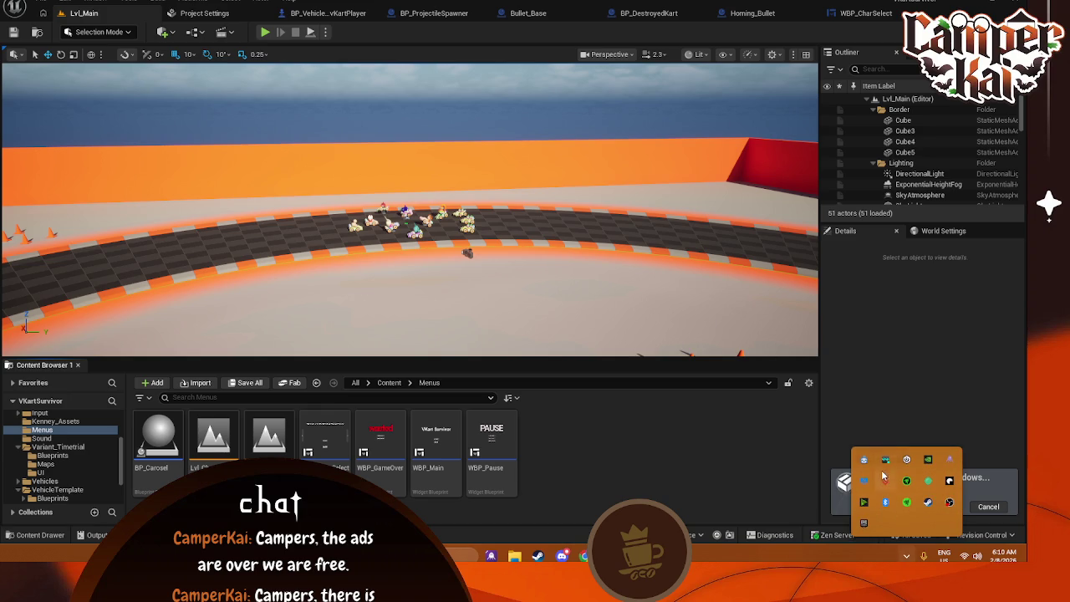
right_click(950, 462)
click(967, 499)
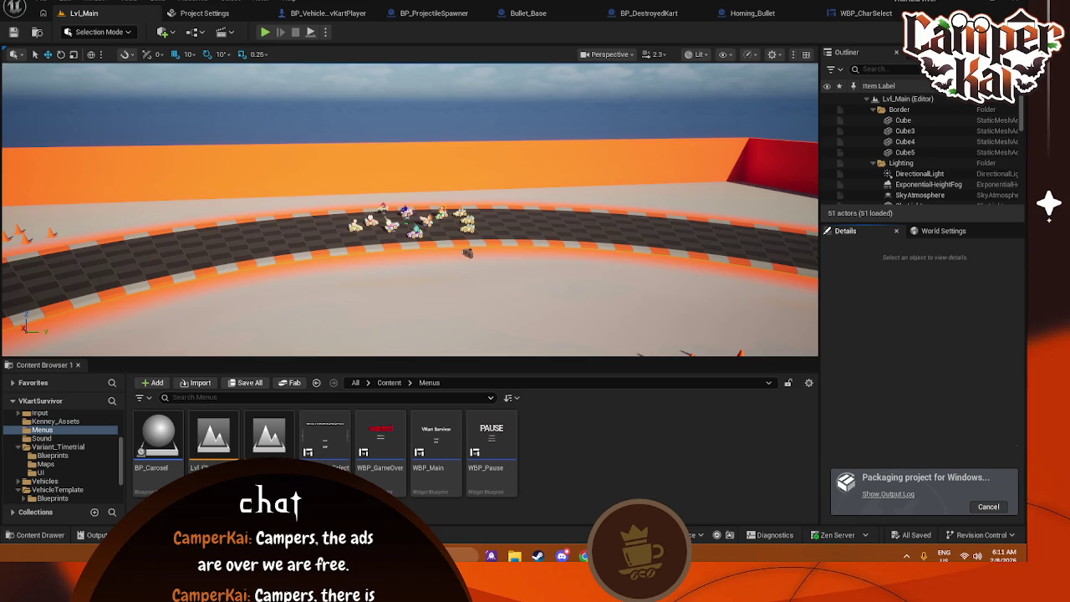
click(906, 556)
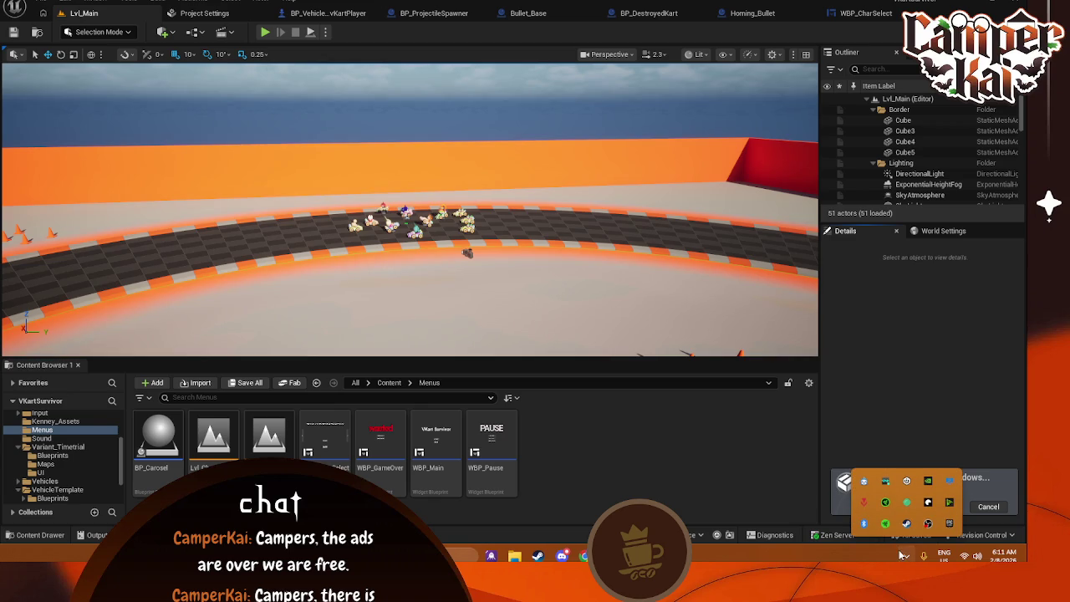
click(725, 454)
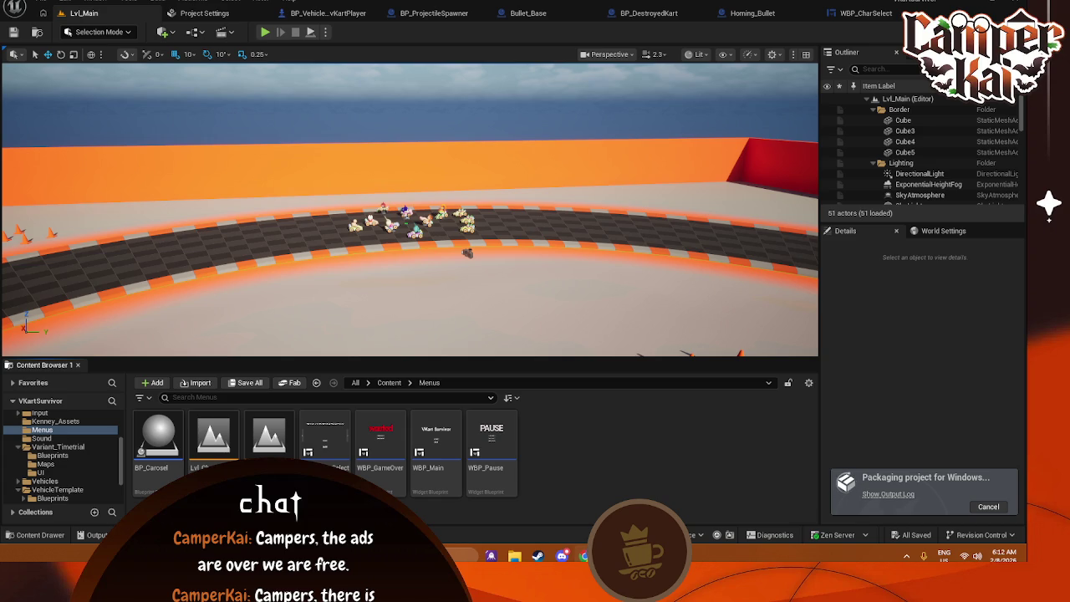
click(583, 556)
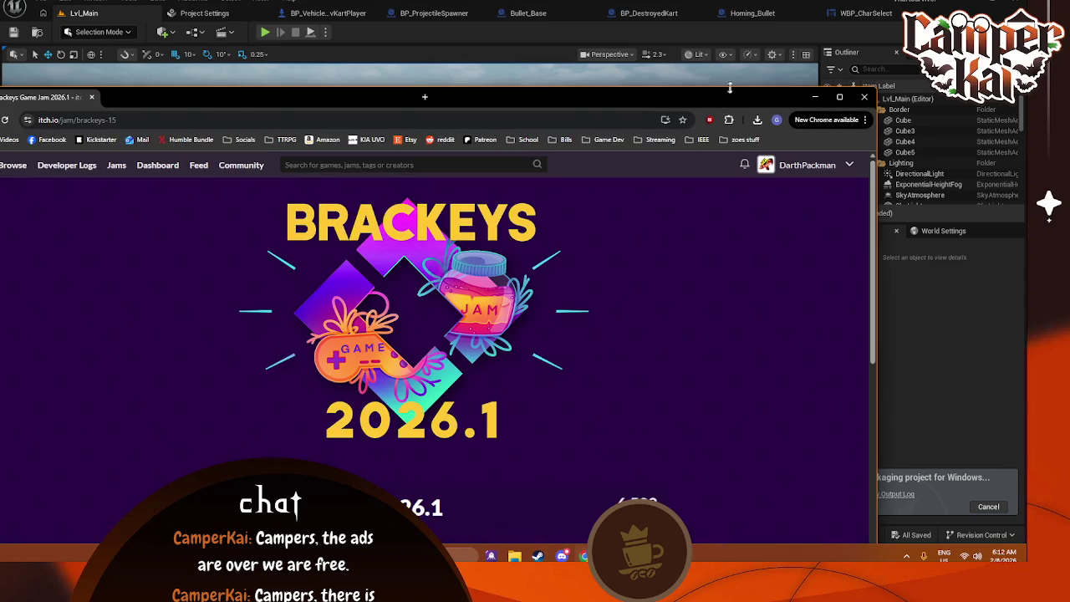
scroll(717, 184, down, 3)
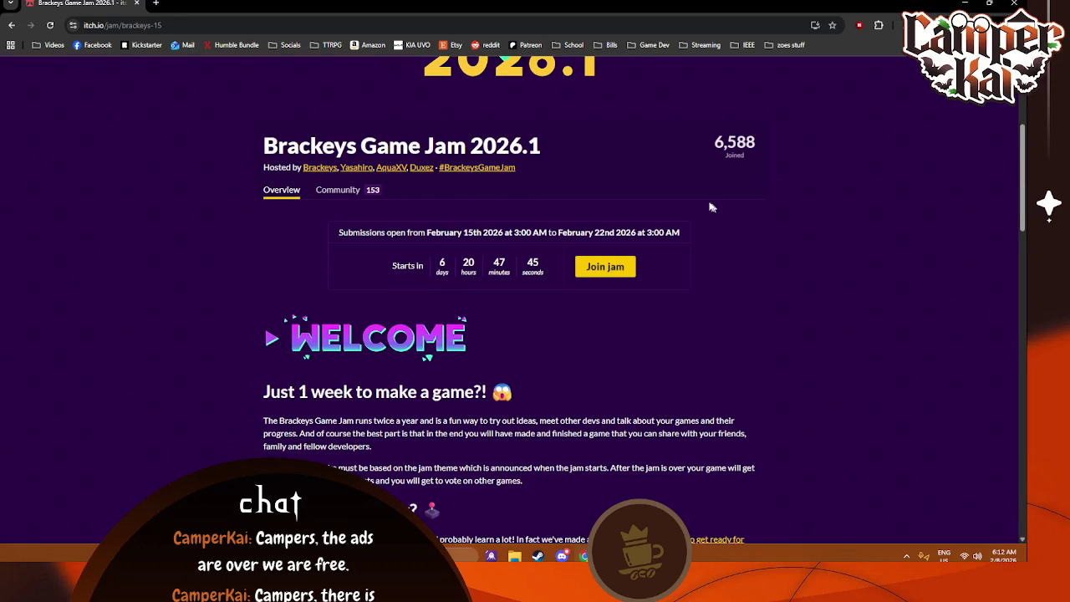
click(137, 3)
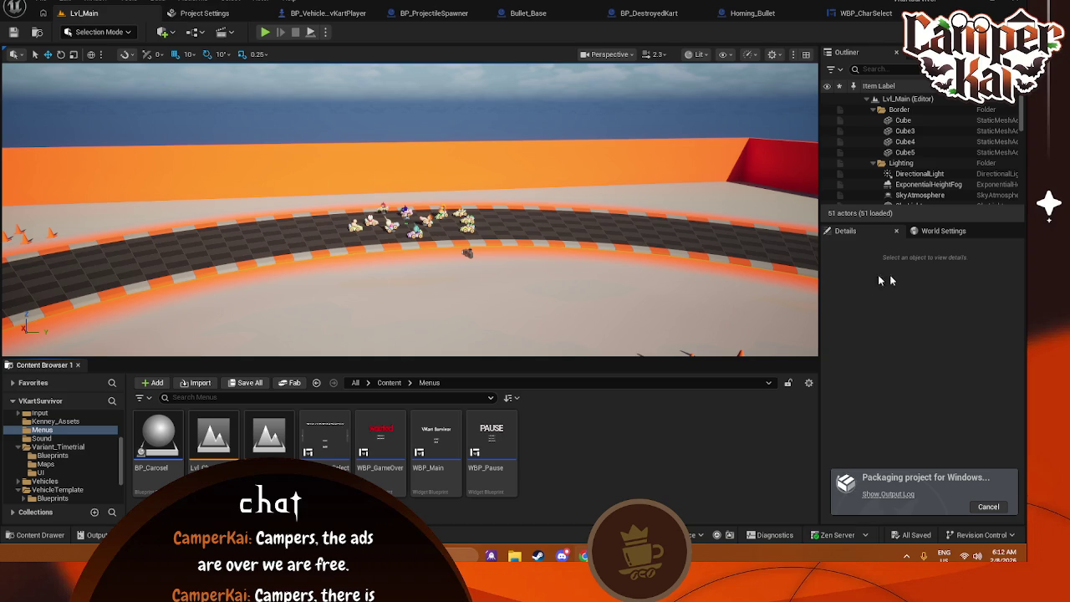
- Leave Unreal Engine packaging for Windows and bring the itch.io Edit project page forward
click(925, 298)
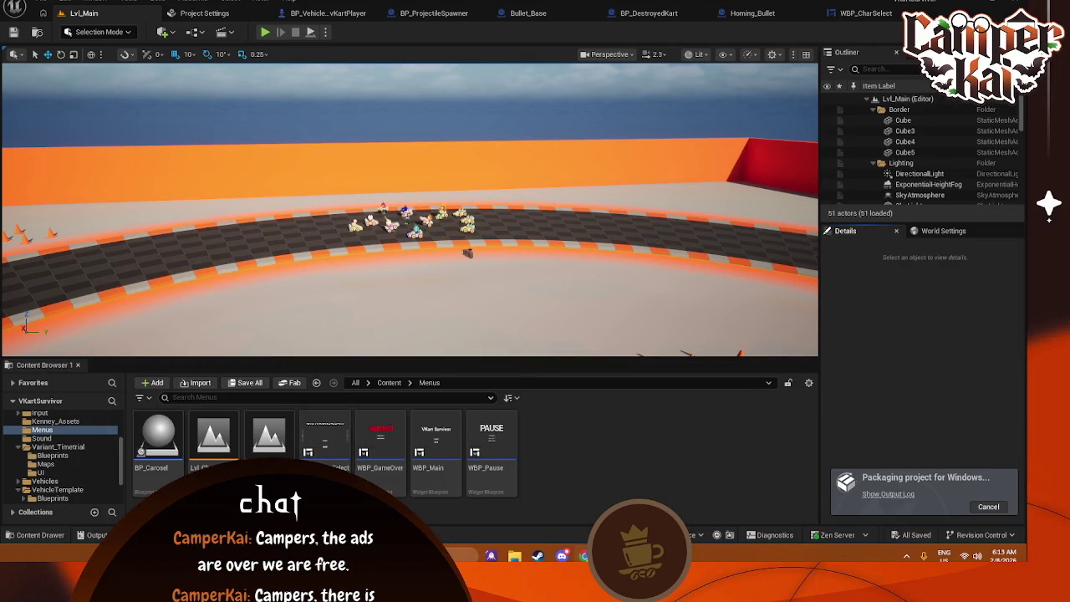
key(alt+Tab)
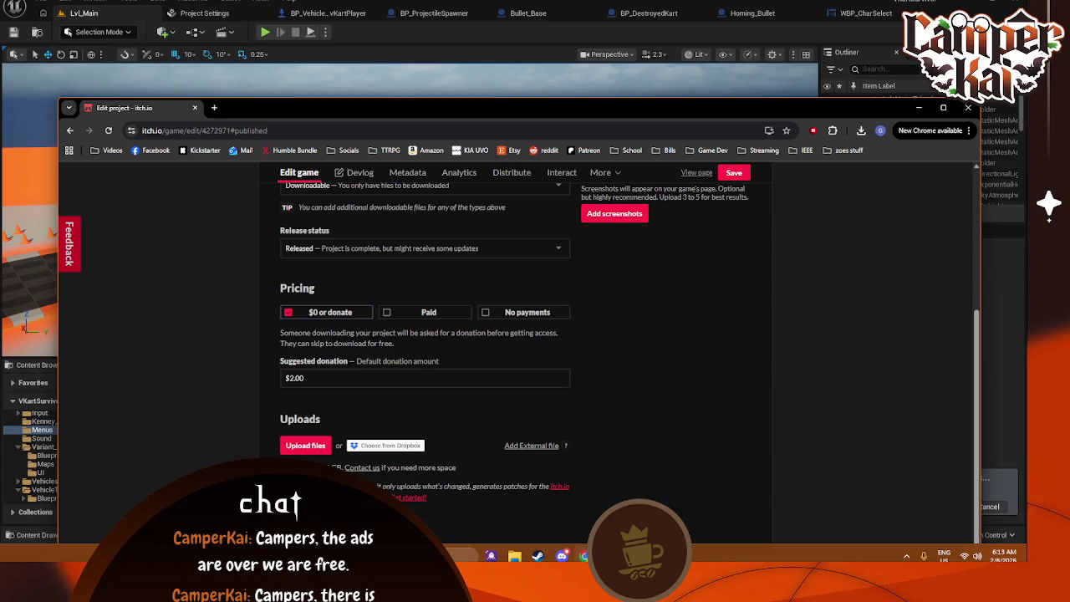
- Merge the VJam tab into the maximized browser and save the VKart Survivor edit page
drag(585, 176, 913, 108)
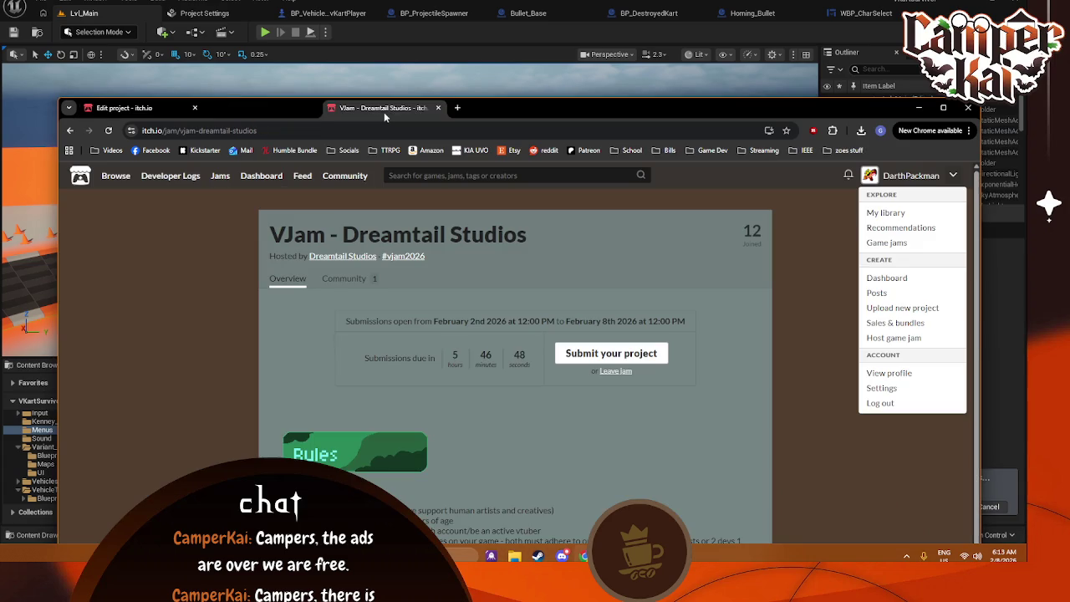
click(943, 108)
click(76, 3)
scroll(665, 188, up, 1)
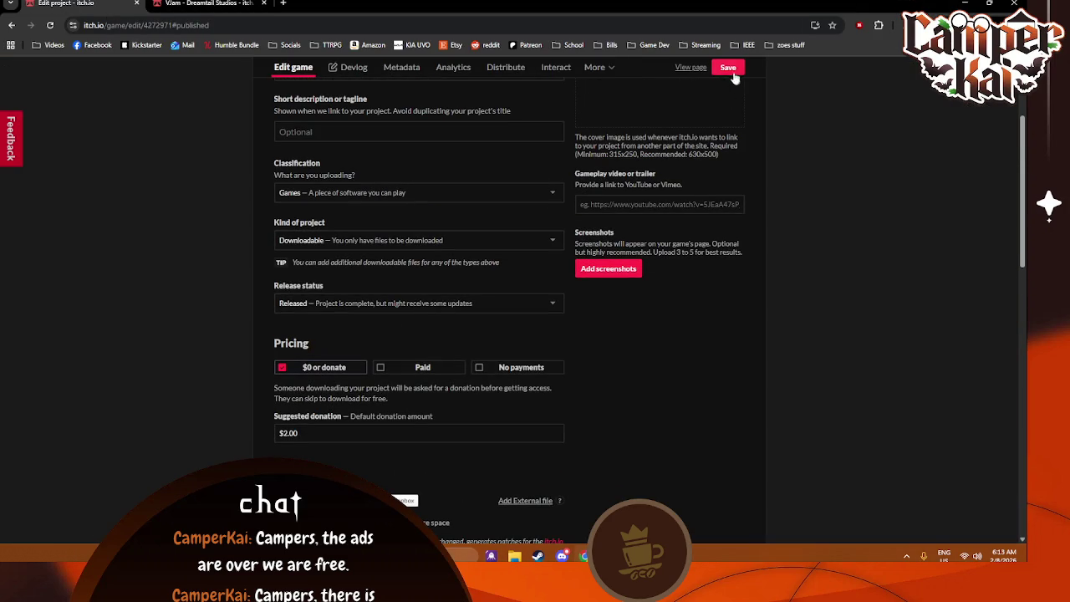
click(729, 67)
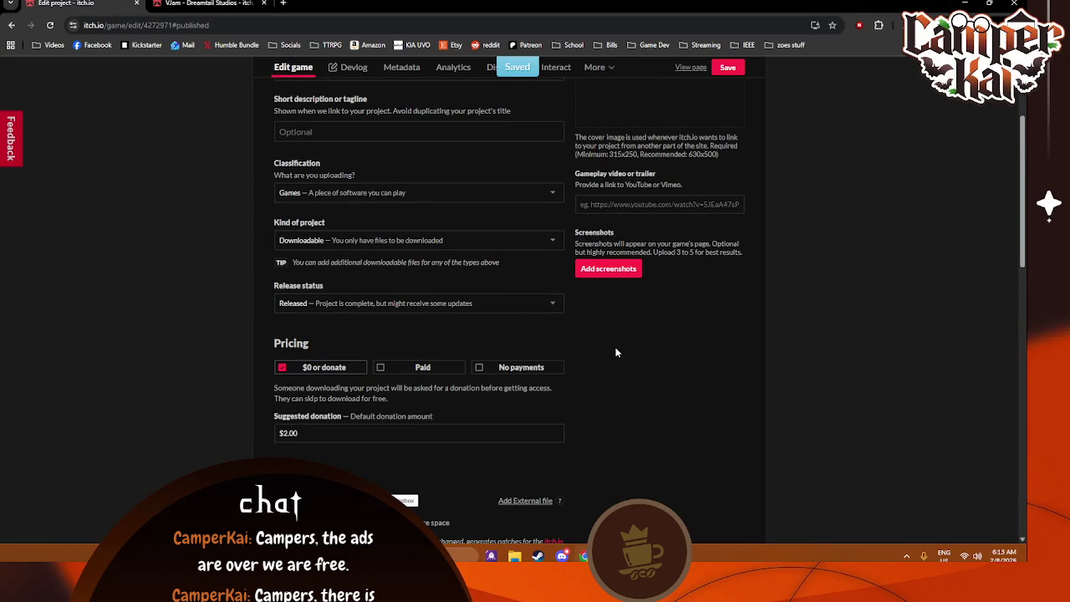
- On the VJam - Dreamtail Studios page, start a submission and expand the existing project list
click(209, 3)
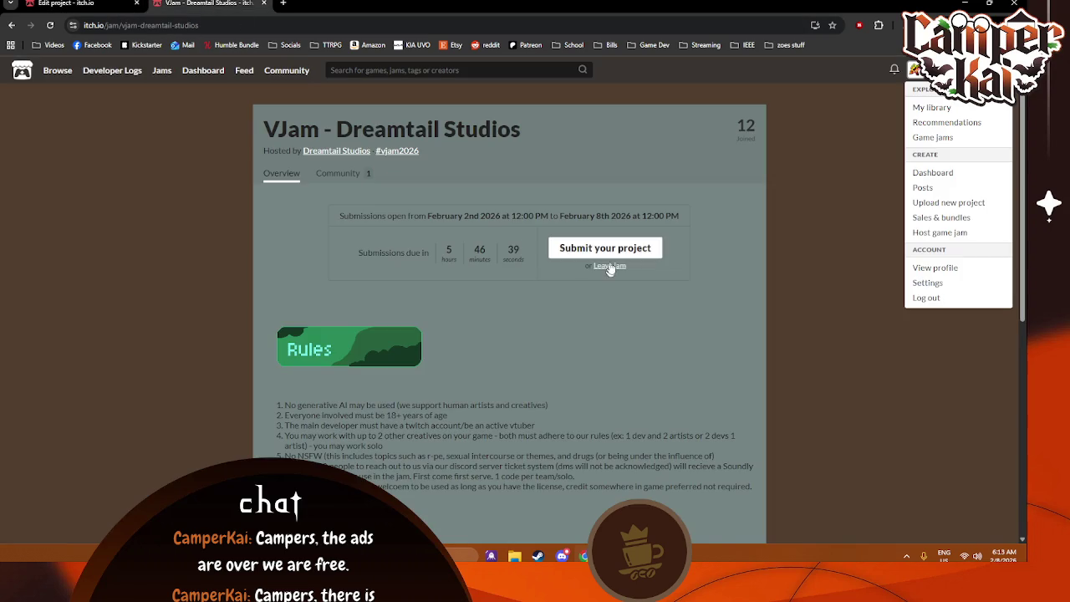
click(600, 355)
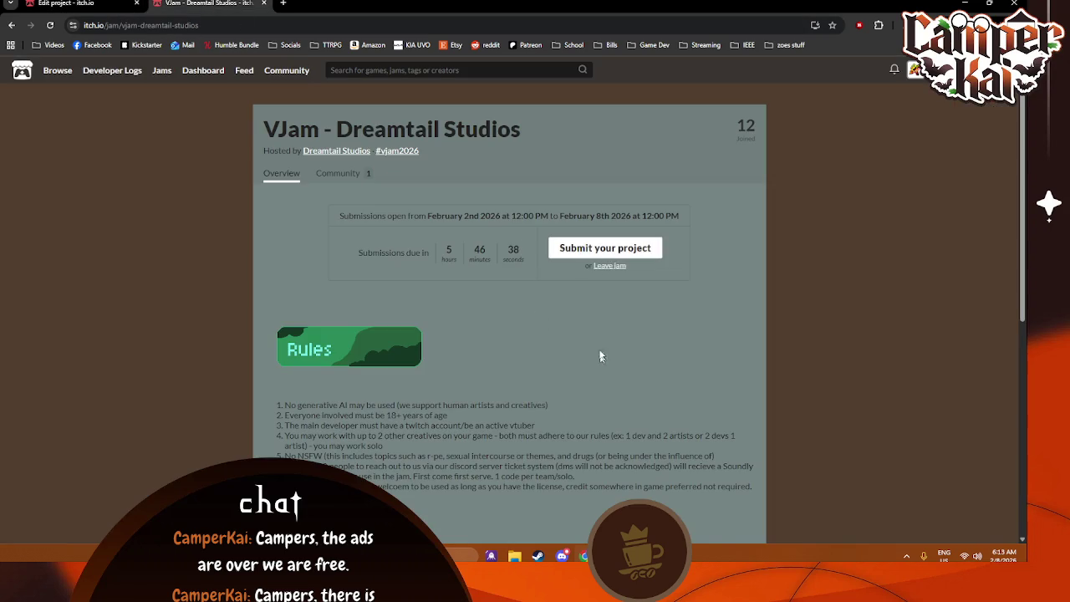
click(594, 248)
click(436, 191)
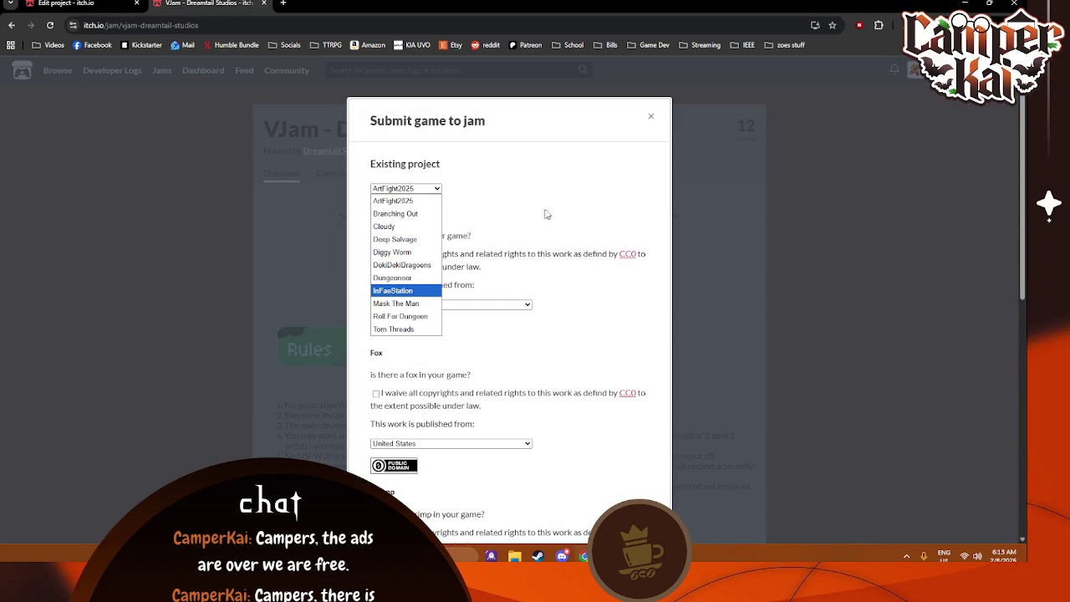
- Reopen the jam submission form and select VKart Survivor as the existing project
click(393, 200)
click(650, 117)
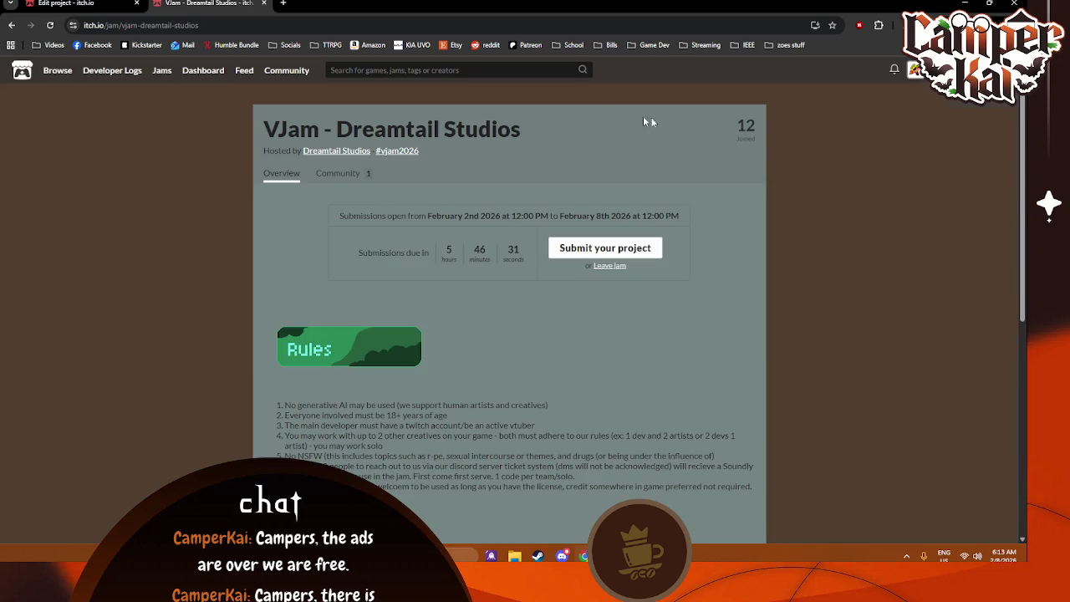
click(606, 252)
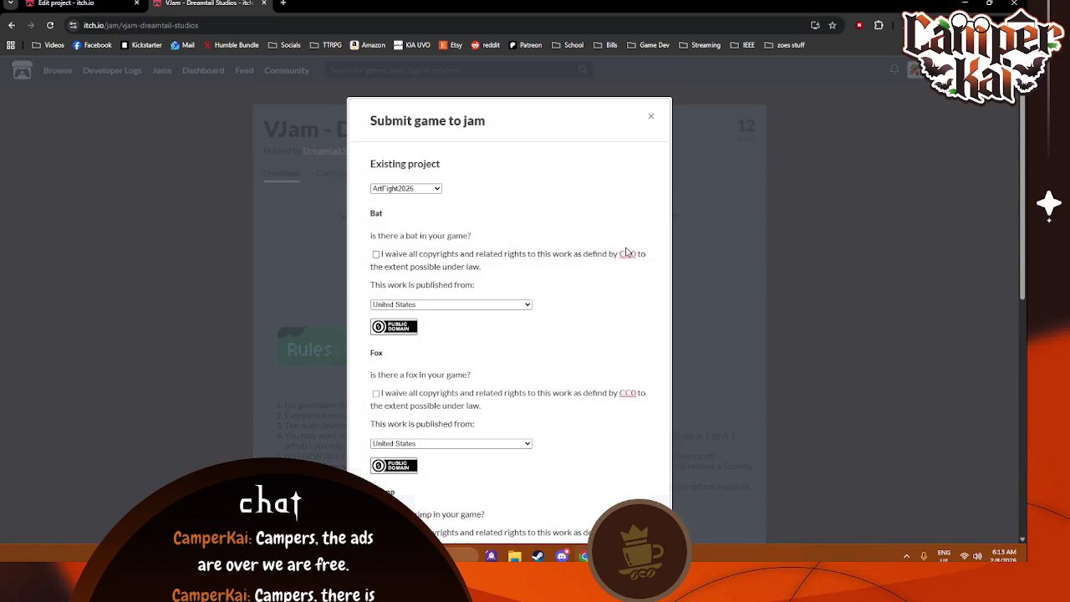
click(422, 188)
click(405, 338)
scroll(534, 278, down, 1)
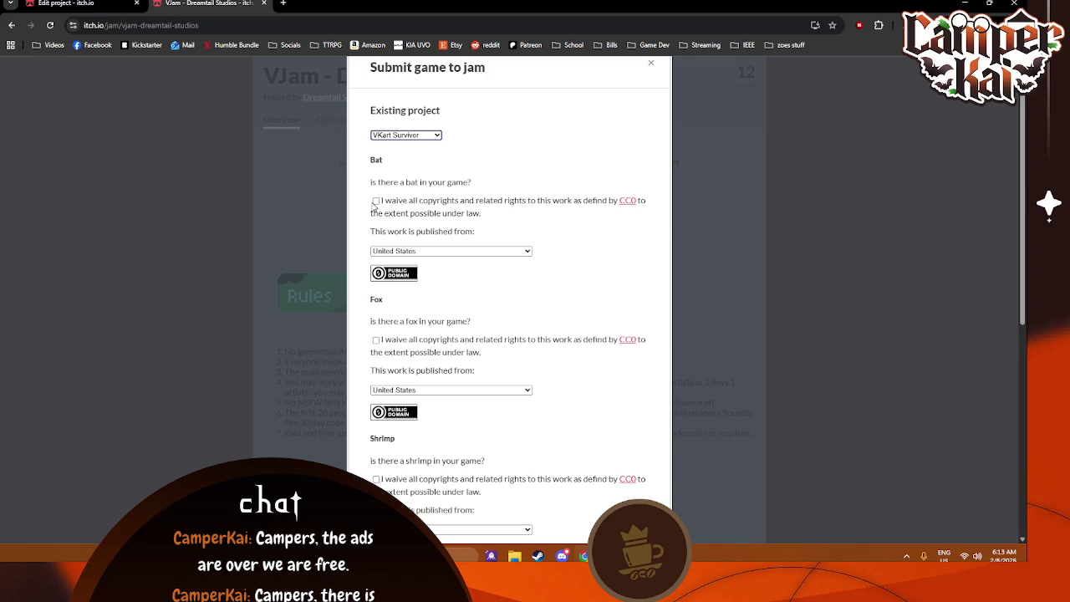
- Tick the CC0 waiver for the Bat (country left as United States), Fox and Shrimp wildcards
click(375, 201)
click(445, 253)
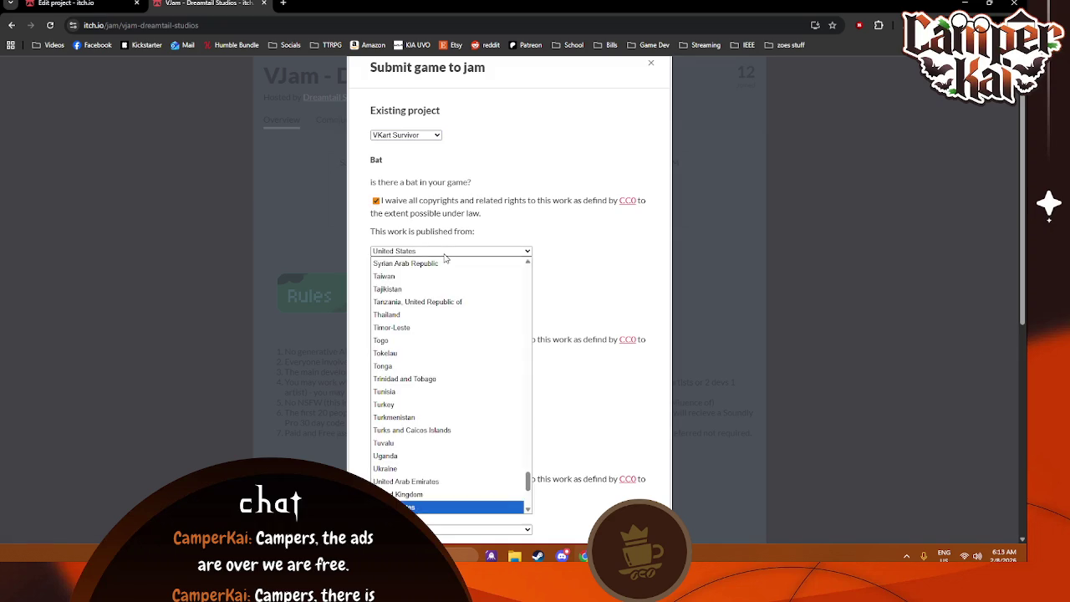
click(444, 253)
scroll(418, 251, down, 3)
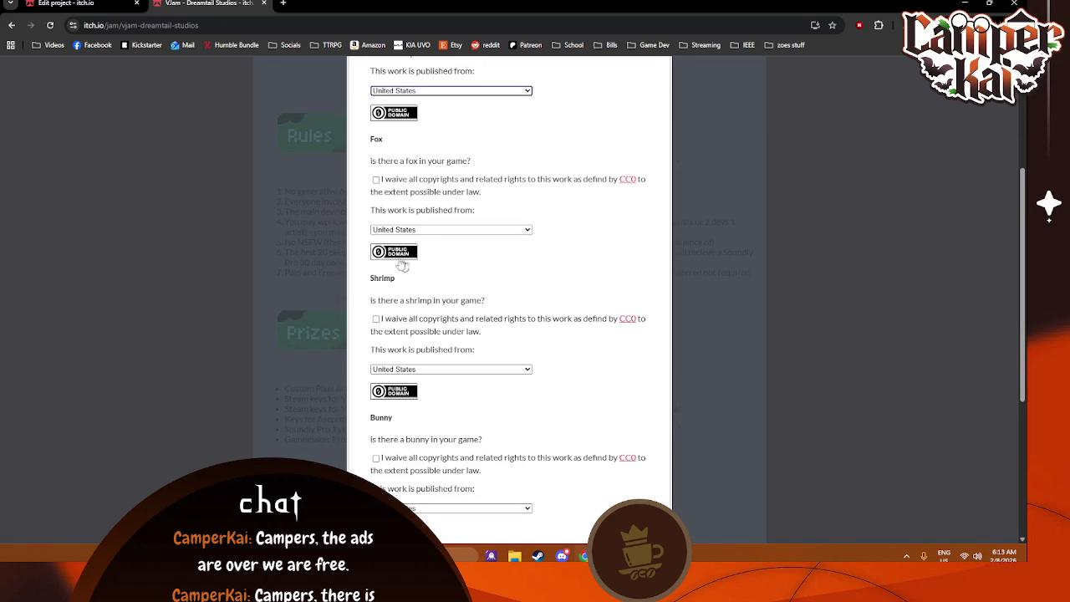
click(376, 179)
click(375, 319)
- Tick the CC0 waiver for the Bunny and Dragon wildcards and submit the entry
scroll(382, 367, down, 2)
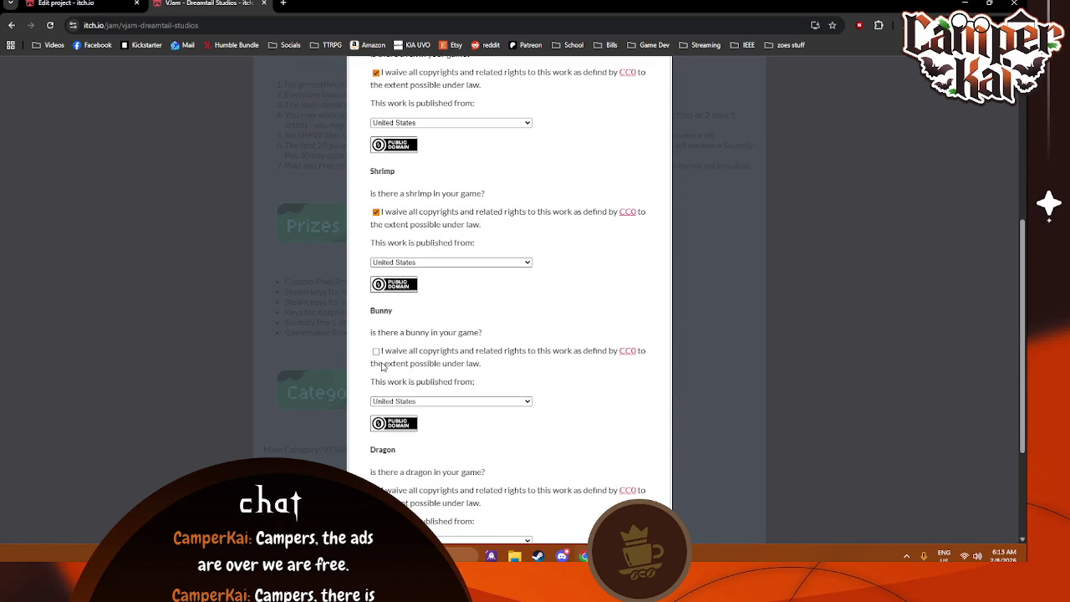
click(376, 351)
scroll(399, 361, down, 2)
click(376, 384)
scroll(573, 360, down, 2)
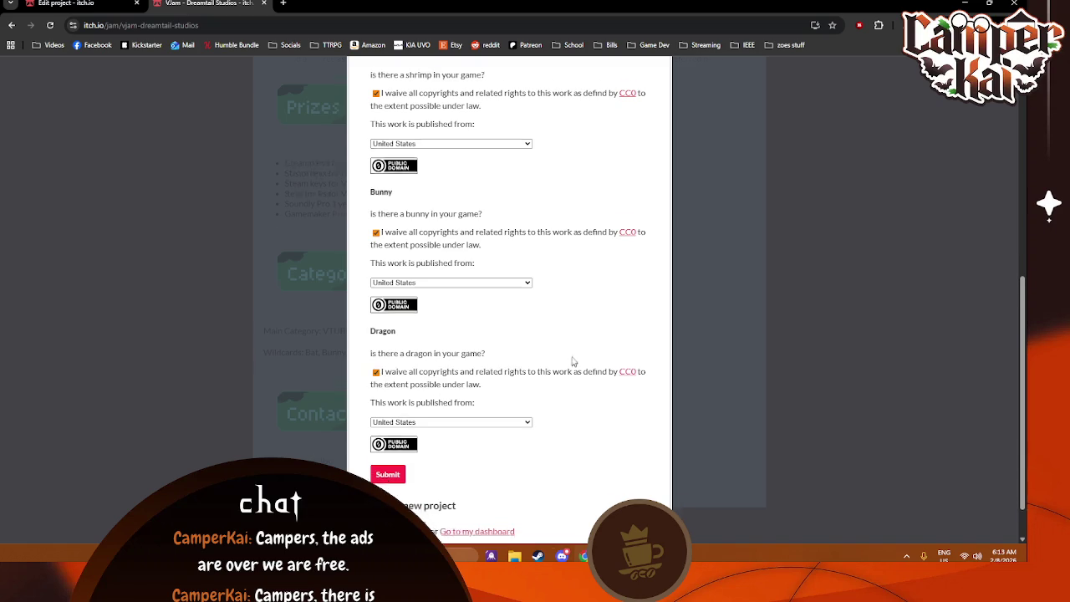
click(390, 425)
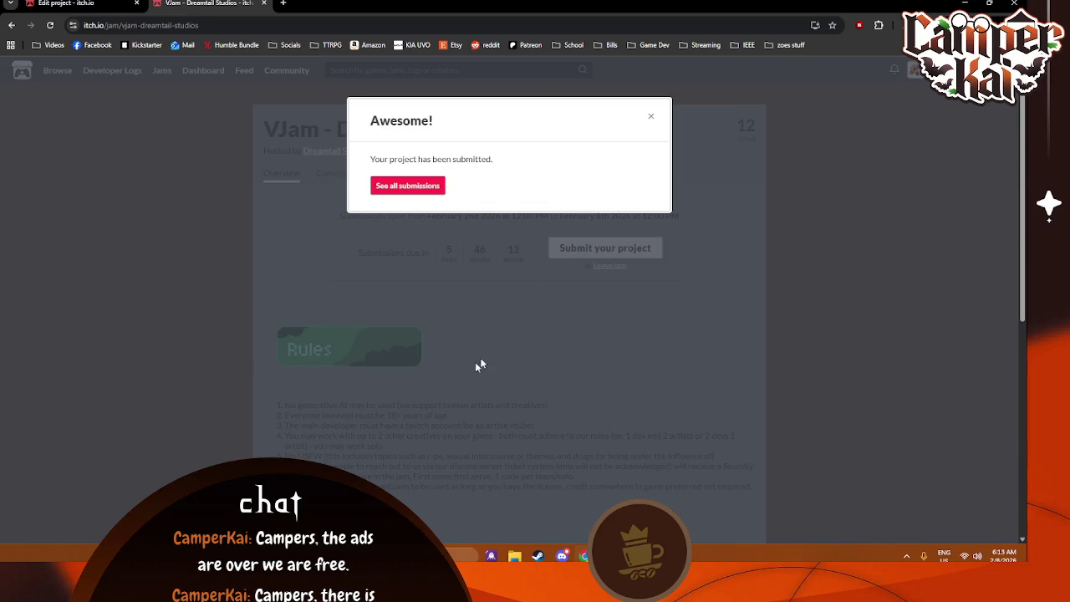
- View the jam's empty Submissions tab and Overview, then return to the VKart Survivor edit page
click(399, 187)
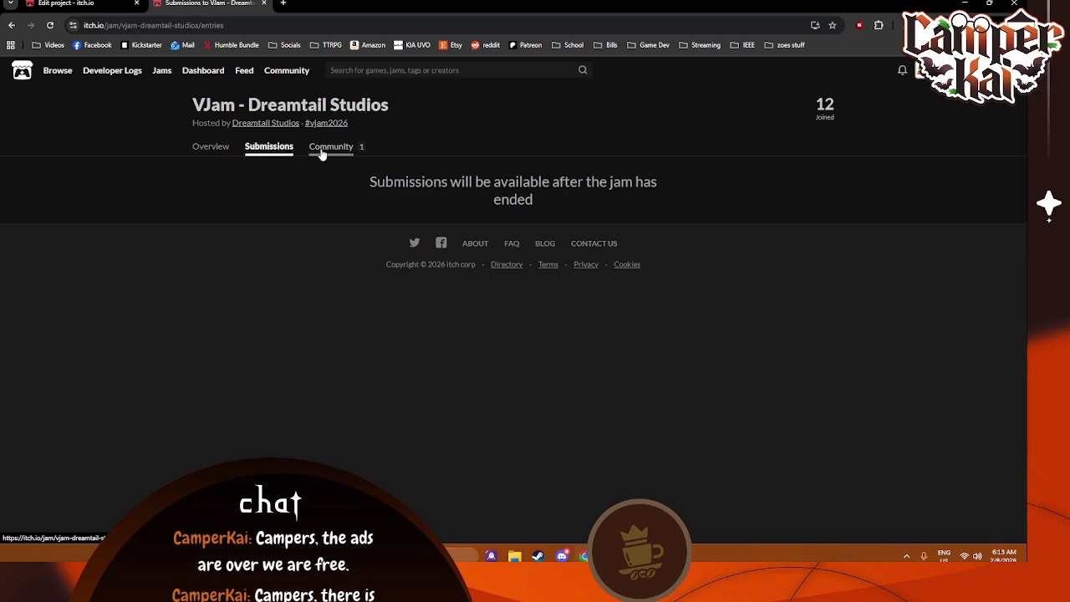
click(202, 147)
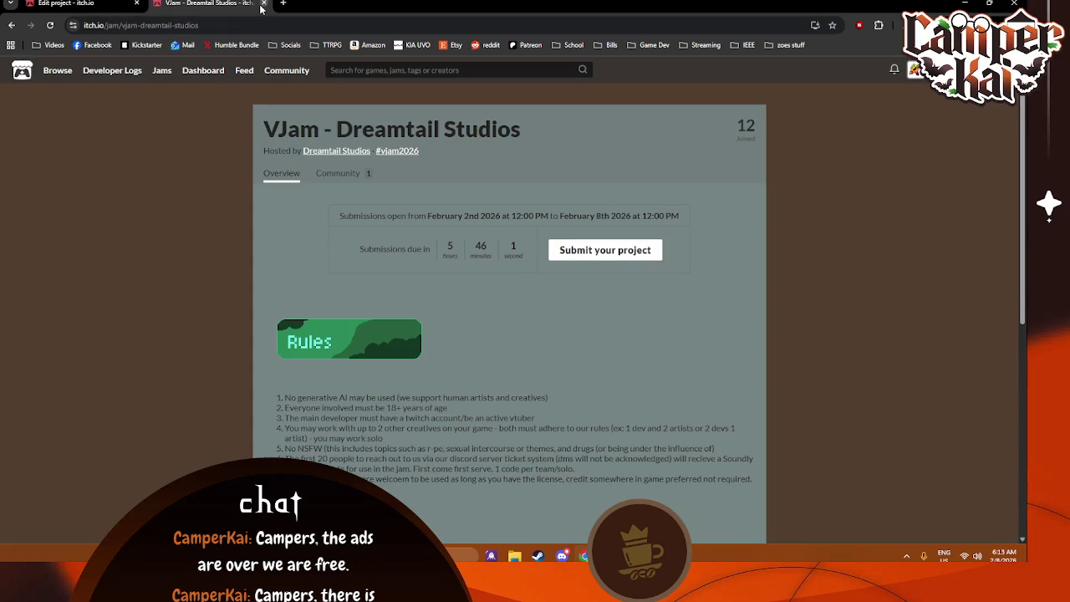
click(76, 4)
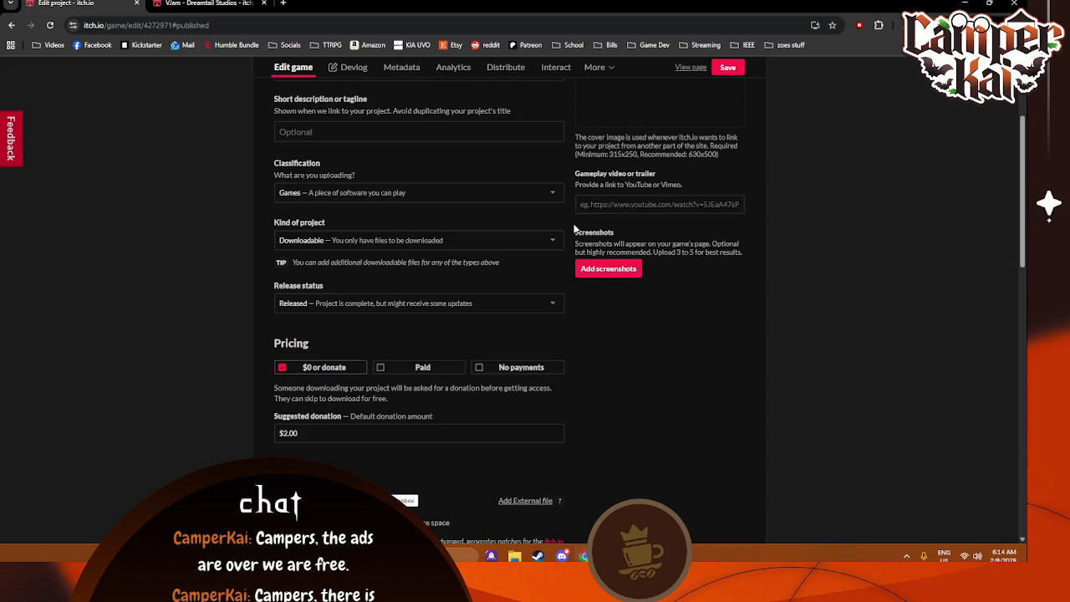
- Save the VKart Survivor page as public from the Visibility & access settings
scroll(577, 230, up, 3)
click(594, 128)
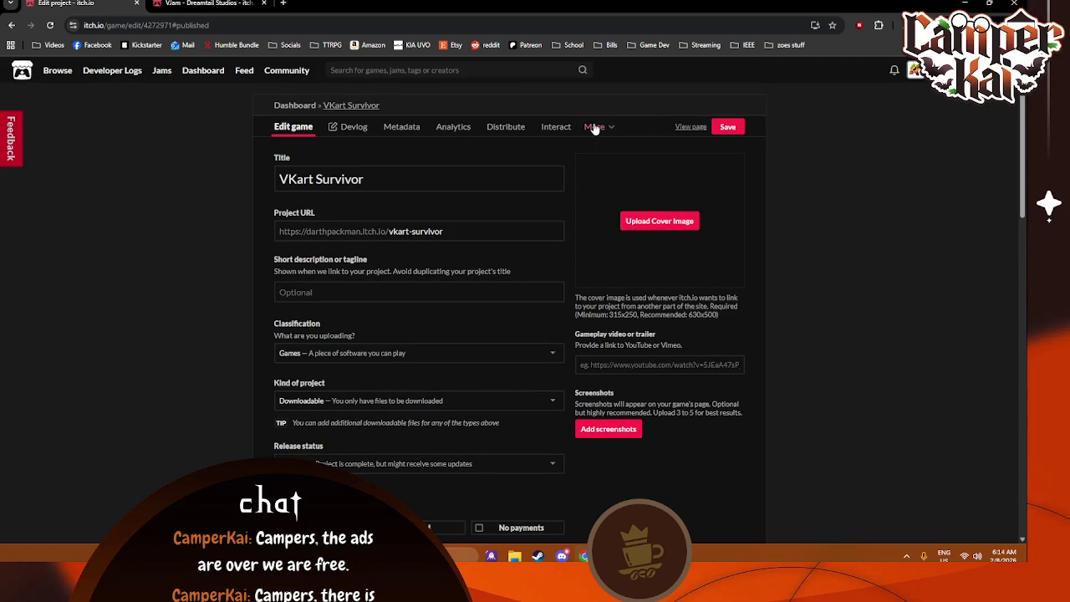
click(629, 183)
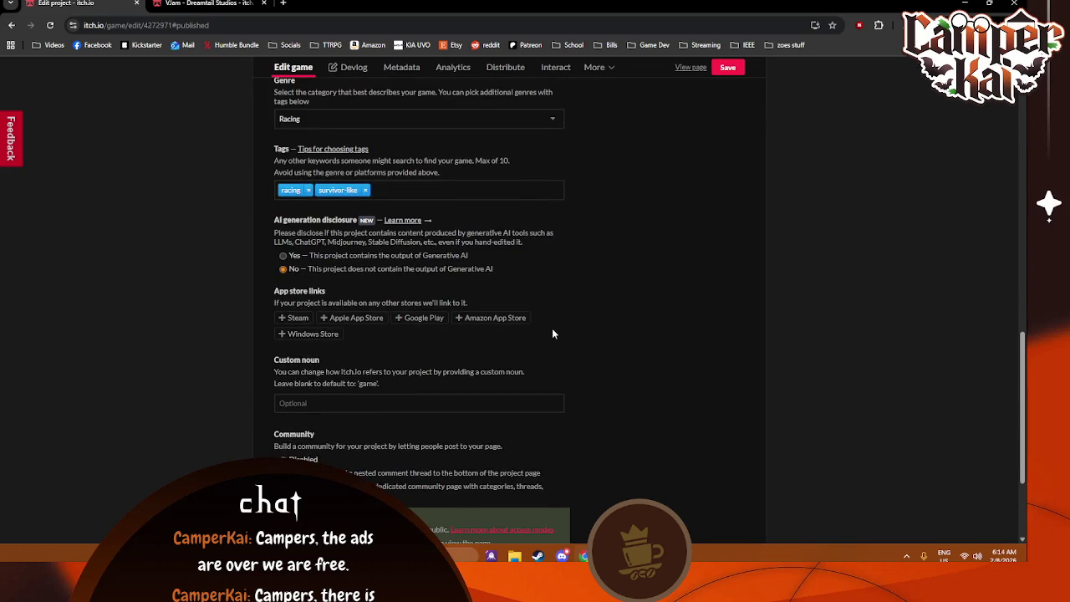
click(287, 450)
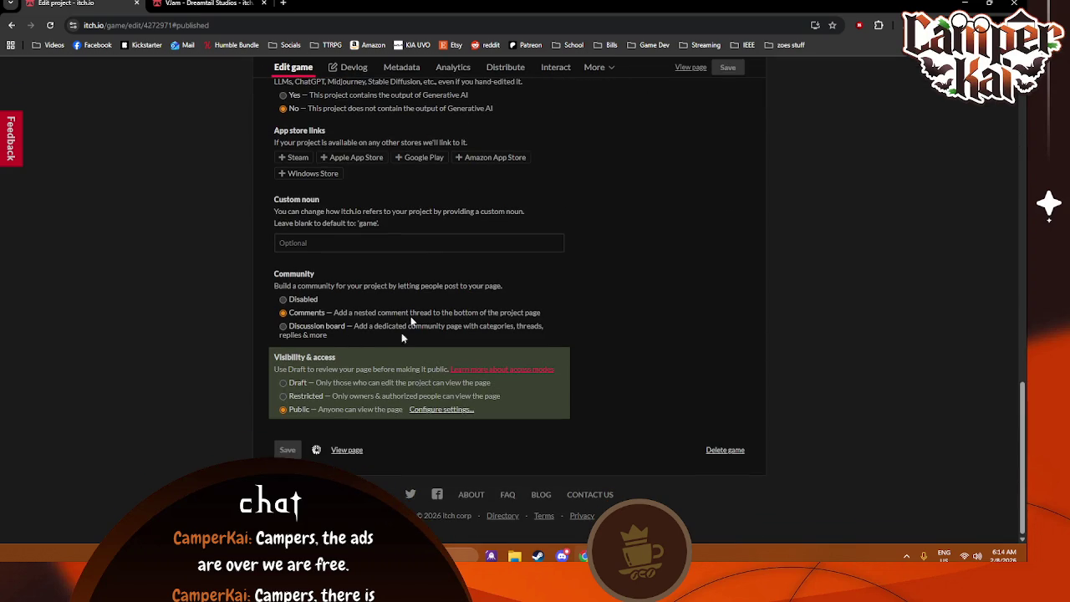
- Look through the Devlog, Metadata, Analytics, Distribute and Interact sections, then open More > Admins
click(365, 74)
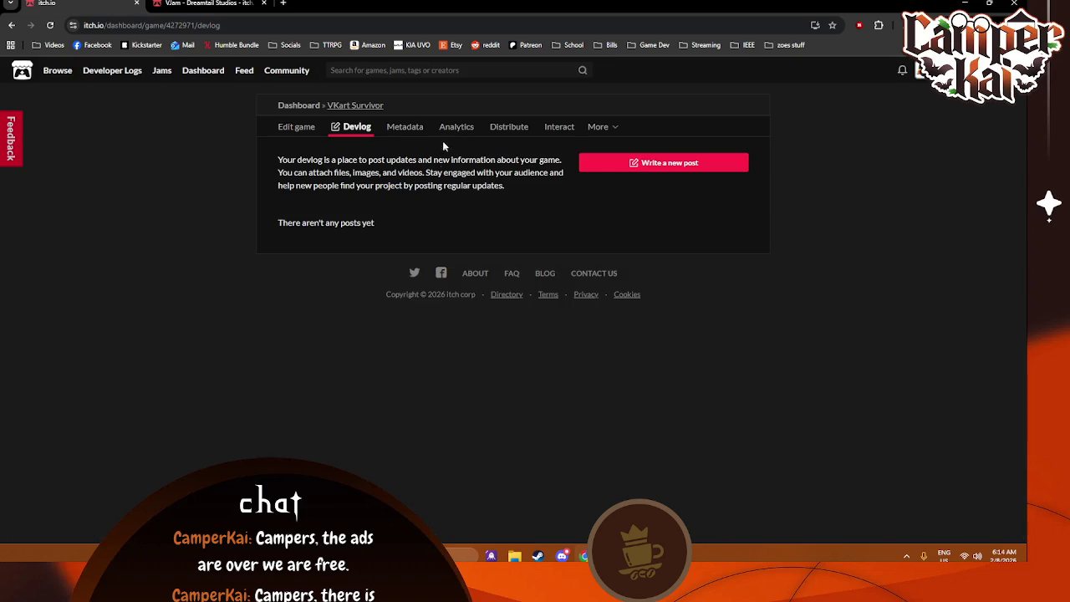
click(407, 130)
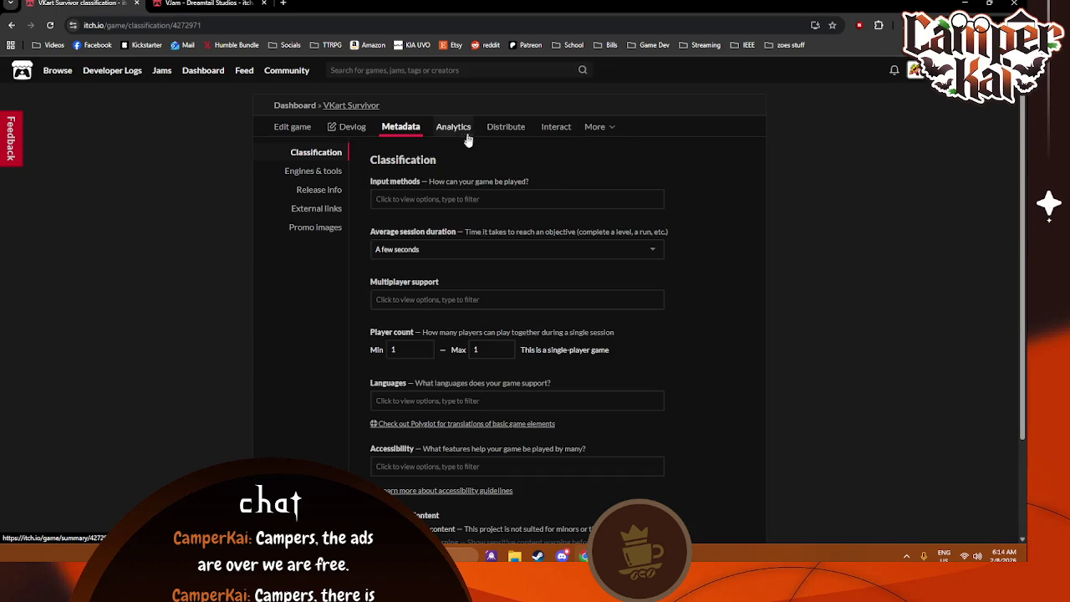
click(456, 127)
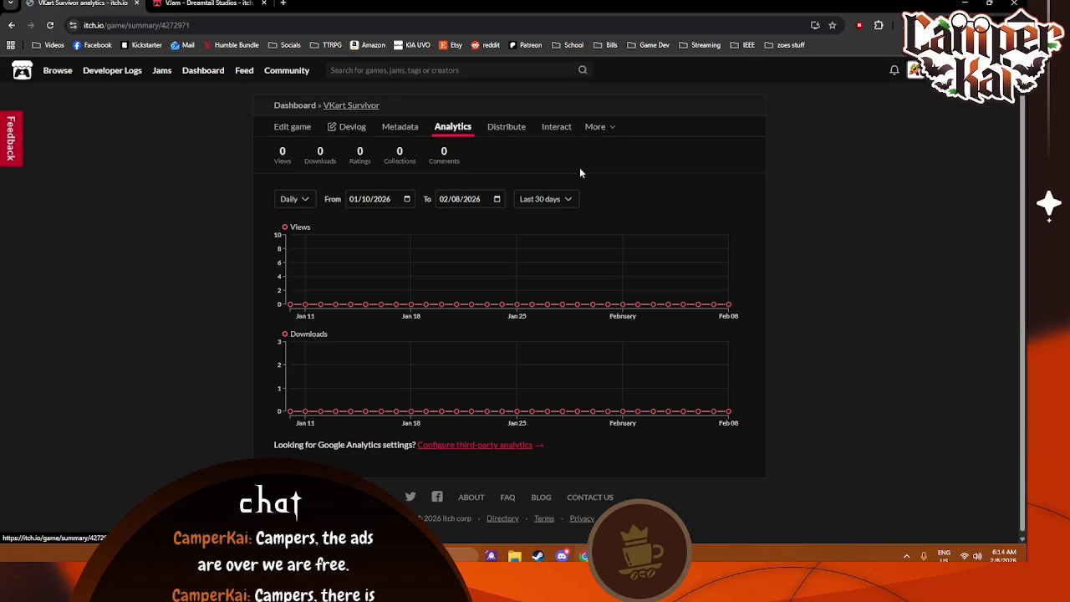
click(506, 127)
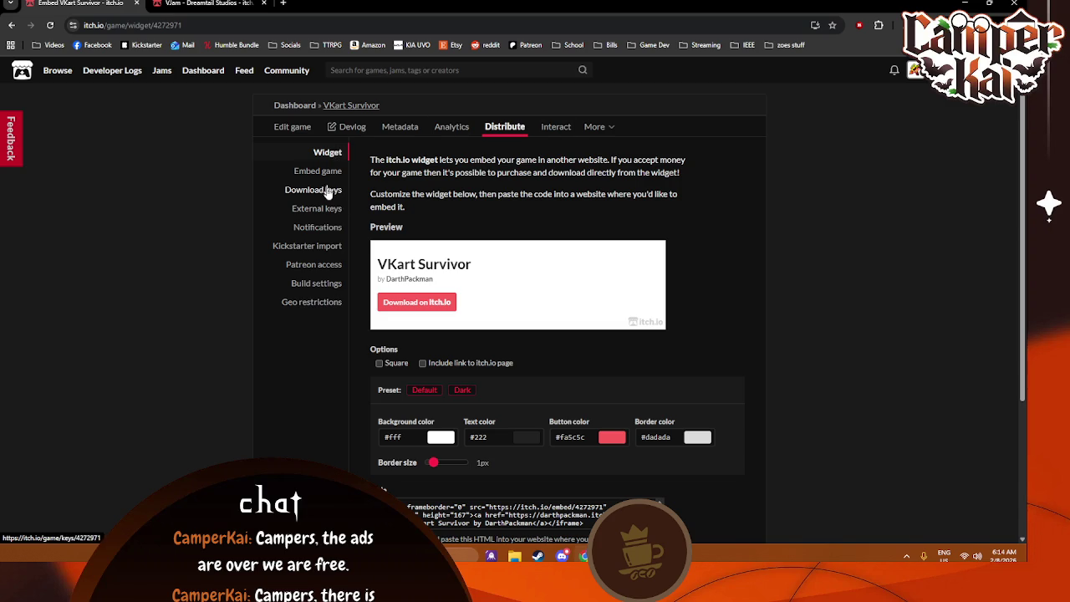
click(556, 126)
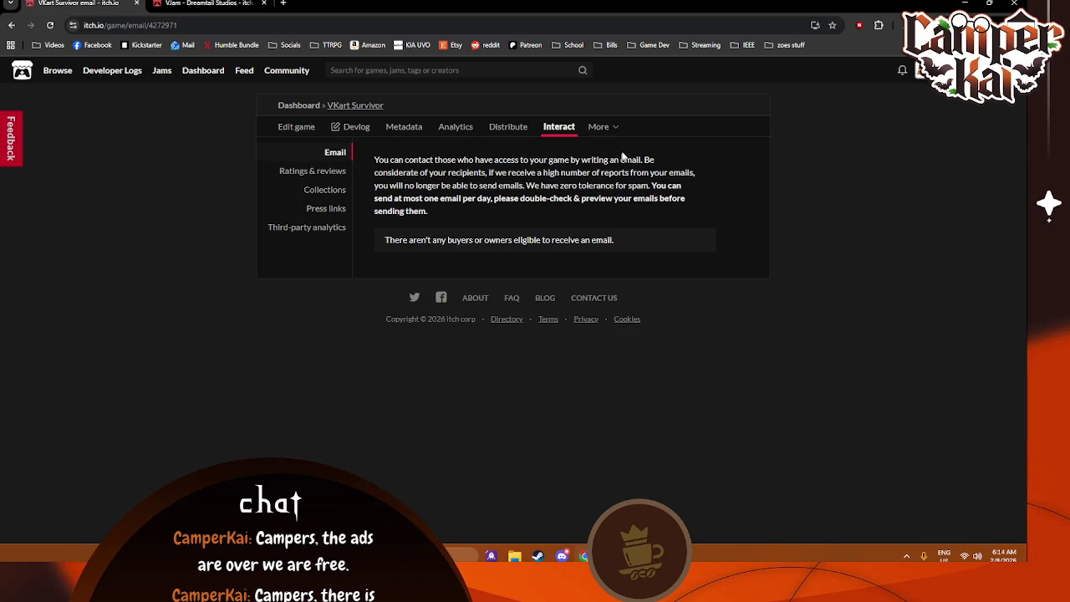
click(598, 127)
click(618, 170)
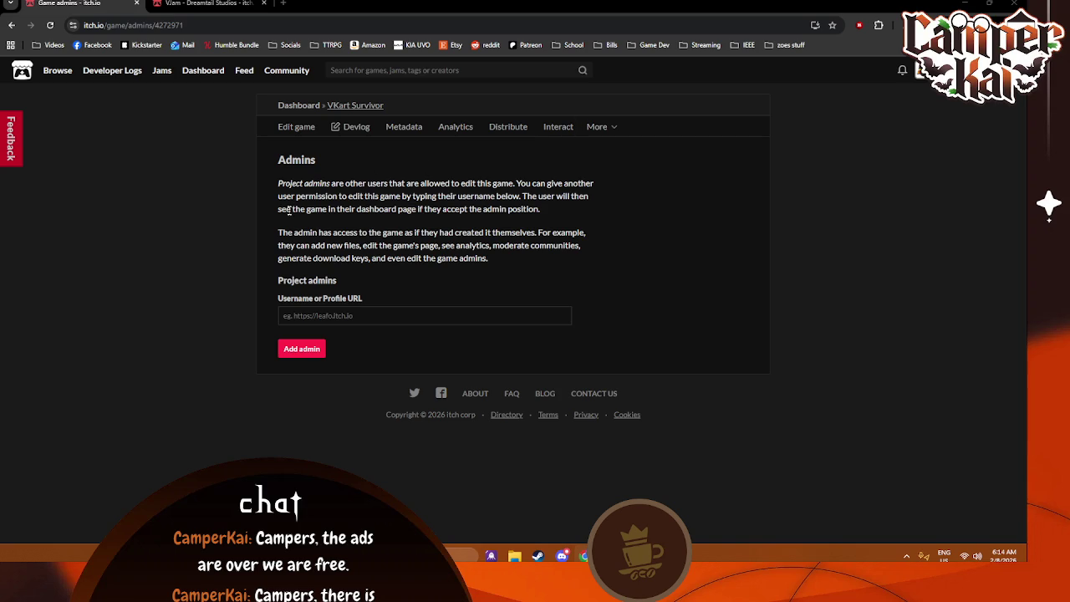
- Leave the admin username empty, view the VKart Survivor and VJam pages, then return to Unreal Engine
click(320, 315)
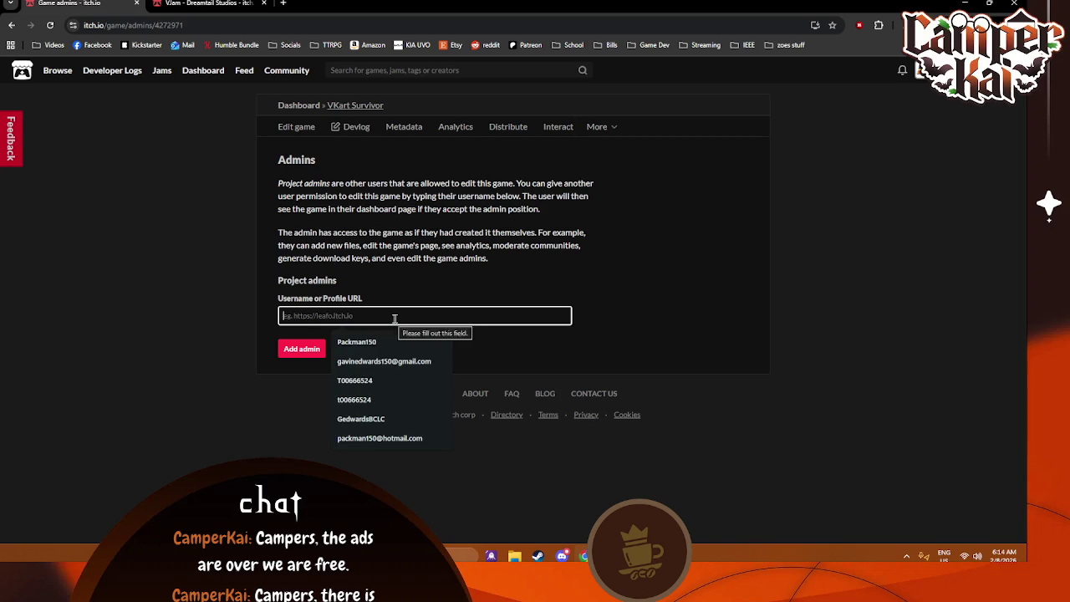
click(351, 329)
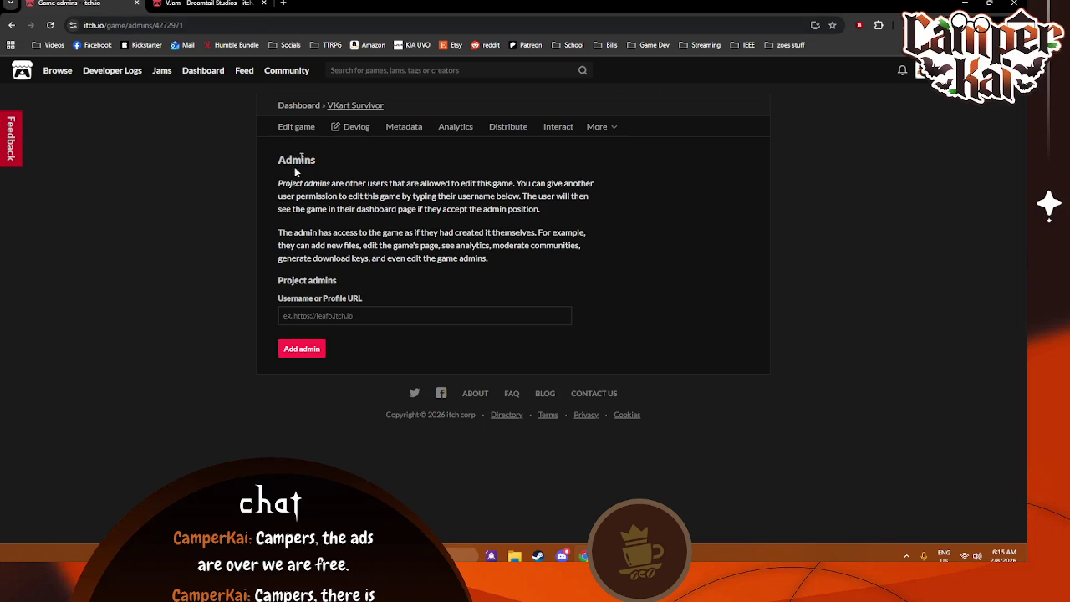
click(355, 106)
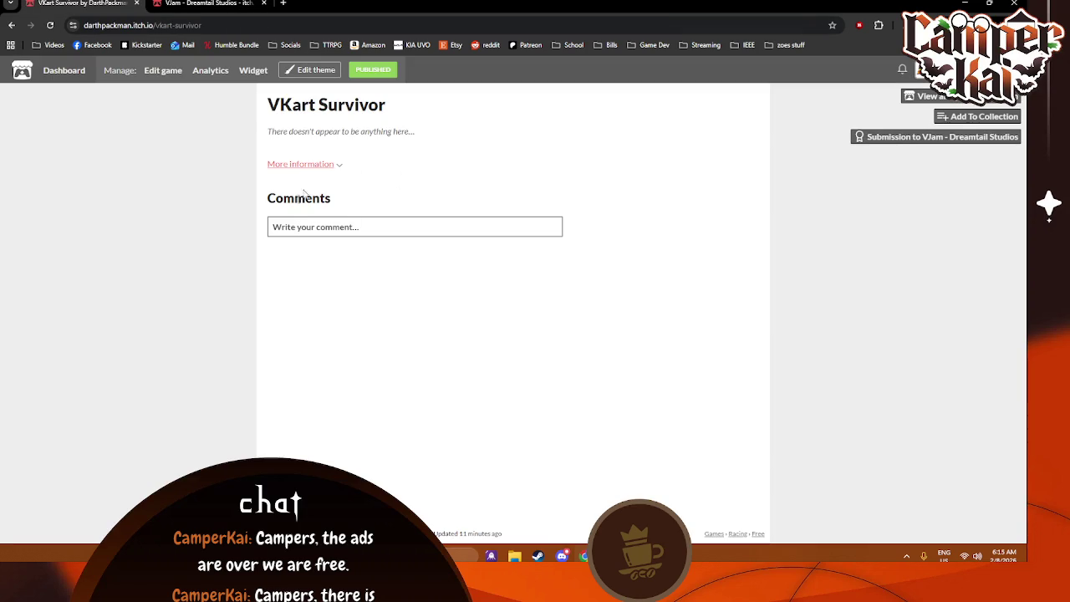
click(252, 3)
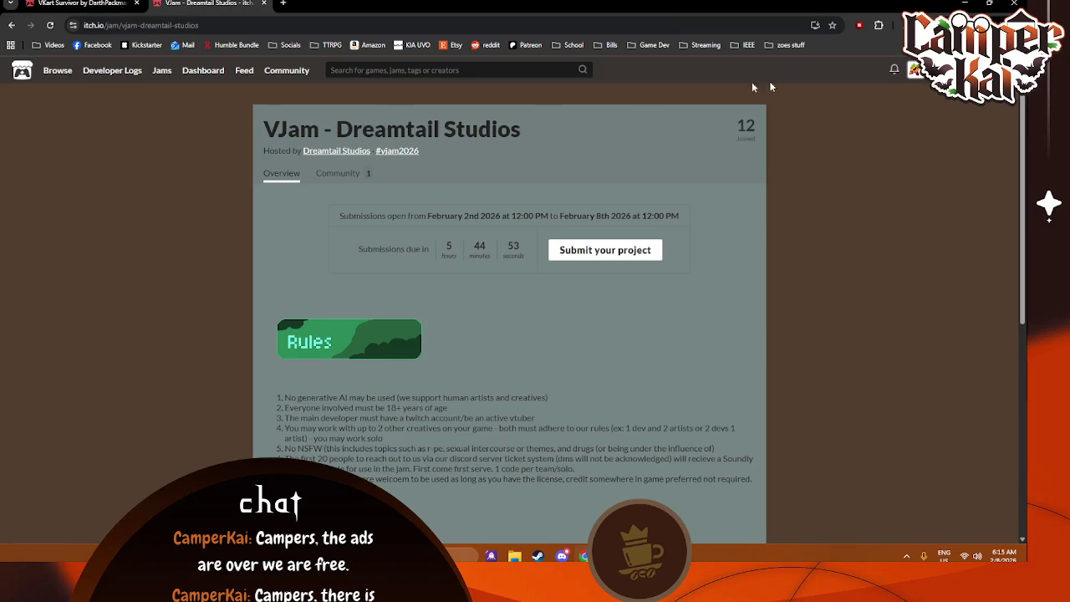
key(alt+Tab)
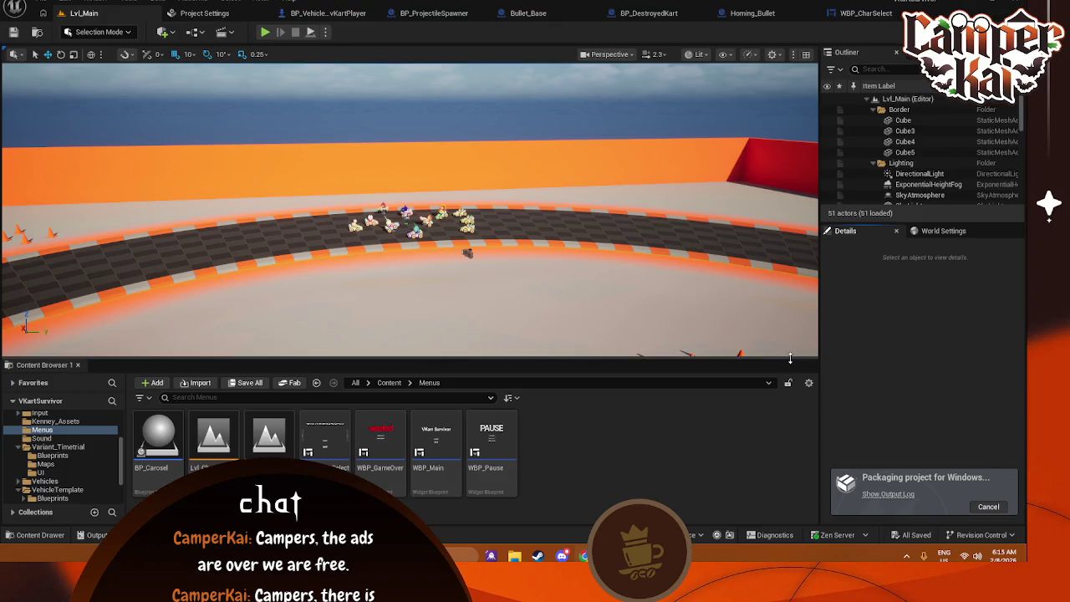